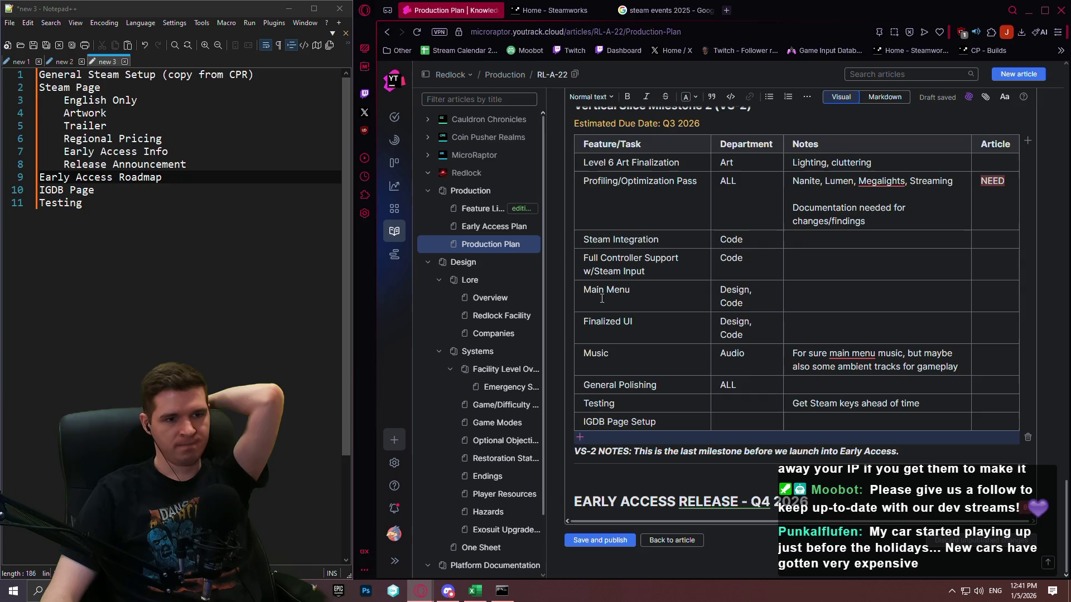
Step: Insert a VS-2 row below Level 6 Art Finalization named 'Level 5 Moodboard' with department 'Art'
click(570, 173)
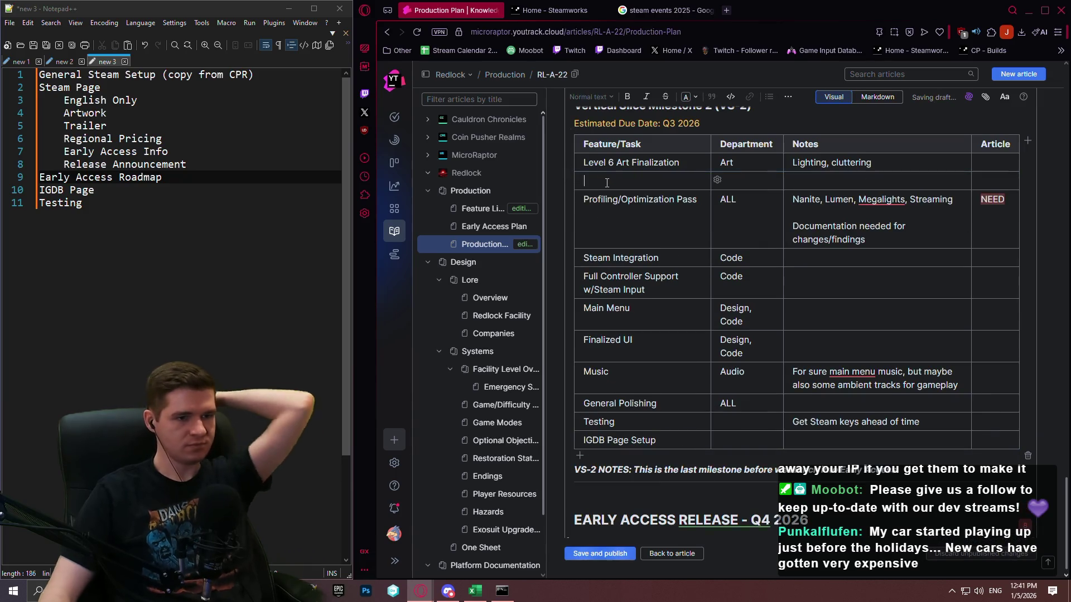
text(Level 5)
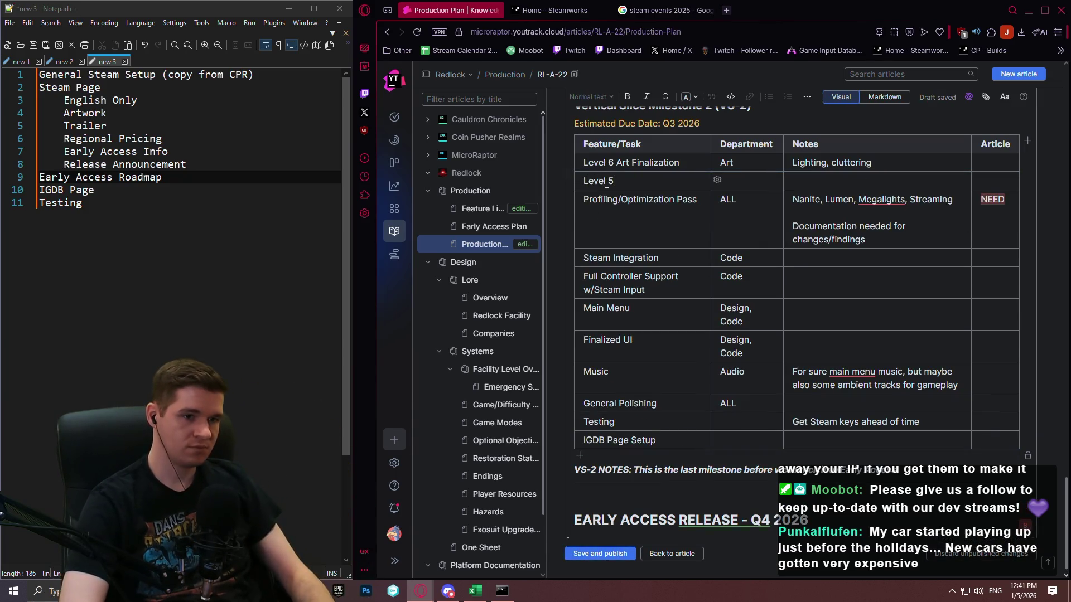
text( Moodboard)
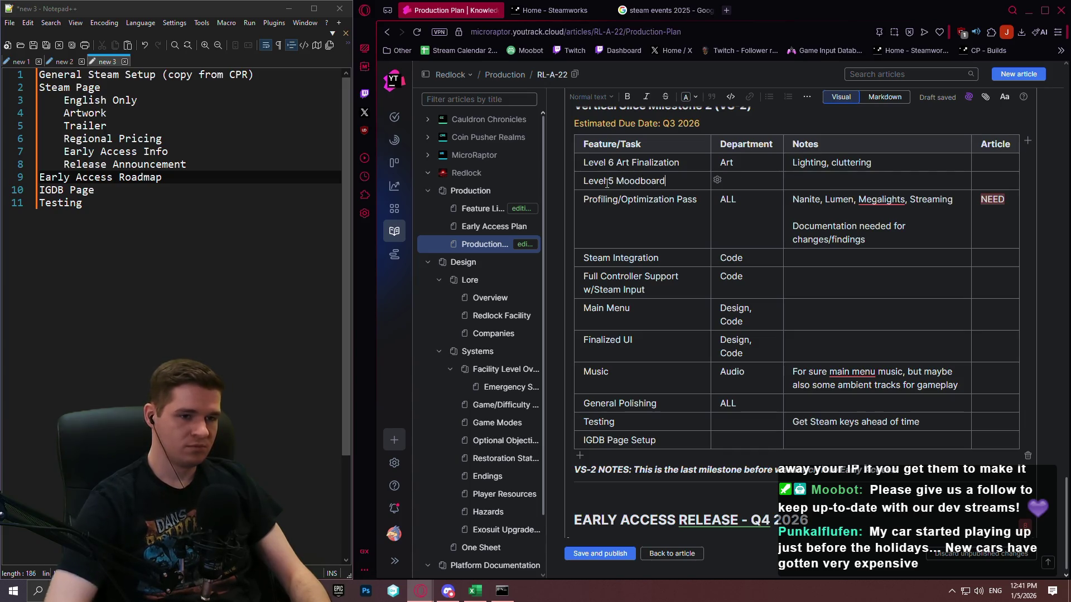
key(Tab)
text(Ar)
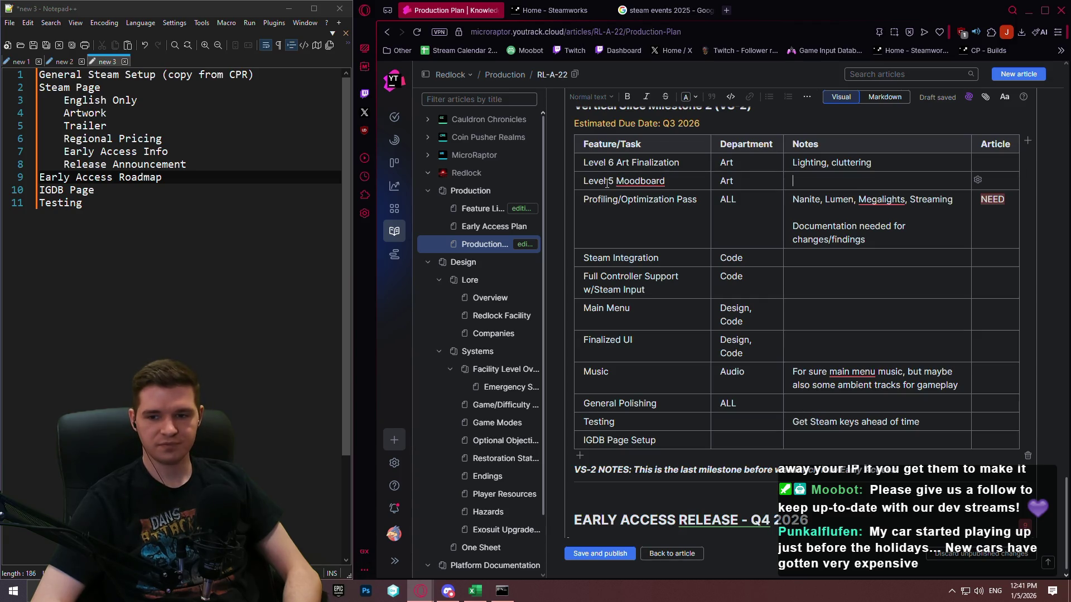
key(Tab)
key(Tab)
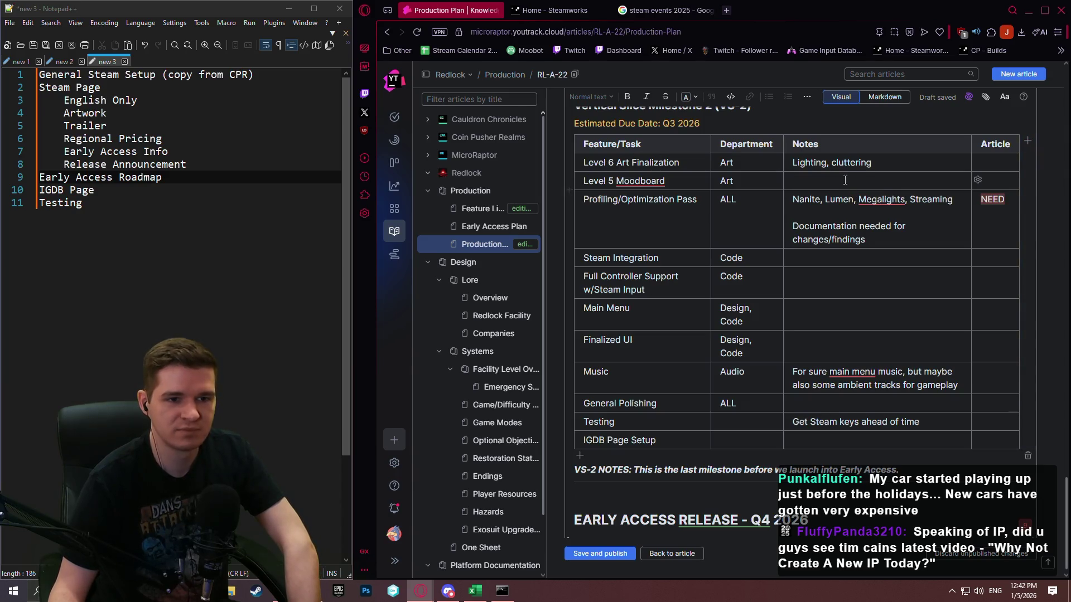
Step: Save and publish the Production Plan, then reopen it in the editor scrolled down to the VS-2 table
scroll(799, 321, down, 1)
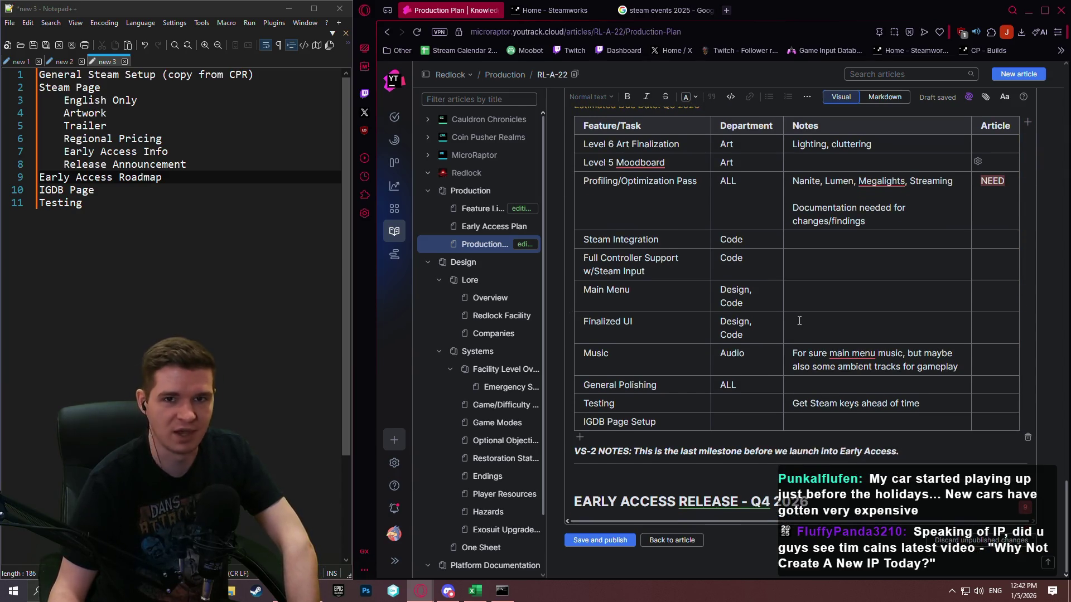
click(598, 541)
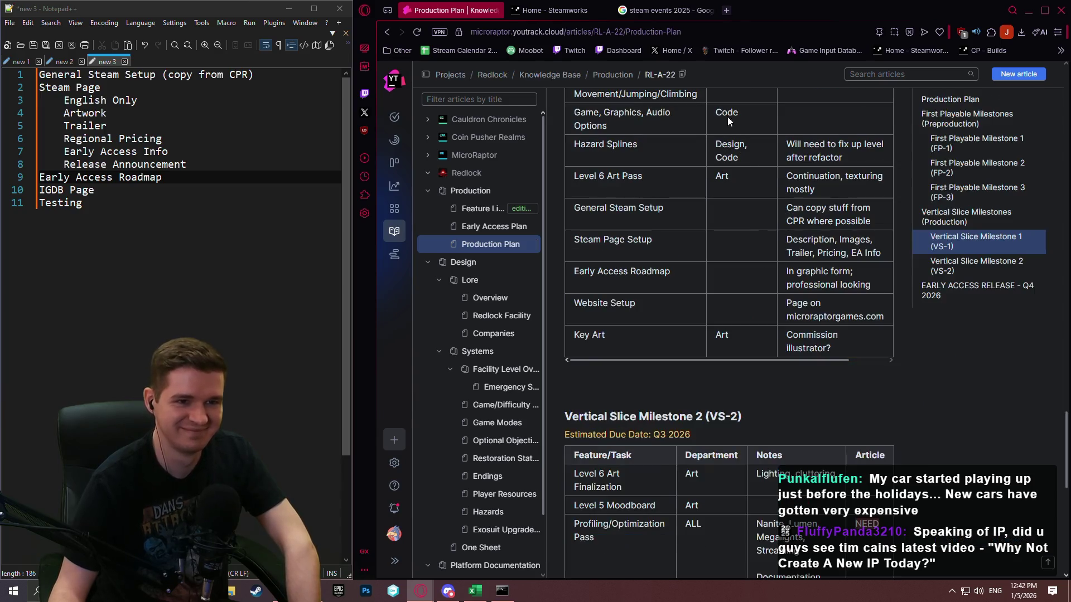
key(Home)
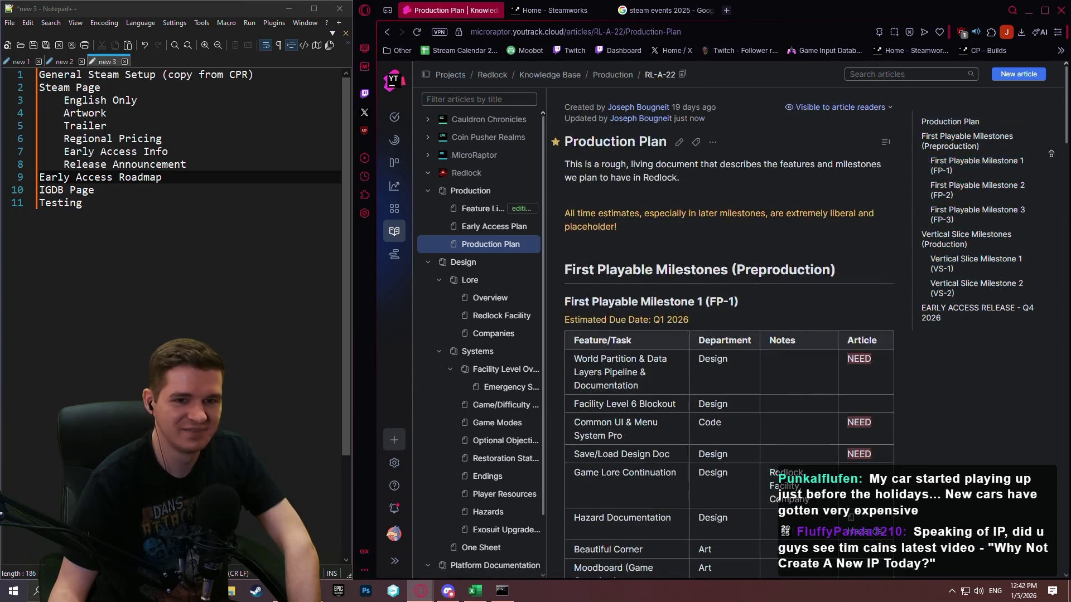
click(679, 142)
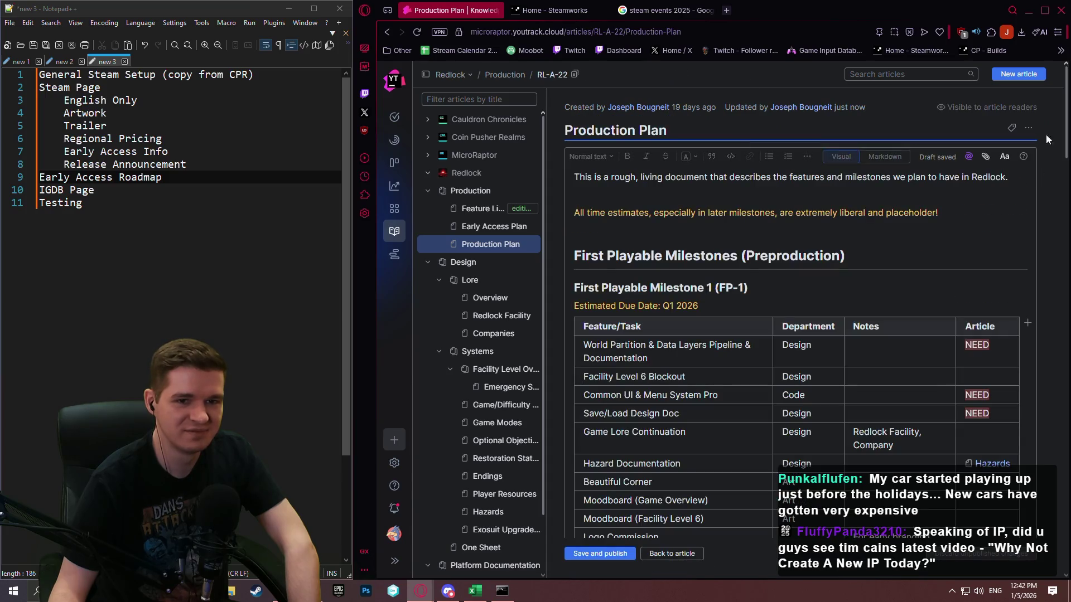
drag(1066, 86, 1056, 534)
click(961, 457)
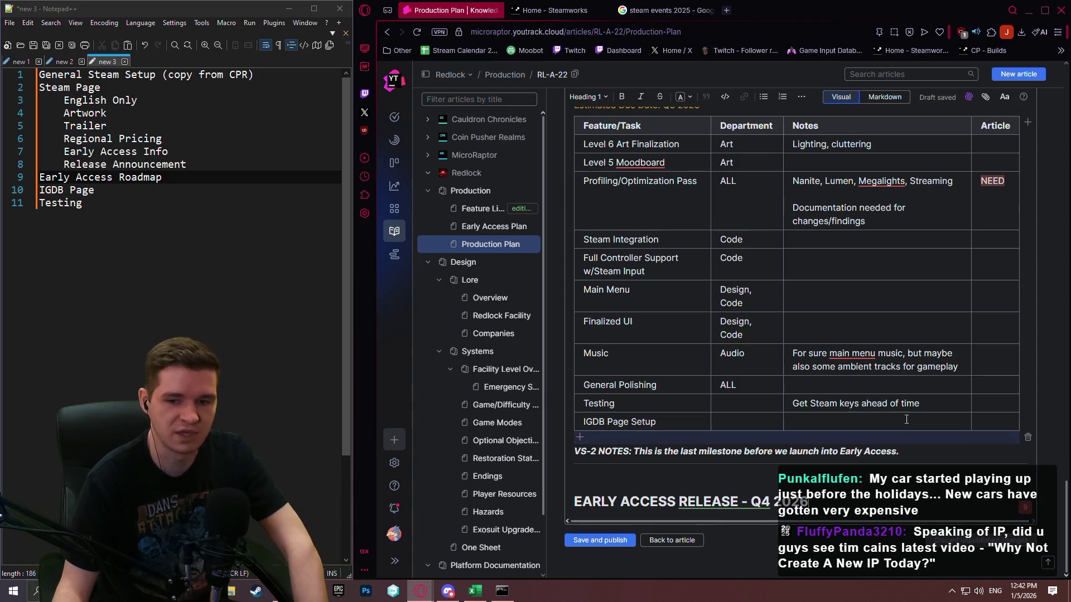
scroll(920, 444, up, 2)
scroll(980, 450, down, 2)
scroll(966, 448, up, 2)
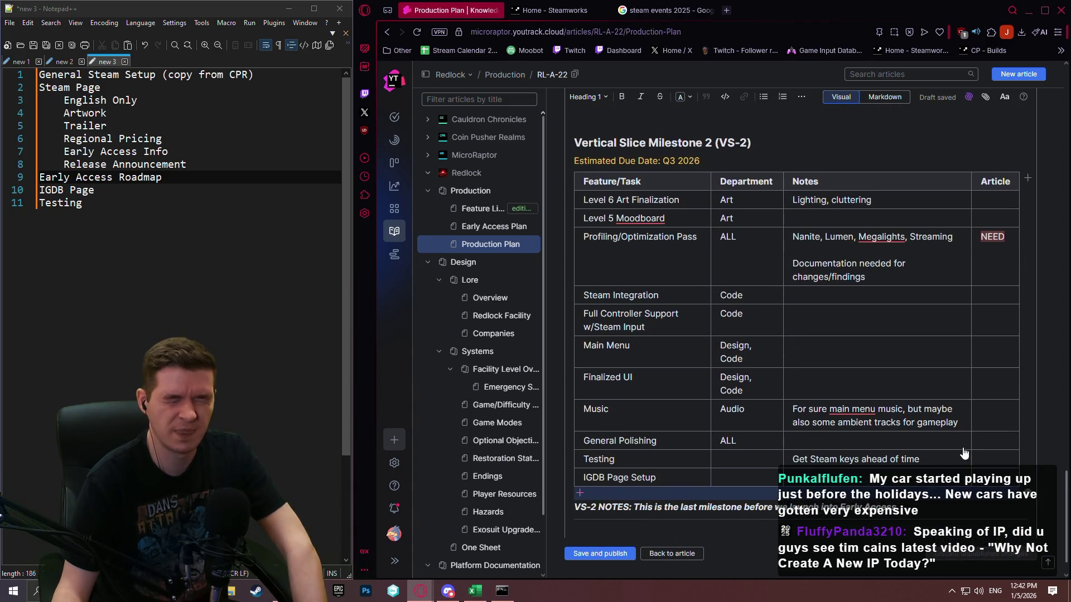
scroll(915, 444, down, 2)
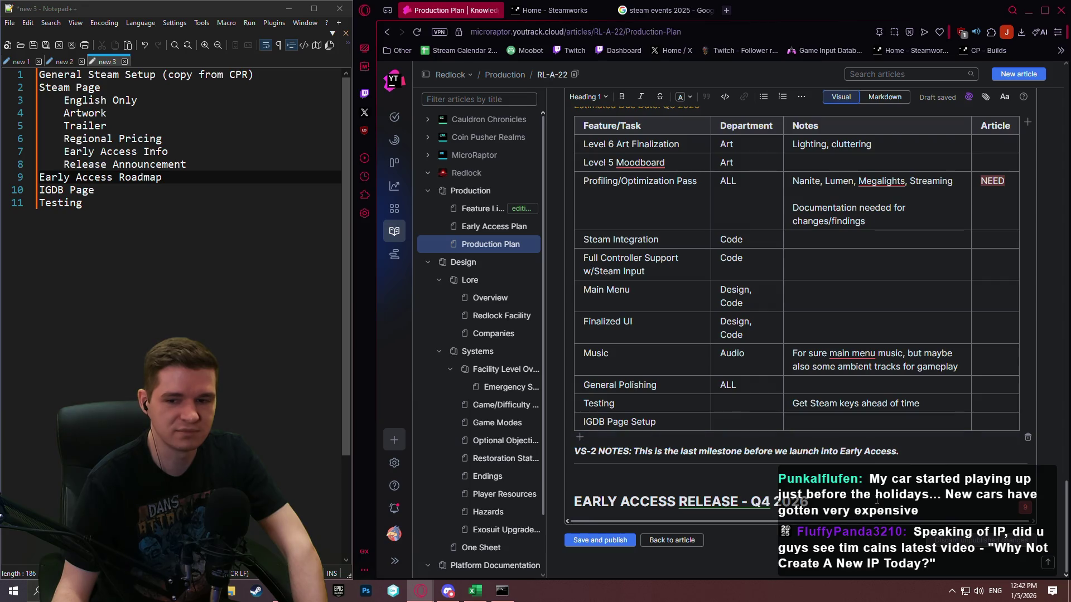
scroll(877, 500, up, 2)
scroll(876, 498, down, 2)
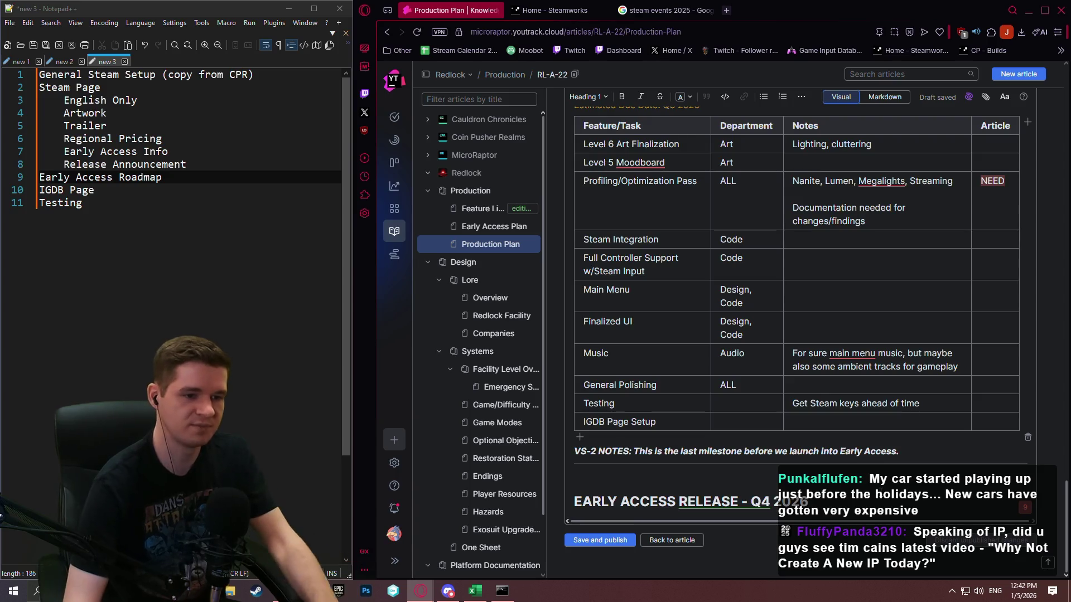
Step: Switch to the 'new 2' Notepad++ tab with the Optimizations to Station Announcements System list
click(51, 60)
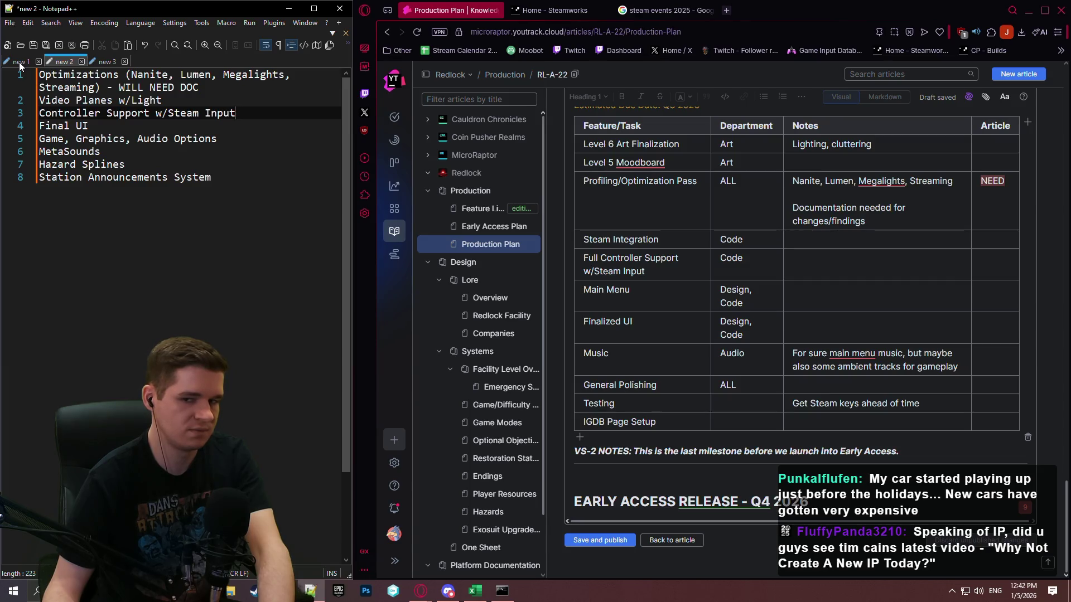
mouse_move(572, 174)
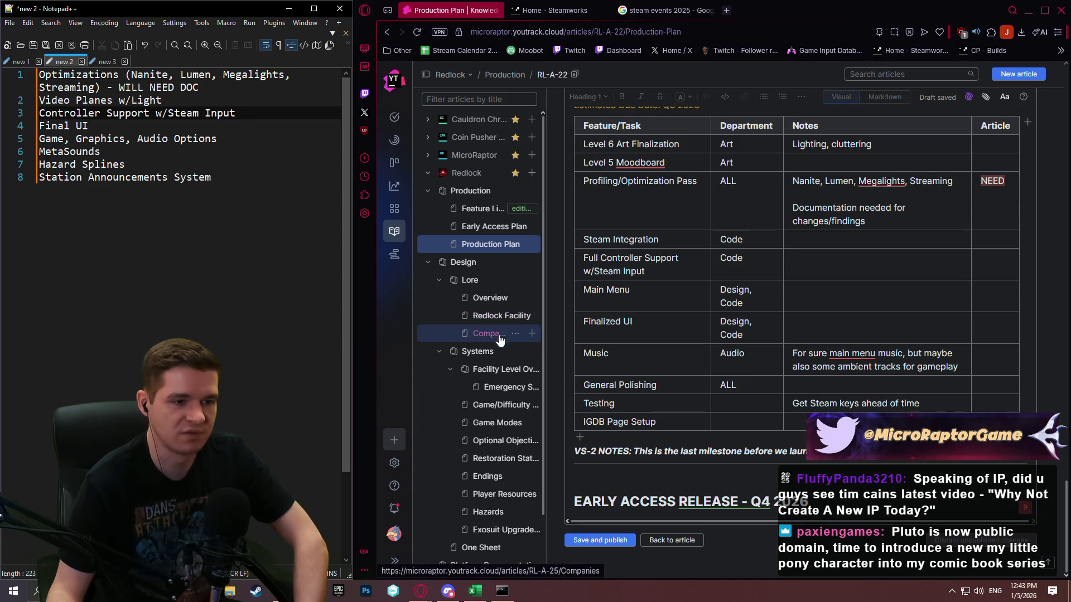
Step: Open Facility Level Overview and select the Level 5 description in its Level Overview list
click(486, 369)
scroll(707, 280, down, 15)
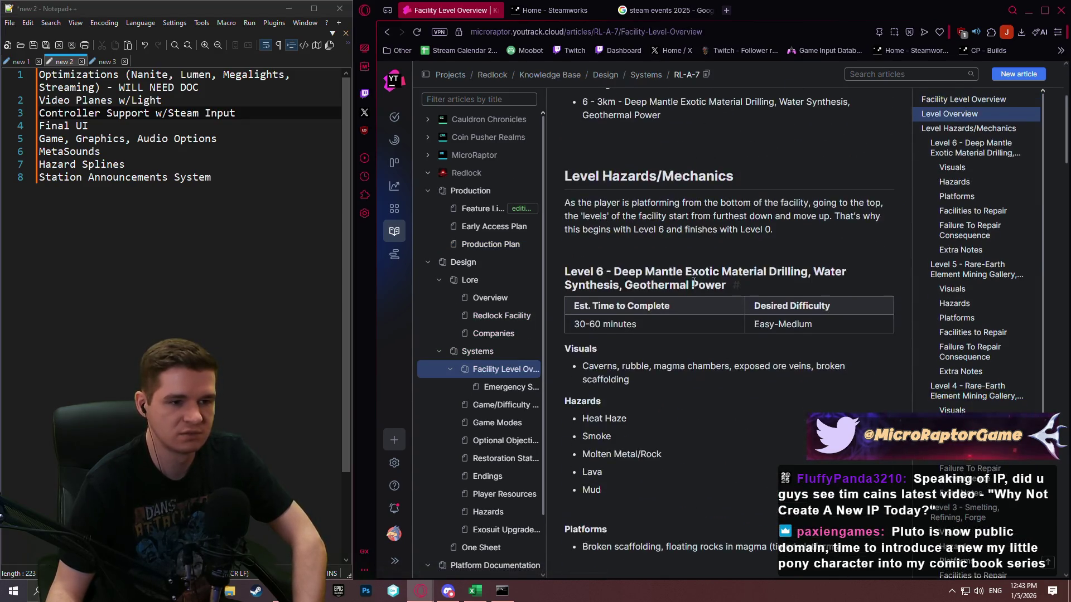
scroll(693, 285, down, 2)
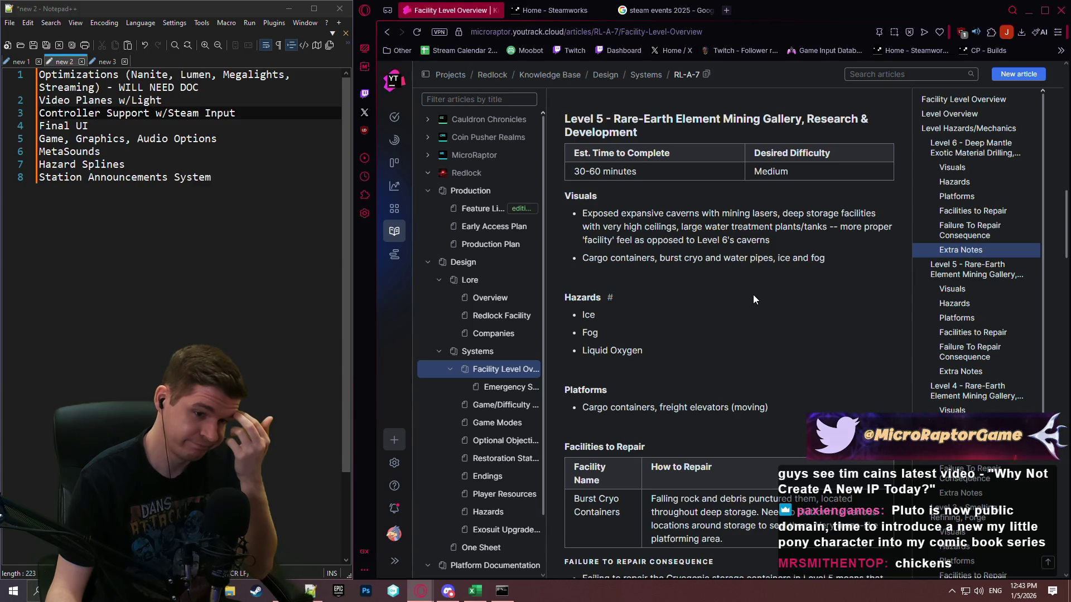
scroll(753, 294, down, 5)
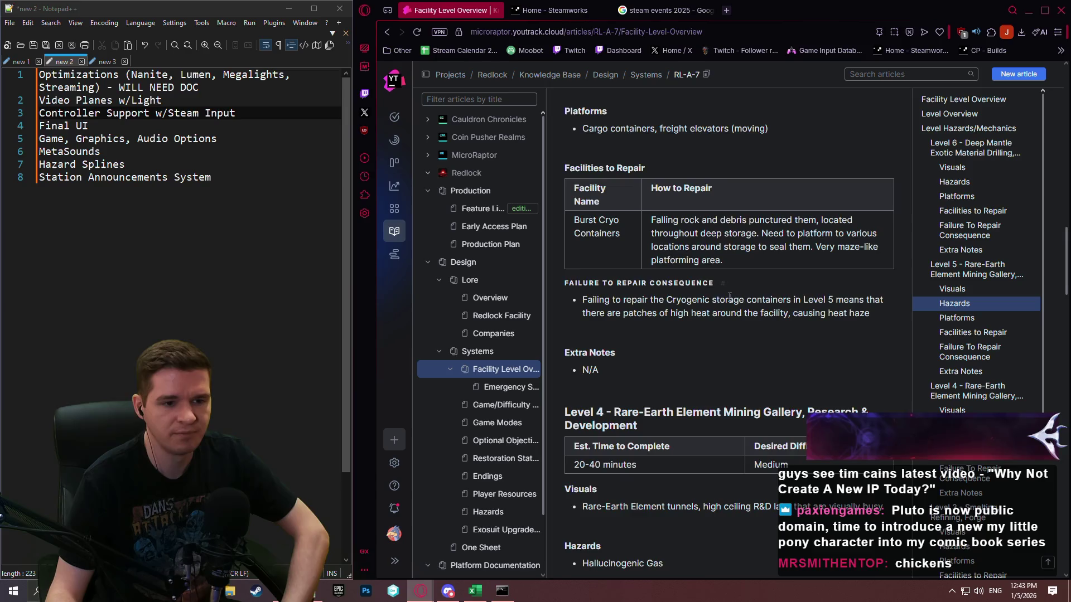
scroll(725, 289, up, 7)
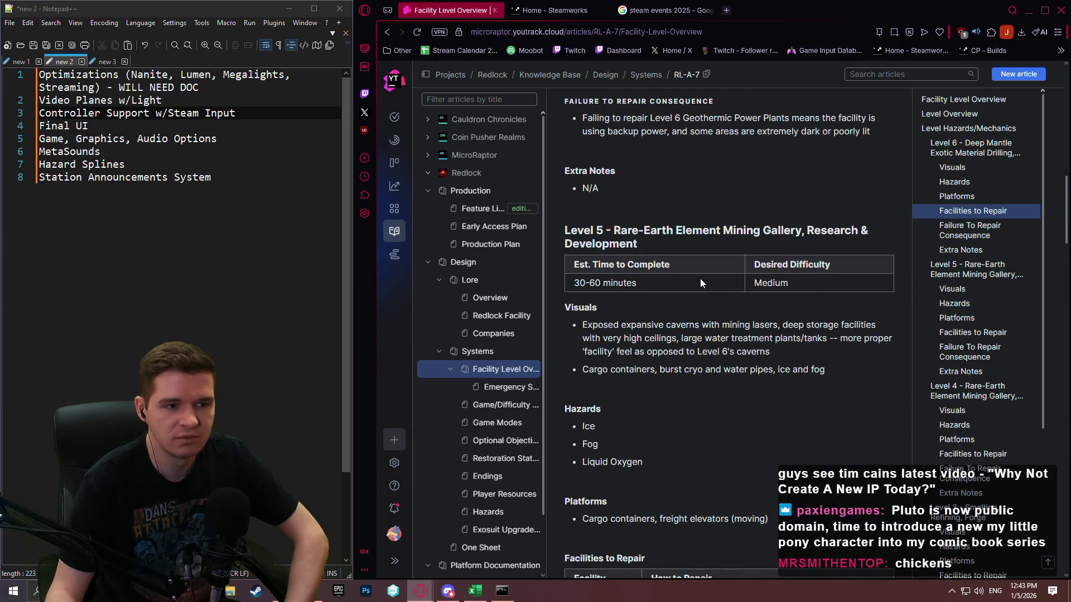
scroll(639, 344, up, 1)
scroll(639, 346, up, 15)
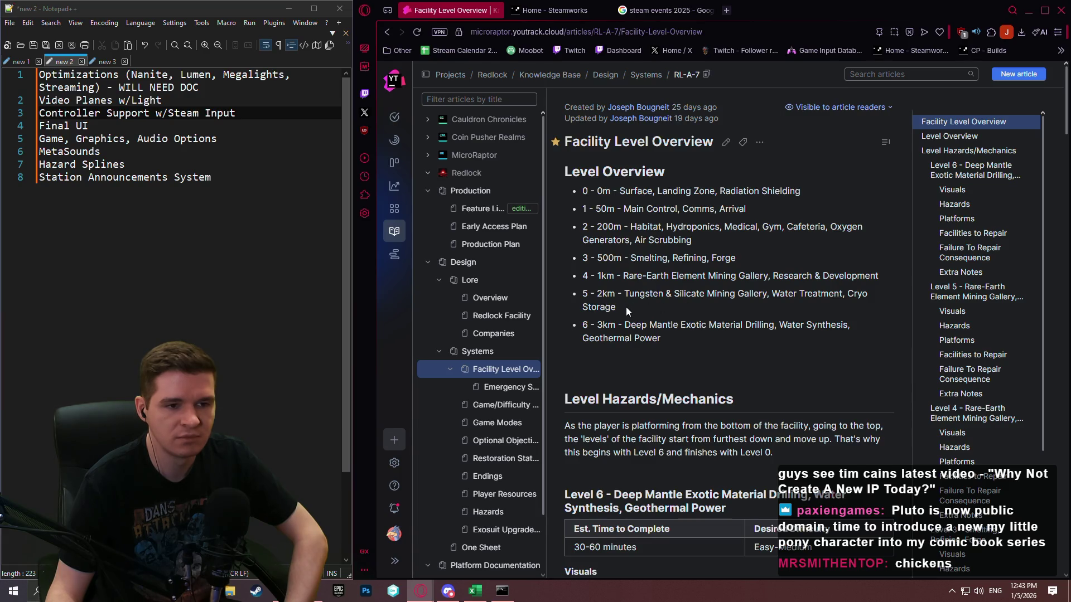
drag(626, 307, 626, 295)
key(ctrl+c)
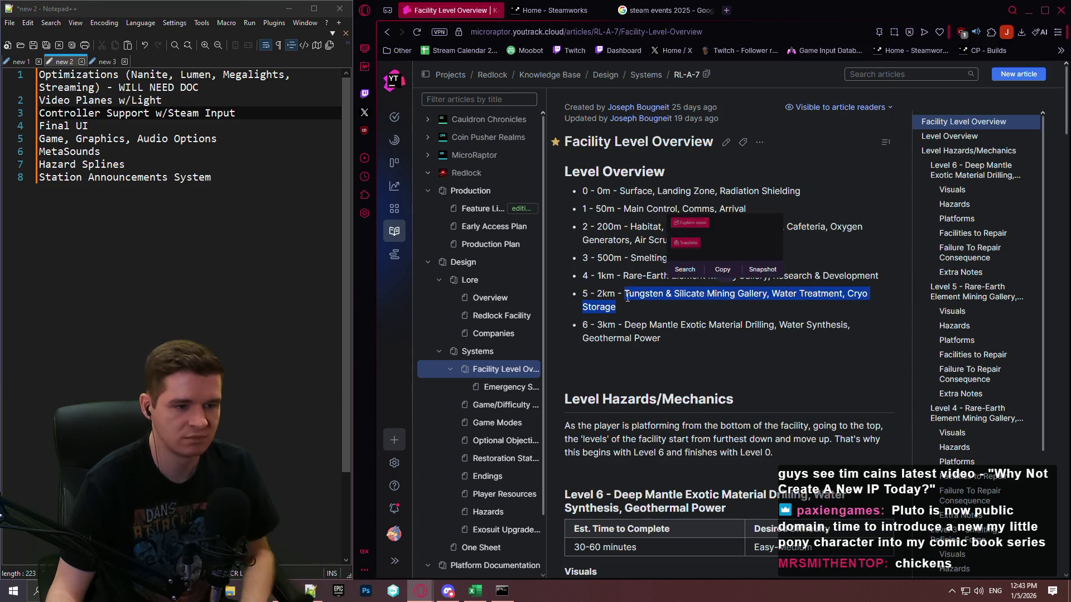
Step: In edit mode, paste 'Tungsten & Silicate Mining Gallery, Water Treatment, Cryo Storage' over the Level 5 heading text
click(725, 142)
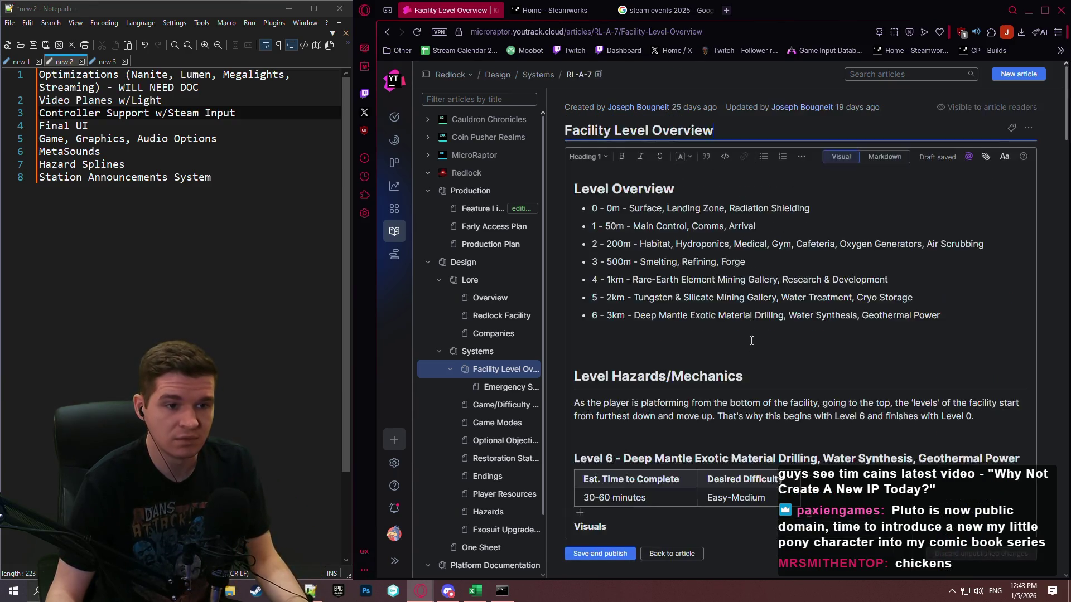
scroll(768, 325, down, 4)
scroll(768, 324, down, 10)
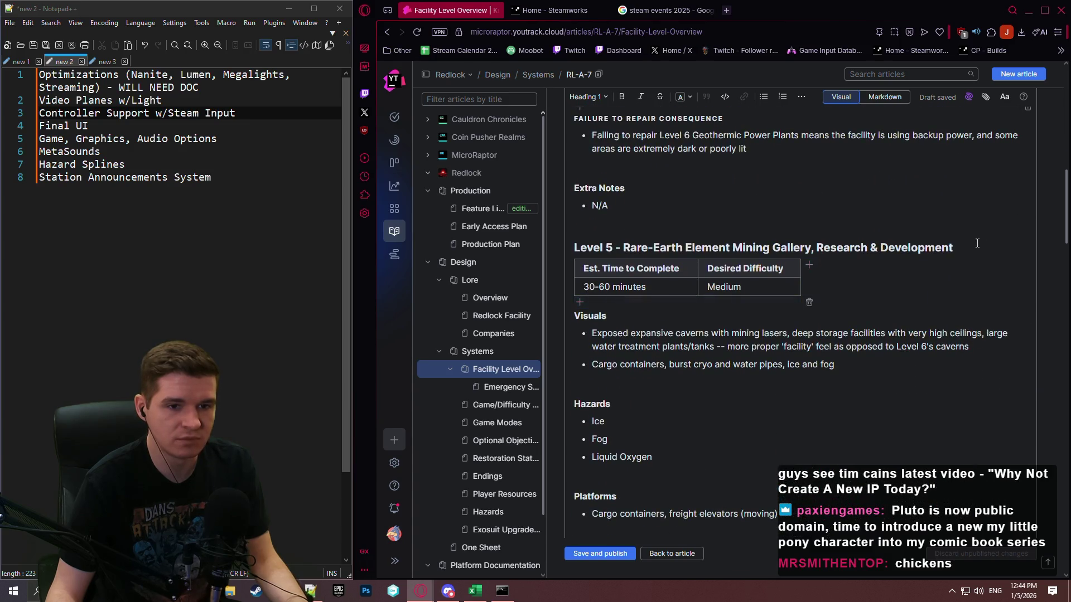
drag(954, 248, 624, 245)
key(ctrl+v)
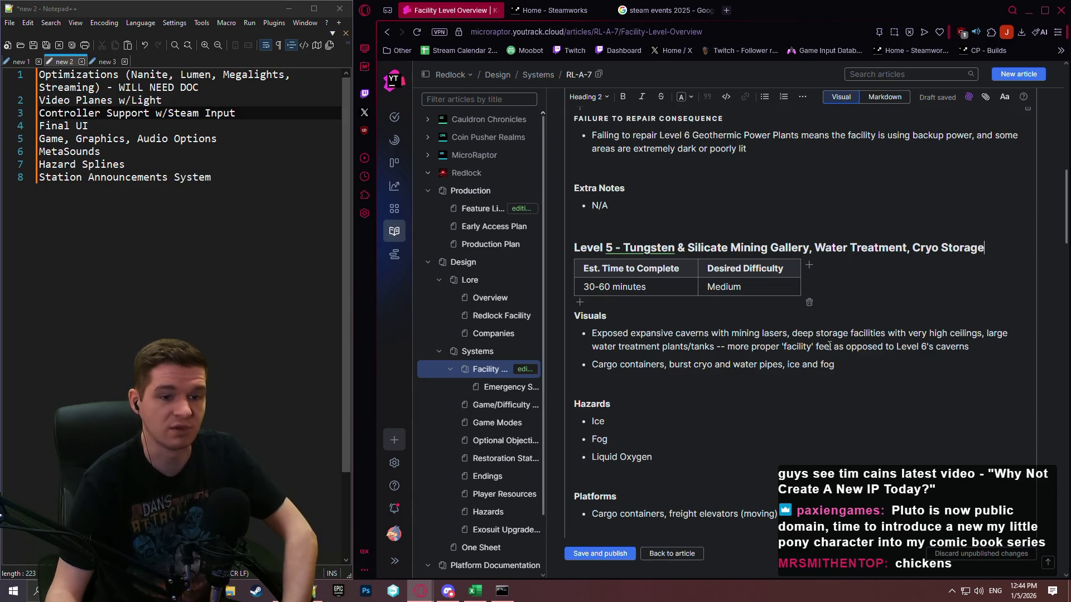
Step: Save and publish the Facility Level Overview article
scroll(799, 281, up, 5)
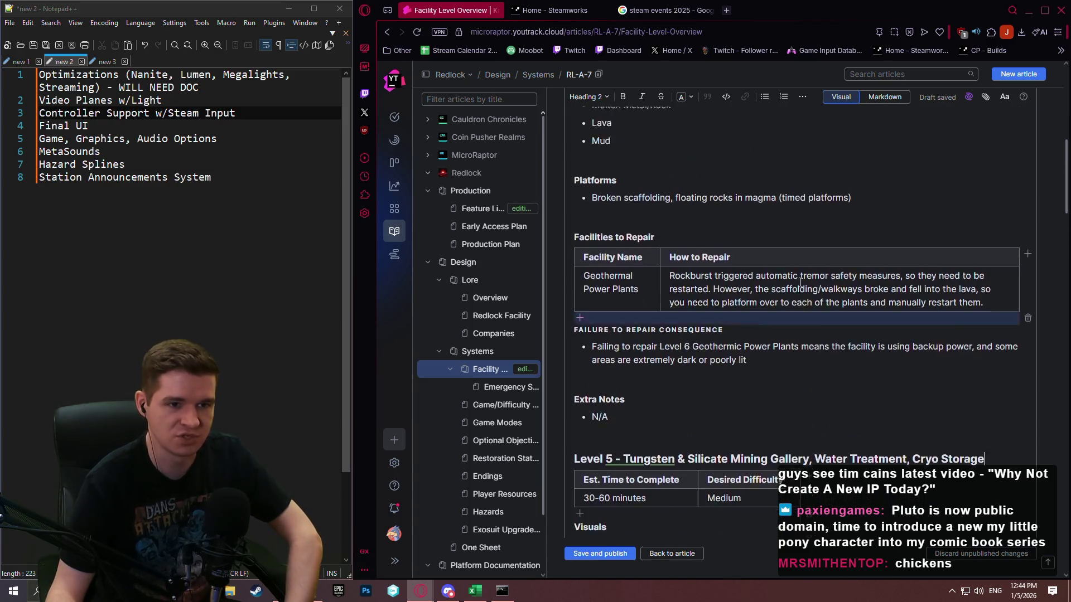
scroll(799, 281, up, 3)
scroll(804, 304, down, 4)
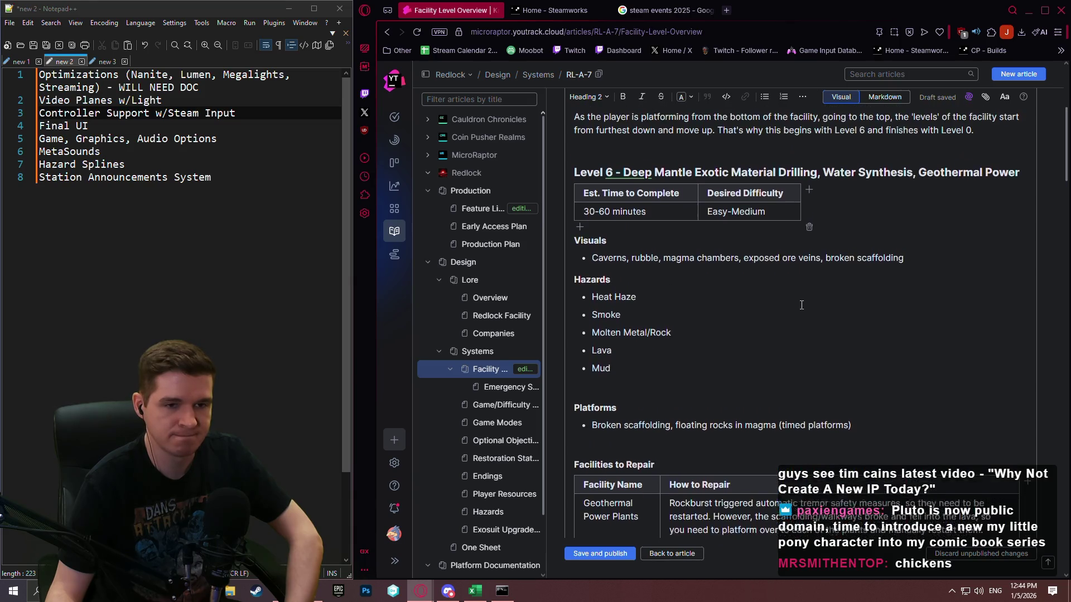
scroll(802, 306, down, 4)
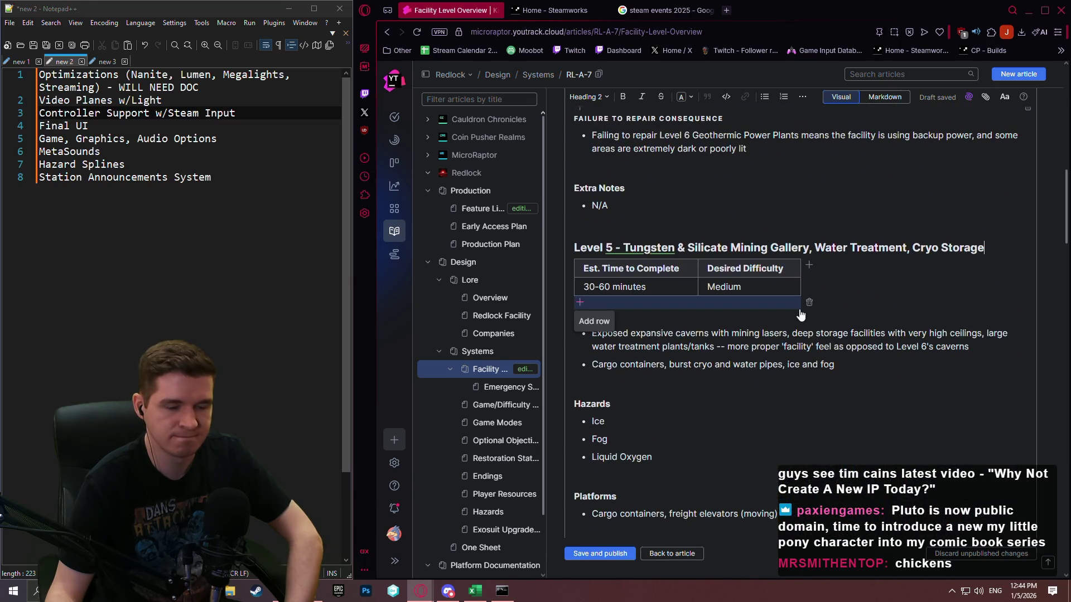
click(588, 556)
Step: Scroll through the Facility Level Overview article, reviewing Level 5's repair and hazard details
scroll(804, 333, down, 4)
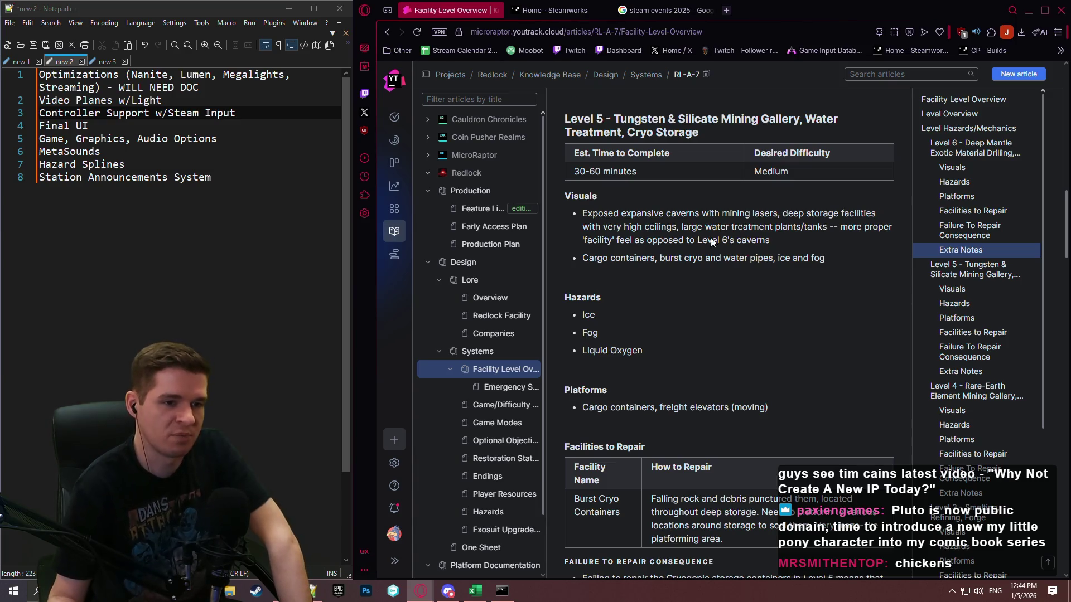
scroll(662, 294, down, 1)
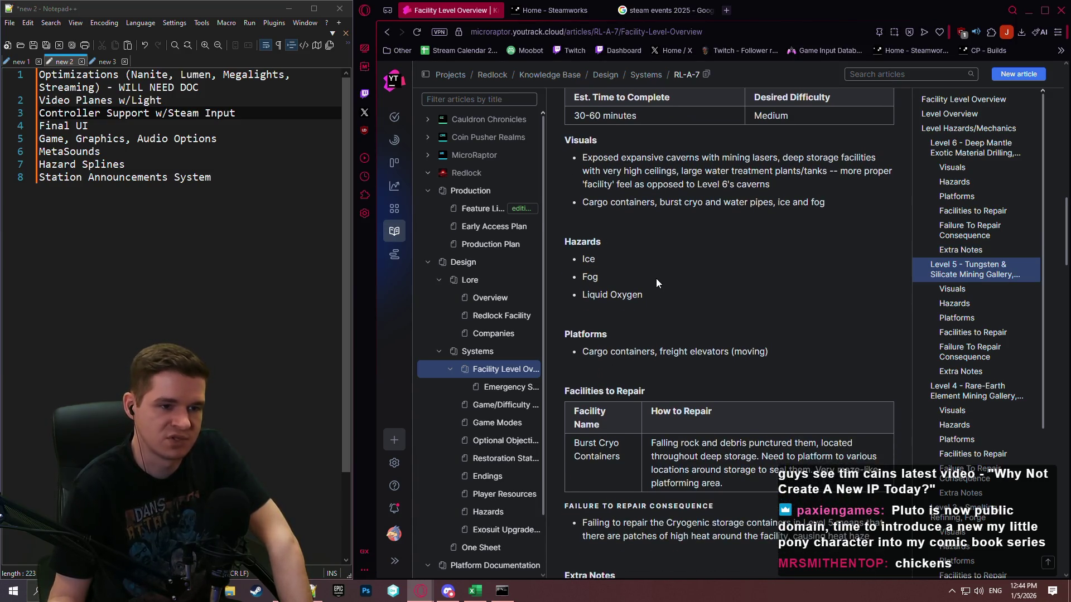
scroll(695, 254, down, 2)
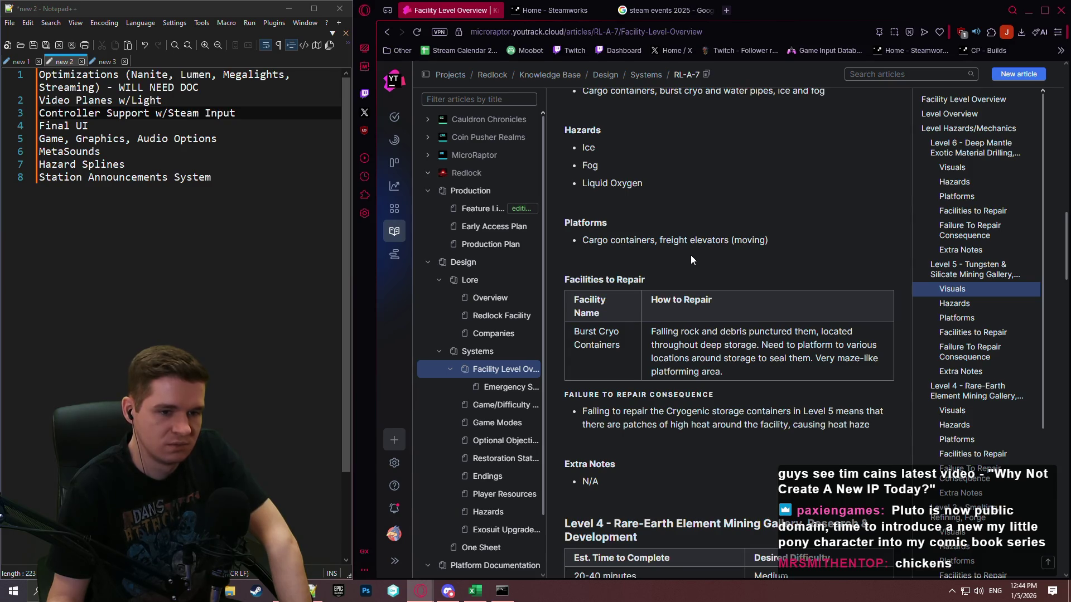
scroll(689, 258, down, 2)
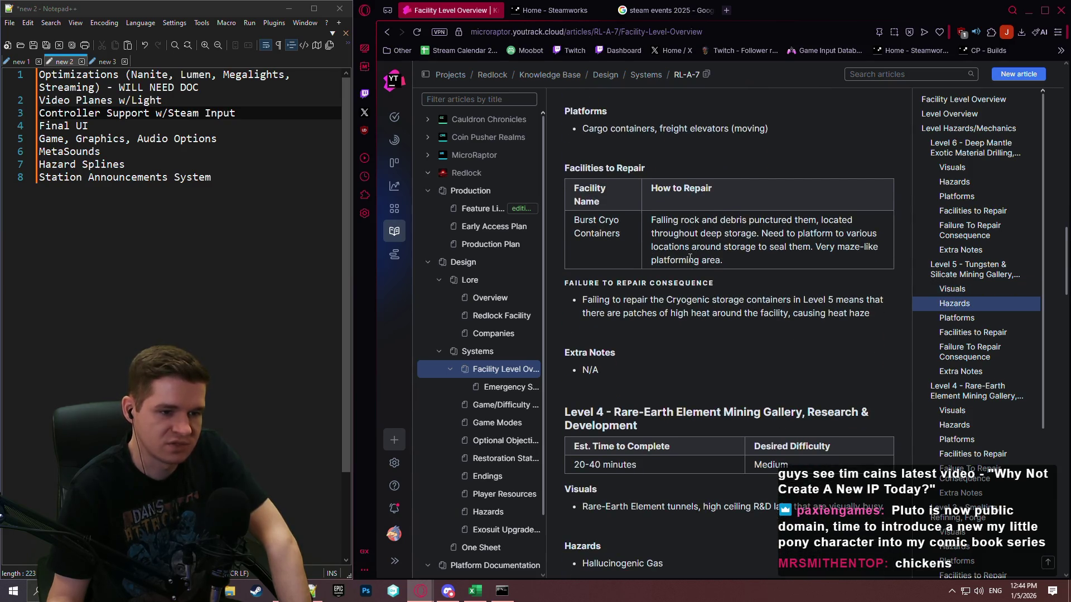
scroll(690, 258, up, 2)
scroll(690, 258, up, 3)
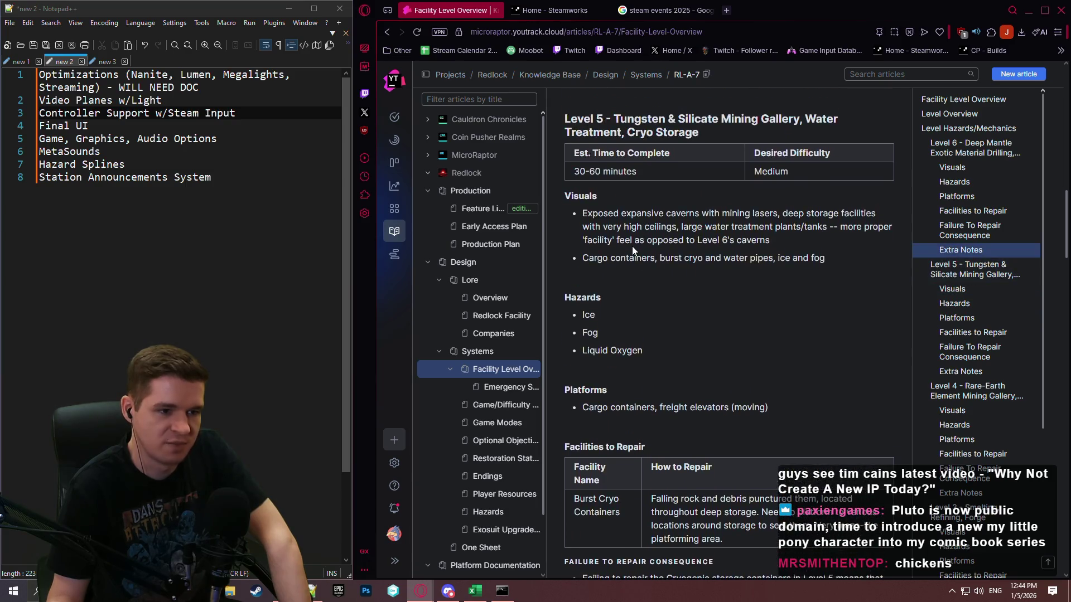
scroll(643, 238, up, 1)
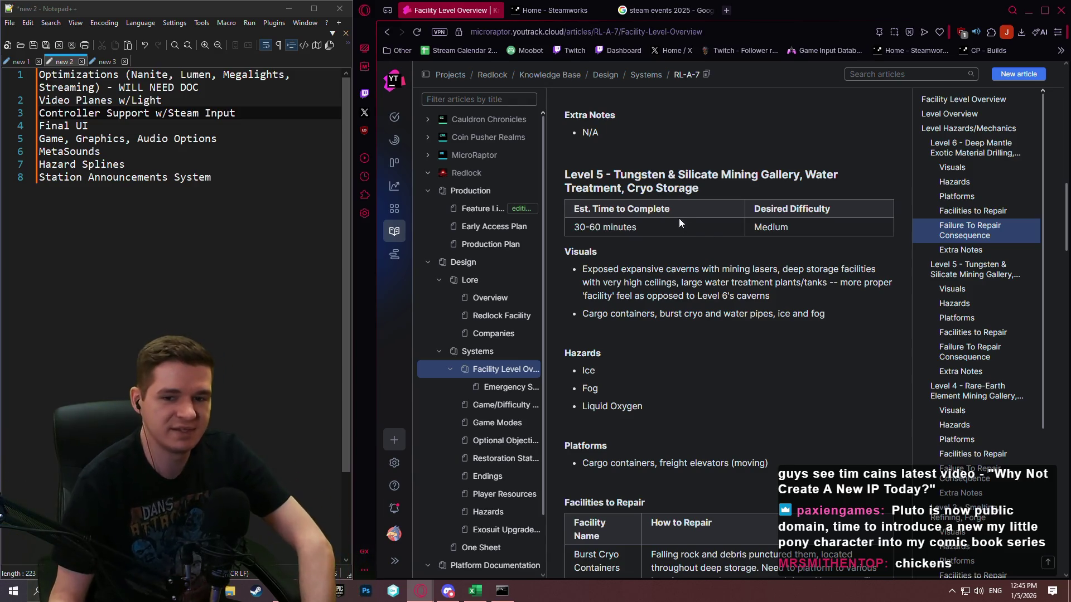
scroll(692, 241, down, 4)
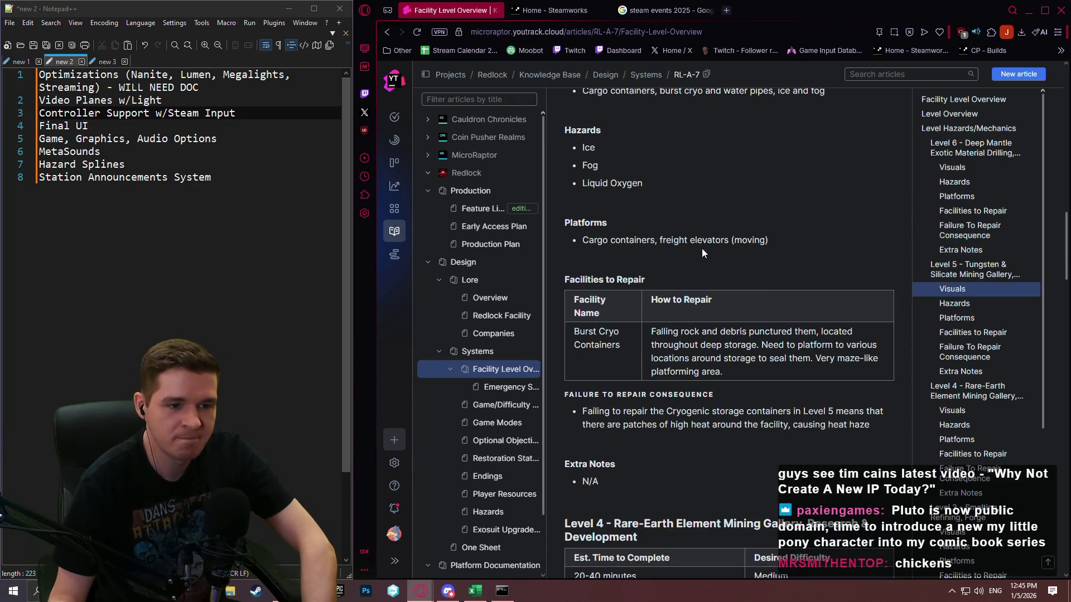
scroll(700, 258, down, 3)
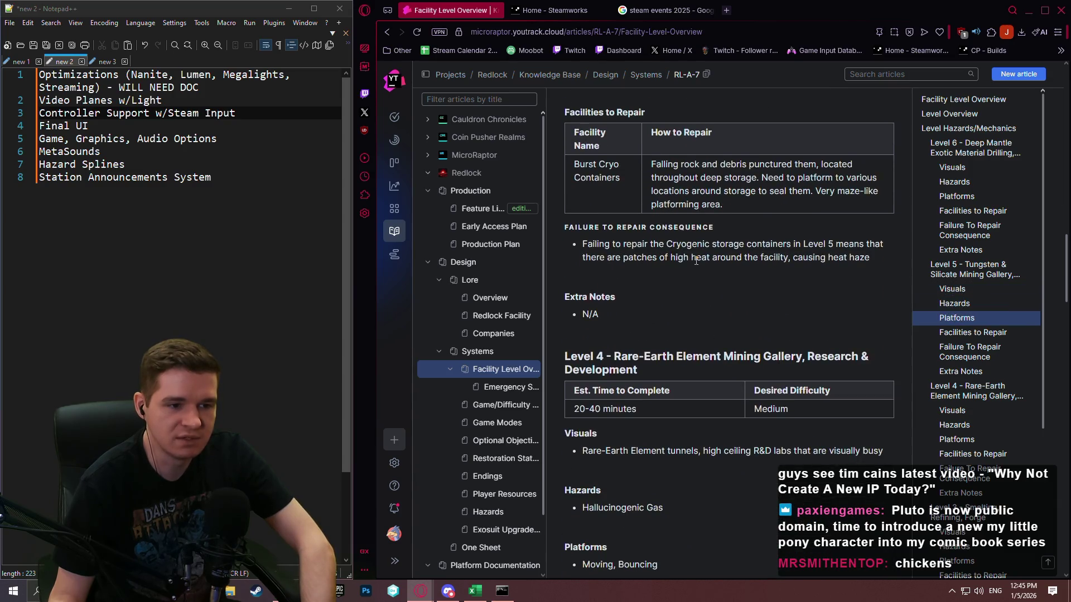
scroll(694, 269, down, 3)
scroll(693, 270, up, 1)
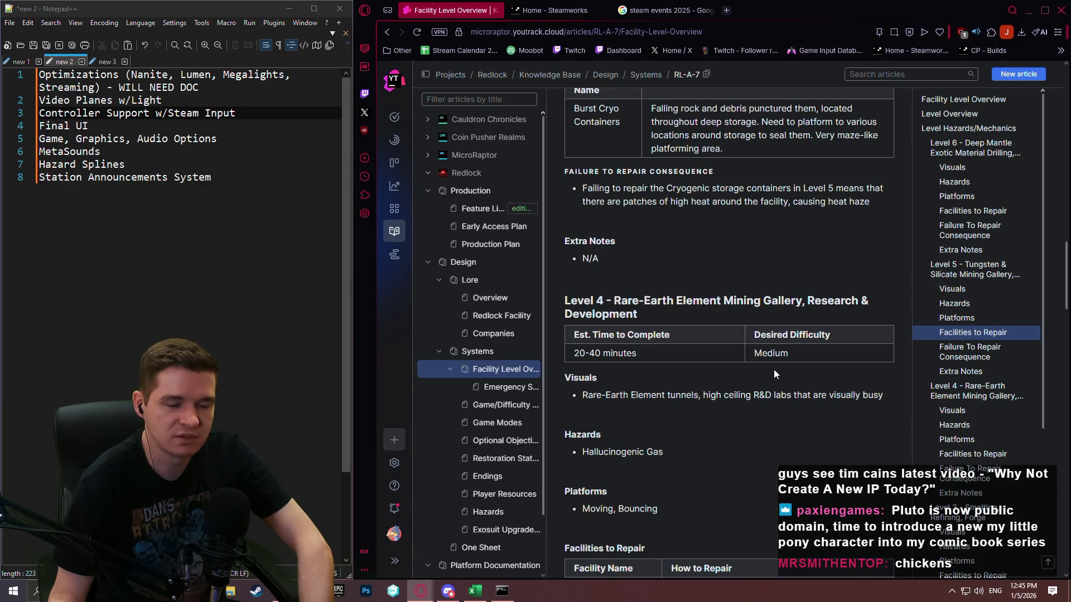
scroll(772, 366, down, 3)
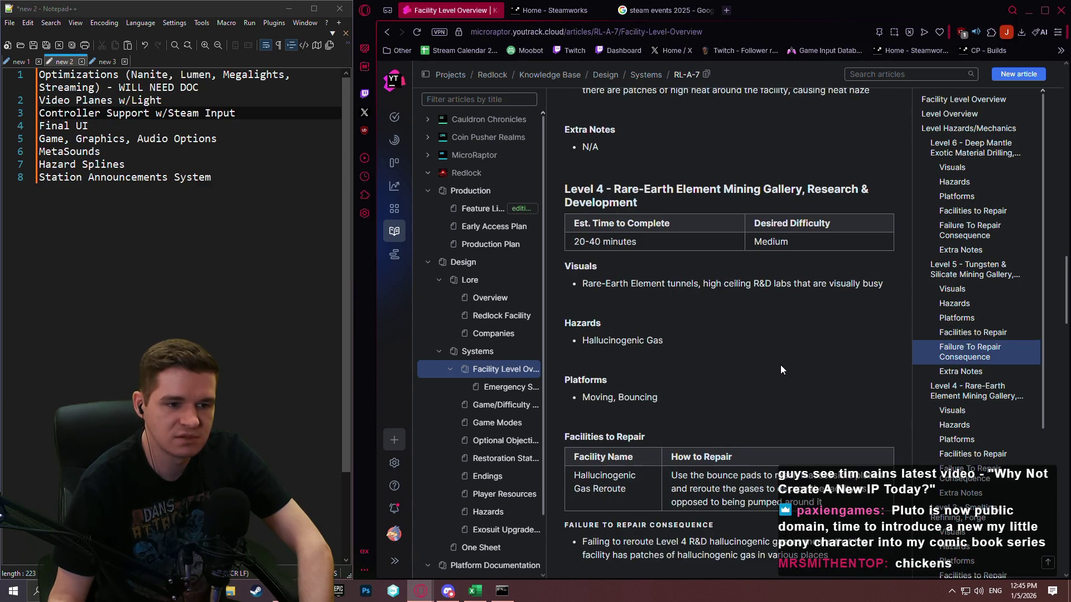
scroll(781, 365, up, 7)
scroll(792, 357, up, 5)
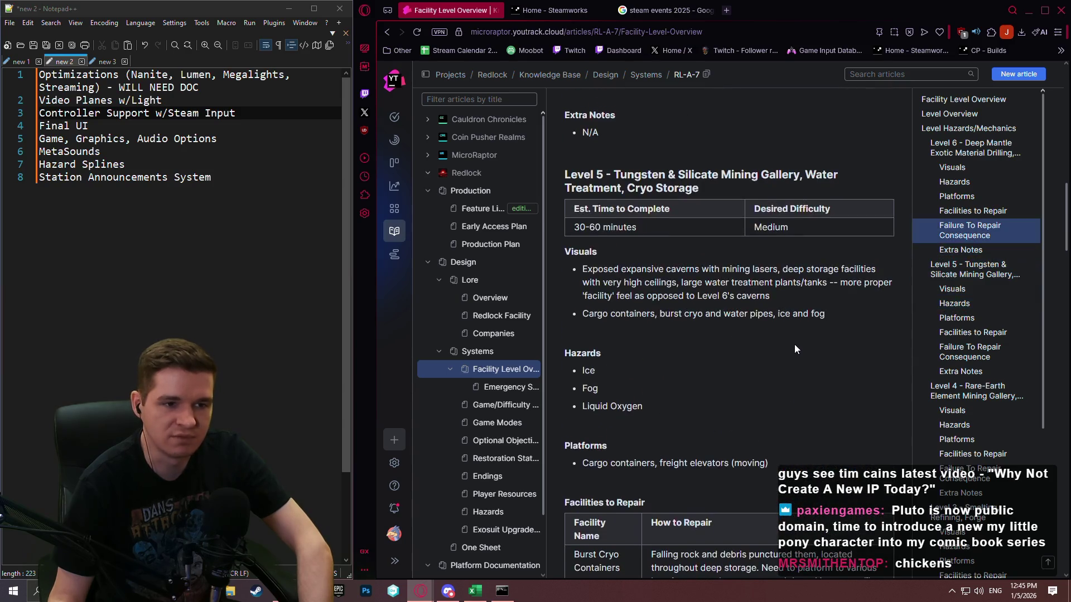
Step: Open the Production Plan in edit mode and scroll down to the VS-2 table due Q3 2026
click(491, 244)
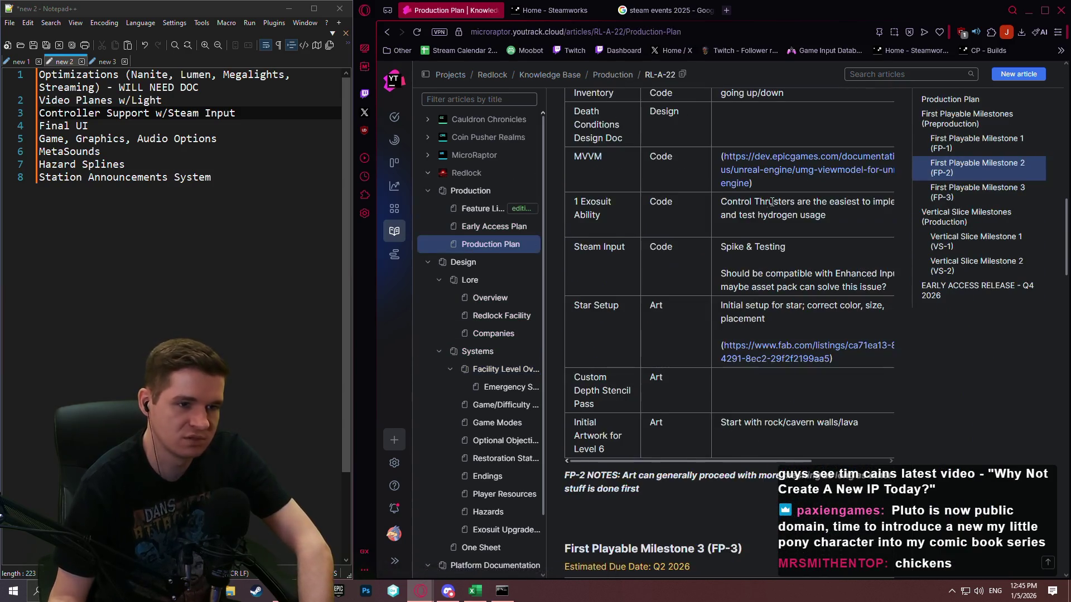
scroll(814, 225, up, 2)
scroll(812, 226, up, 8)
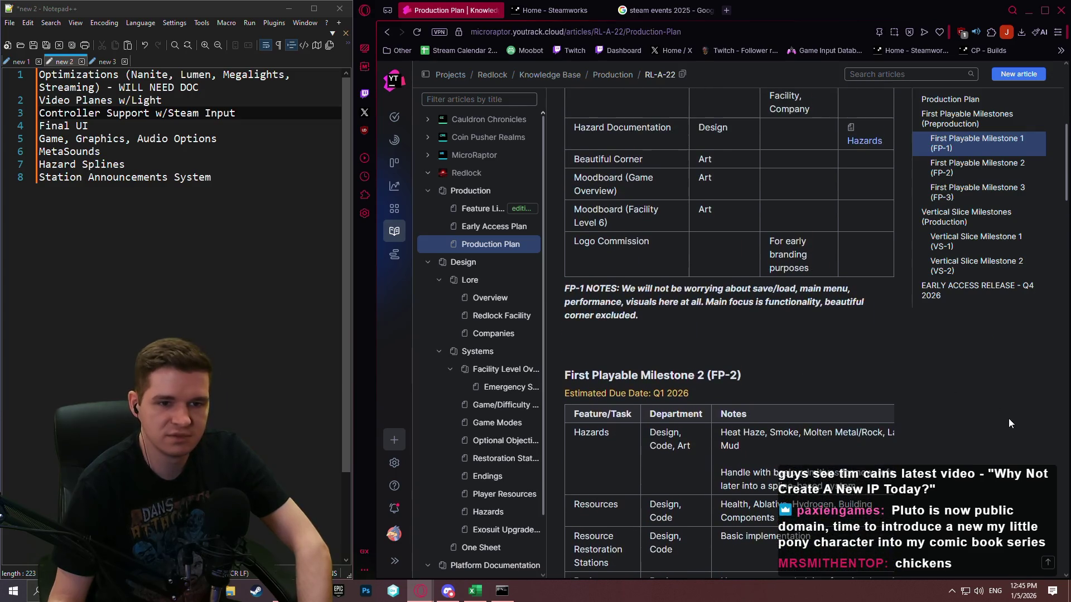
scroll(812, 226, up, 10)
click(865, 132)
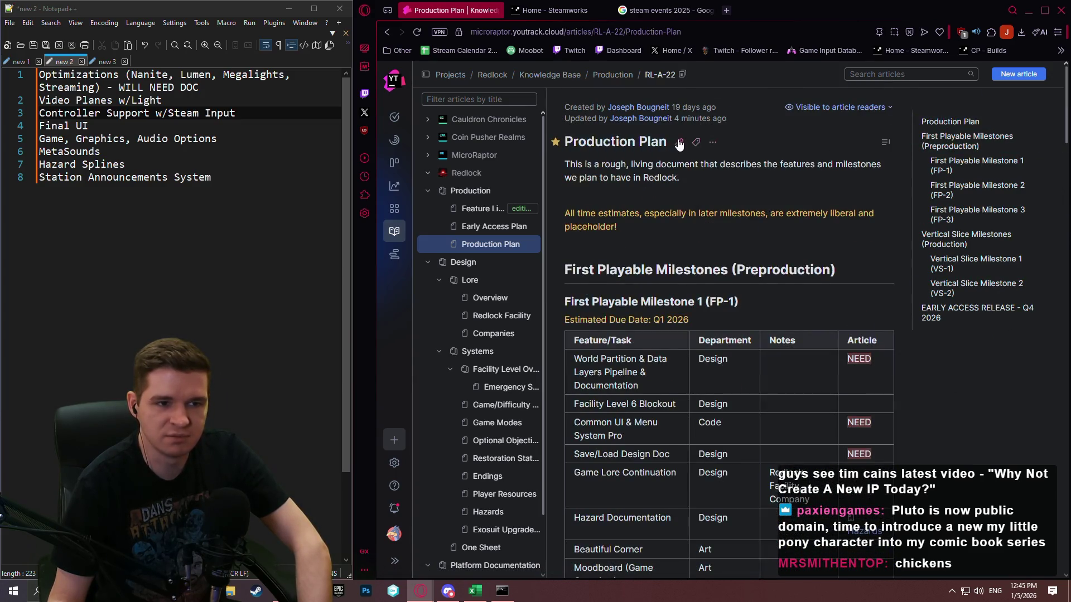
mouse_move(1067, 84)
mouse_down()
mouse_move(1065, 513)
mouse_move(1066, 497)
mouse_up()
click(829, 392)
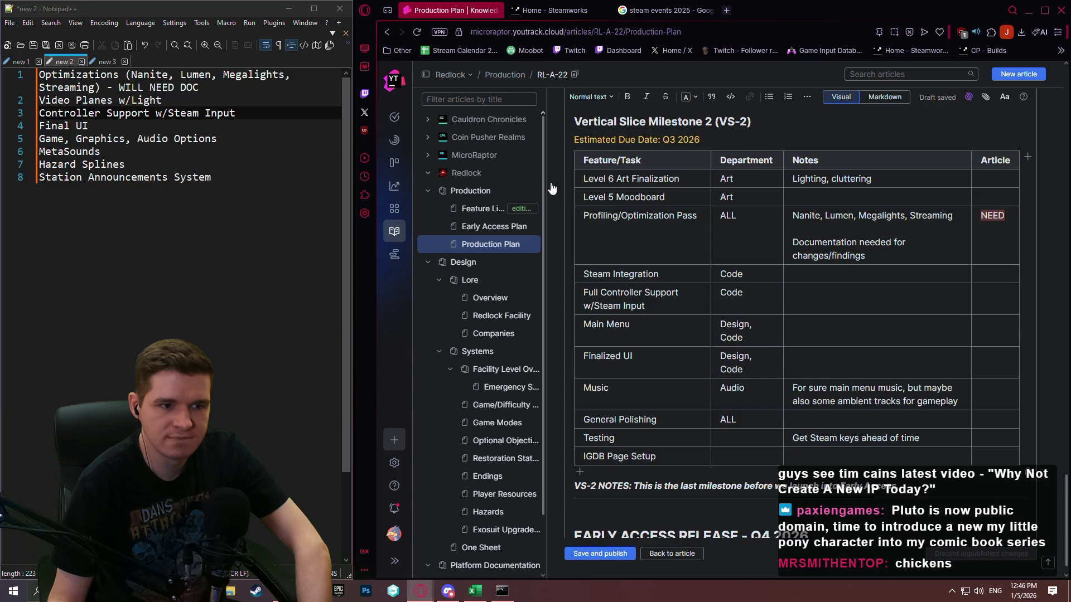
mouse_move(570, 210)
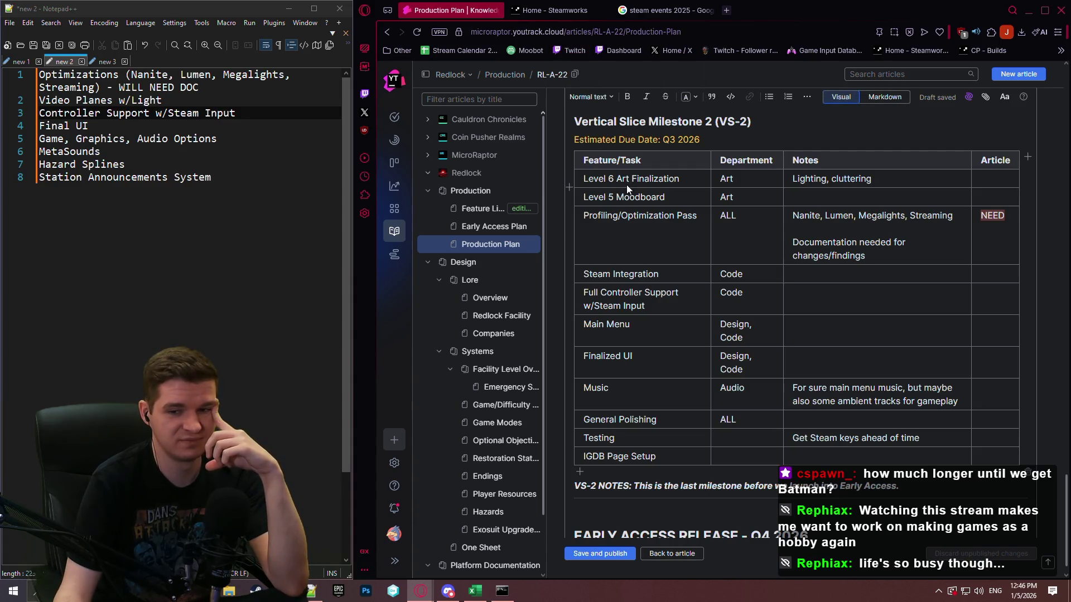
scroll(626, 185, down, 1)
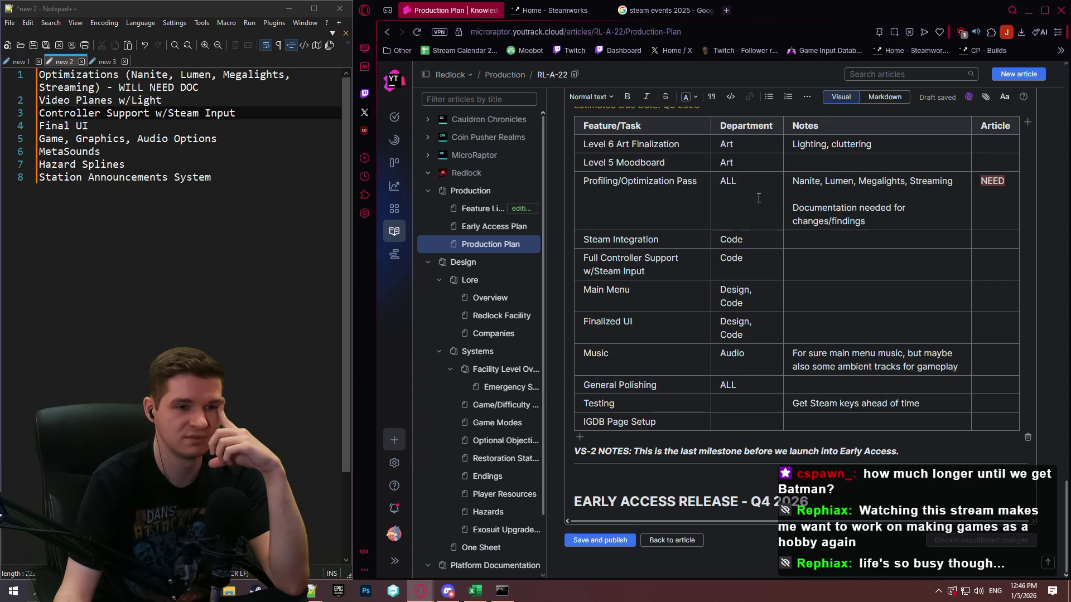
scroll(753, 198, up, 1)
scroll(742, 208, down, 1)
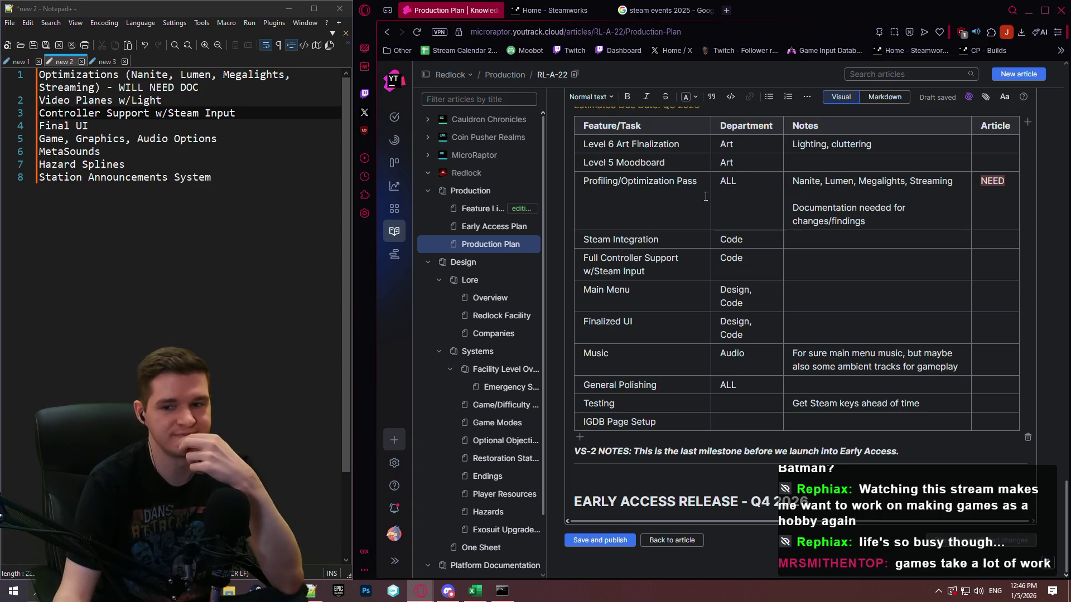
scroll(706, 196, up, 1)
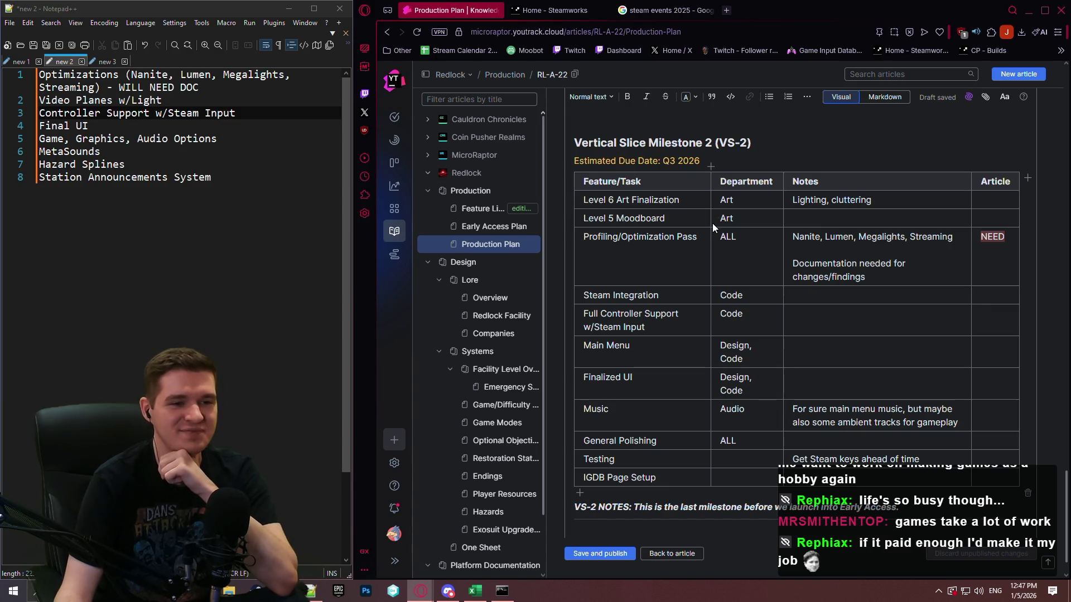
scroll(709, 222, up, 2)
scroll(703, 215, down, 3)
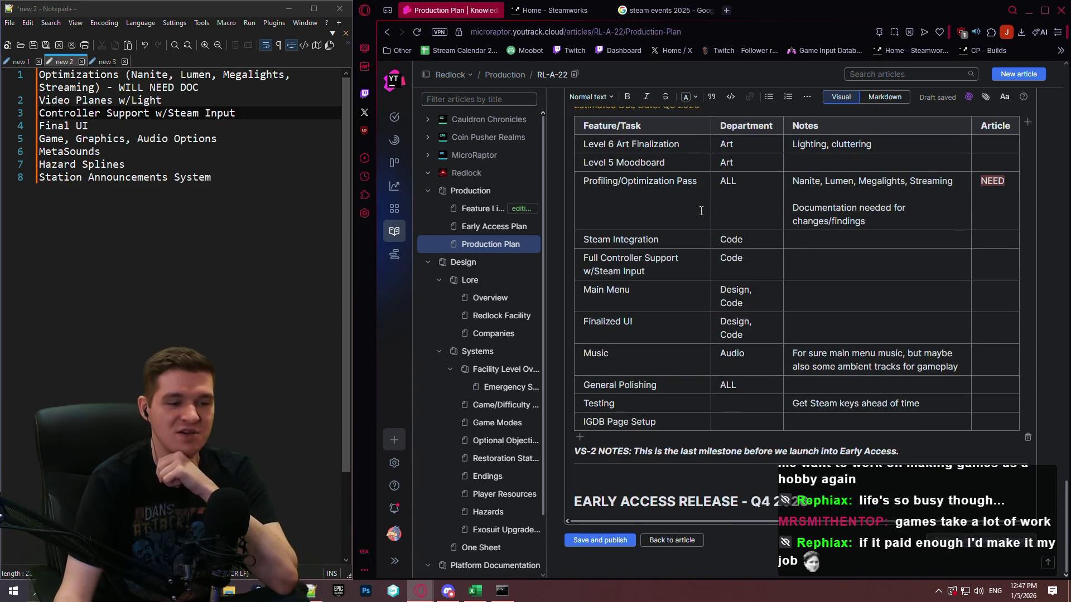
scroll(698, 201, up, 2)
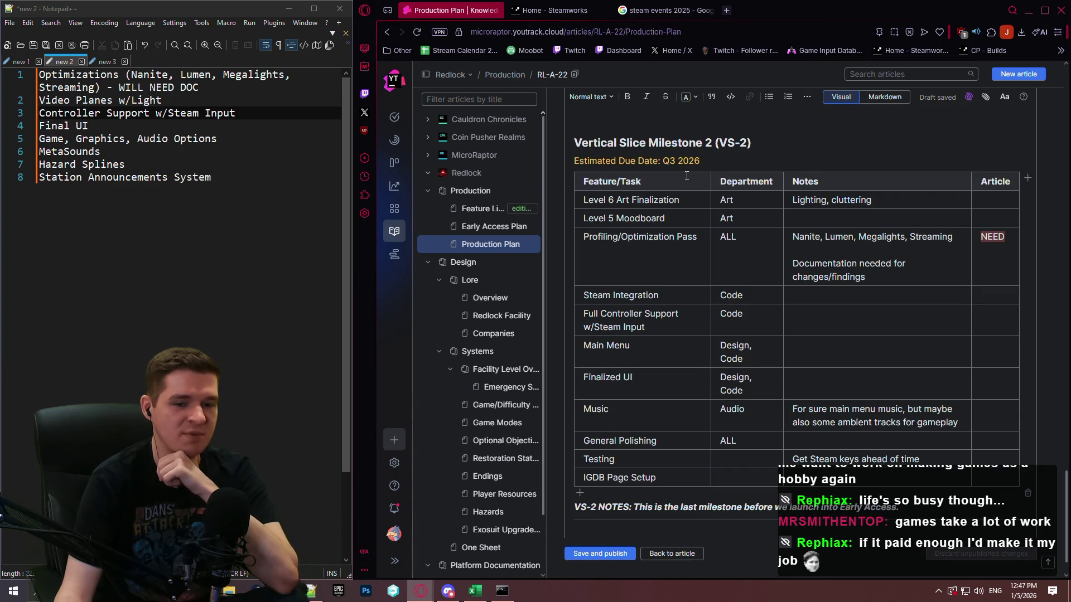
scroll(683, 178, down, 2)
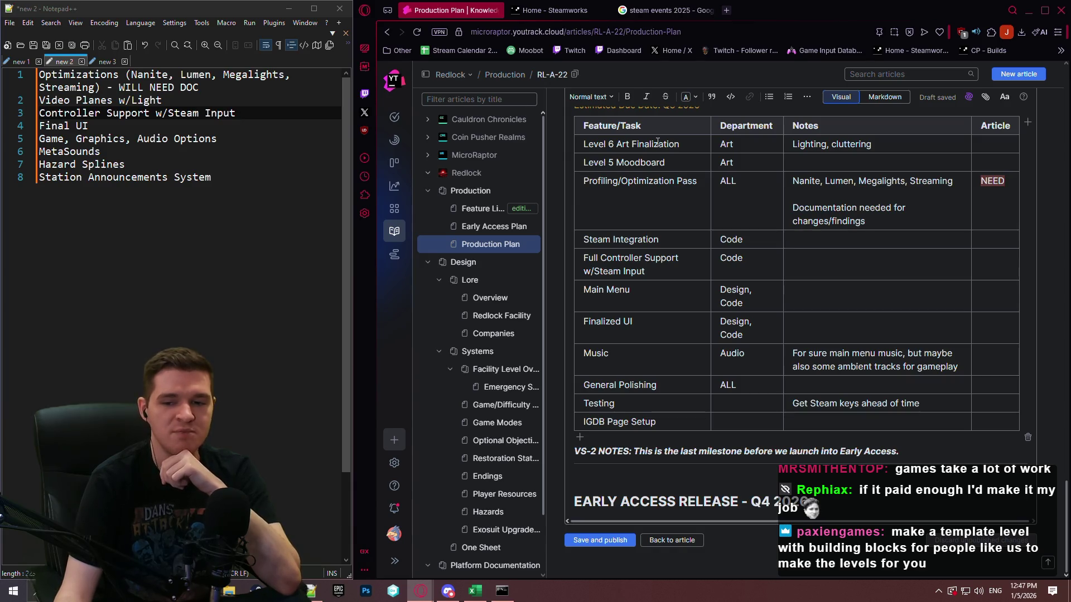
scroll(692, 184, up, 2)
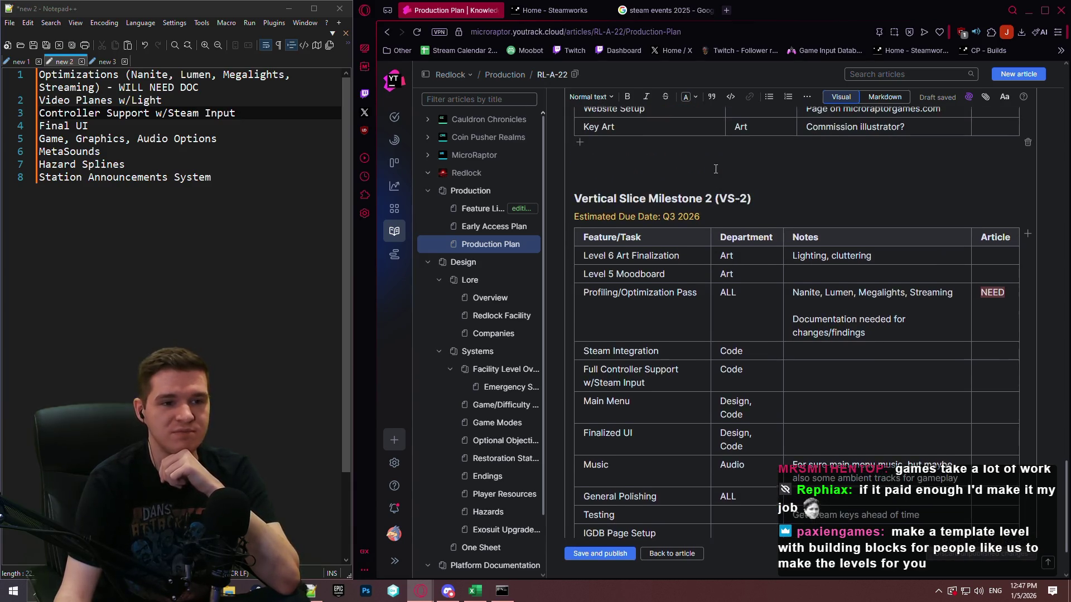
scroll(698, 195, down, 2)
scroll(698, 196, down, 1)
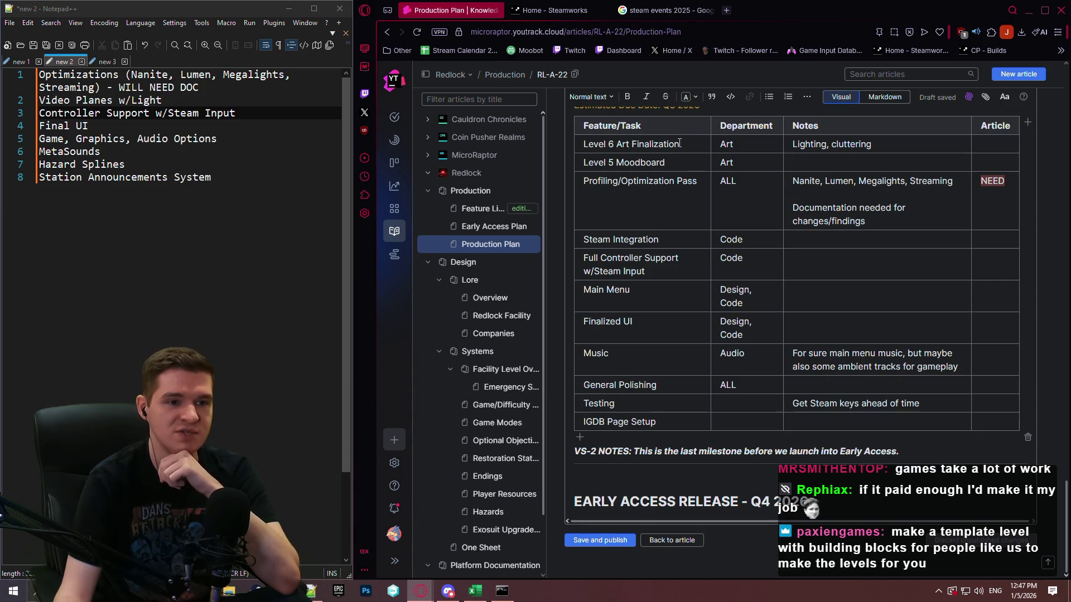
scroll(725, 168, up, 2)
scroll(786, 212, down, 2)
scroll(778, 204, up, 2)
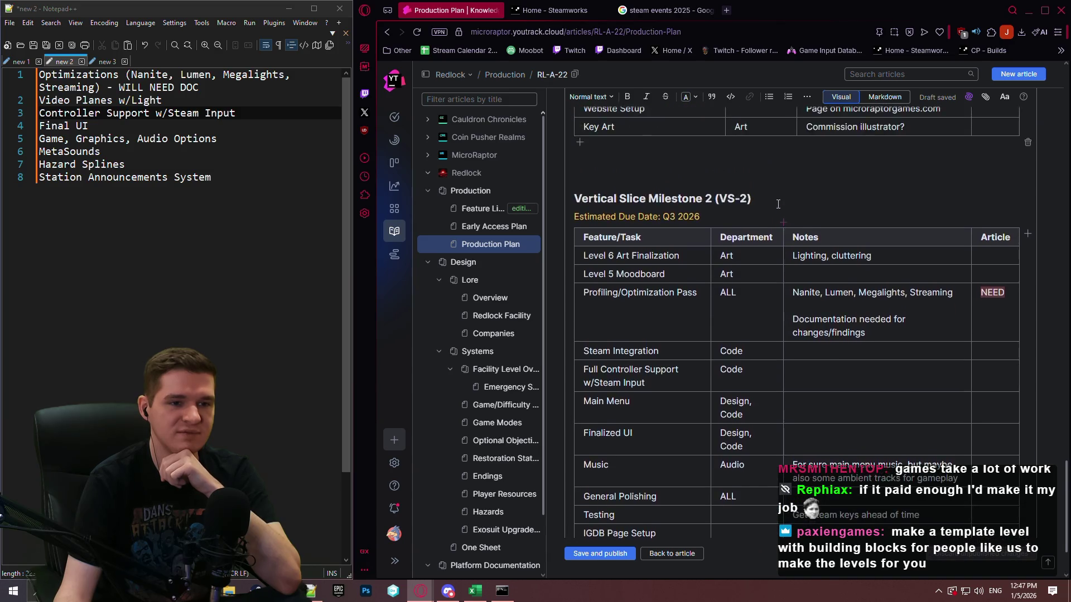
scroll(778, 204, down, 2)
scroll(759, 218, up, 1)
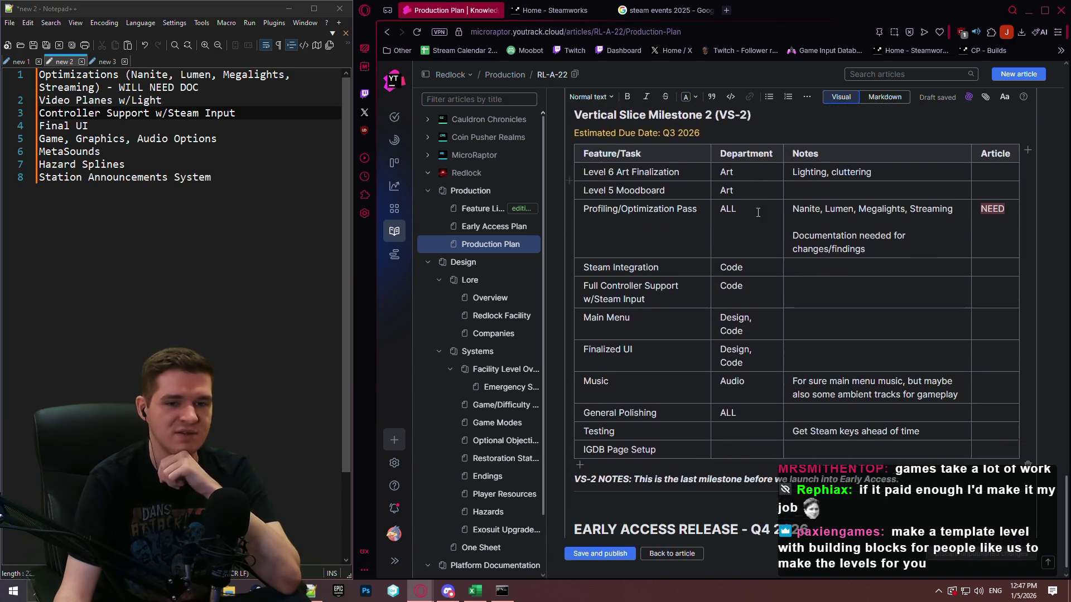
scroll(948, 358, down, 1)
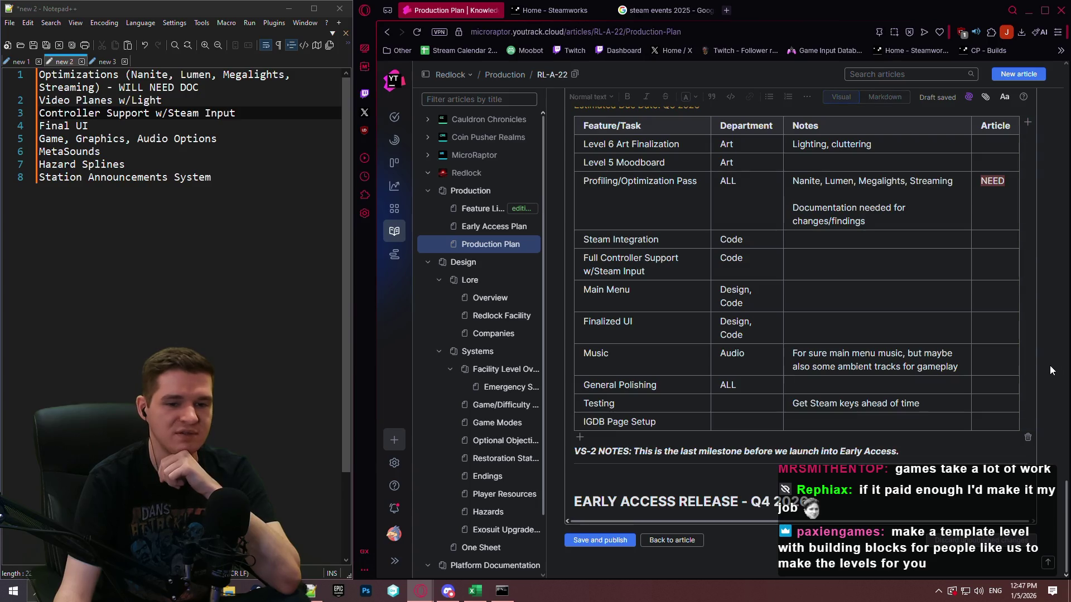
scroll(1049, 356, up, 1)
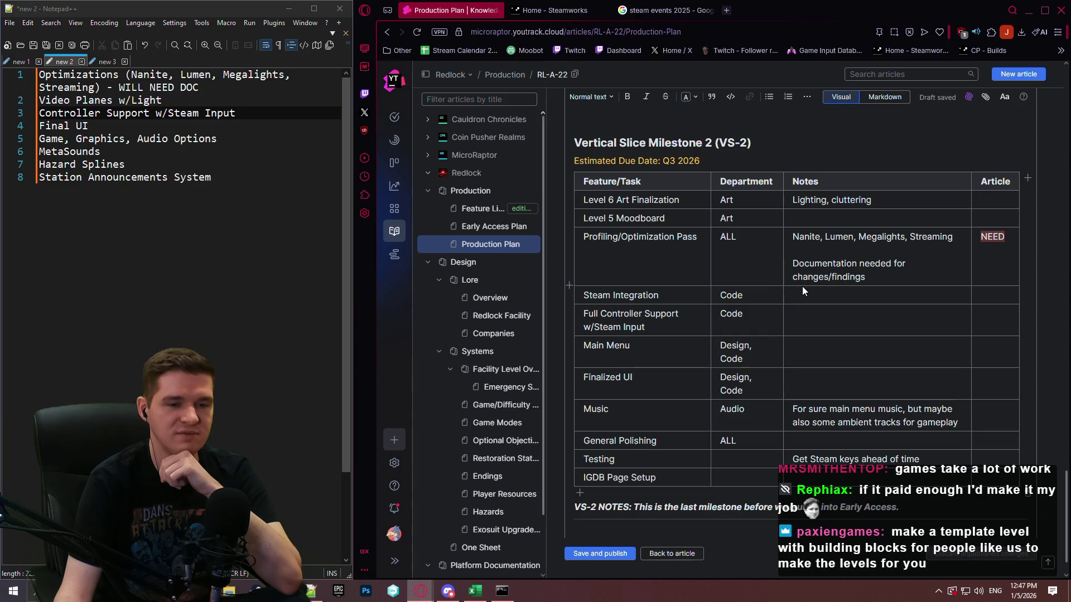
scroll(782, 279, up, 4)
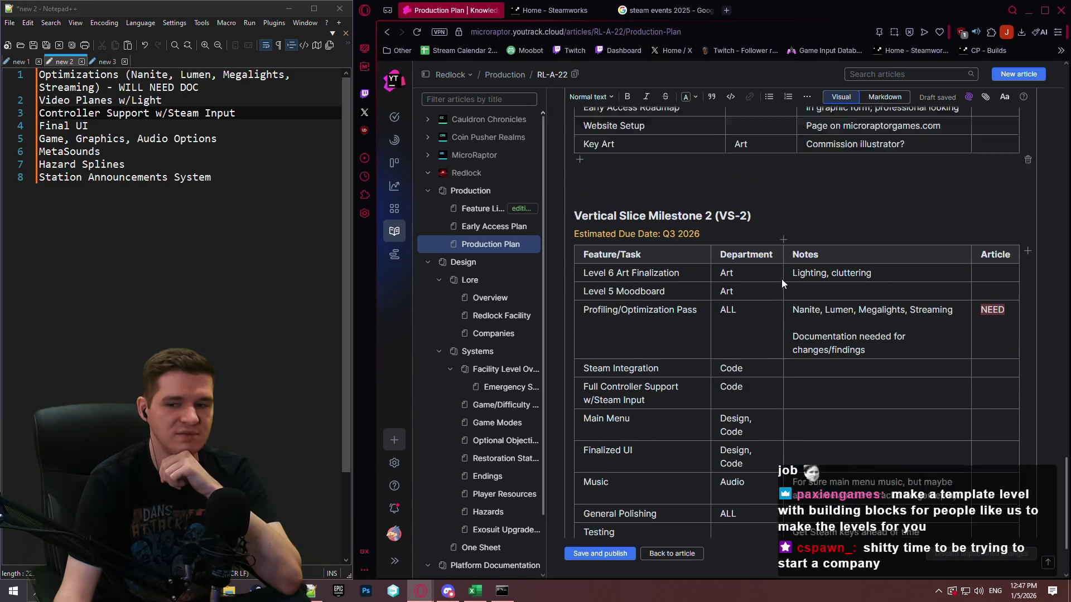
scroll(777, 275, up, 4)
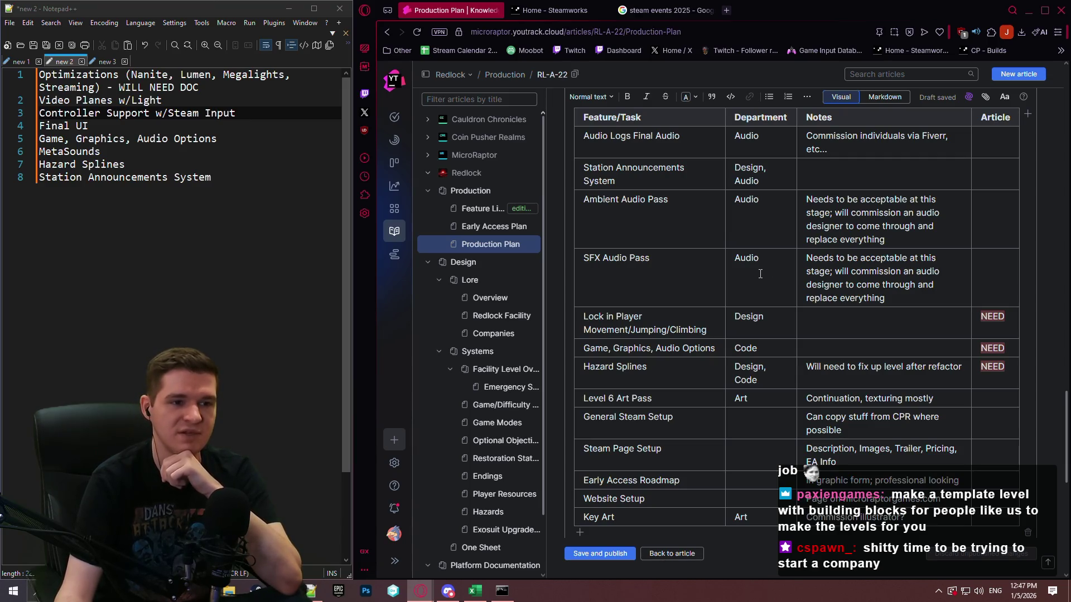
scroll(760, 271, up, 2)
scroll(758, 266, down, 3)
scroll(757, 267, up, 2)
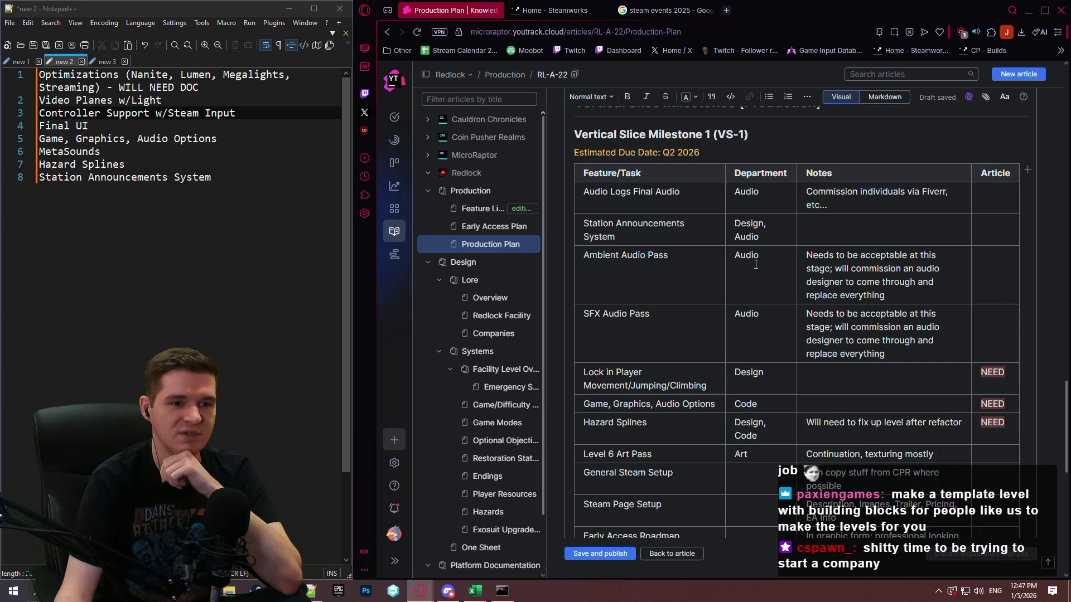
scroll(753, 268, down, 9)
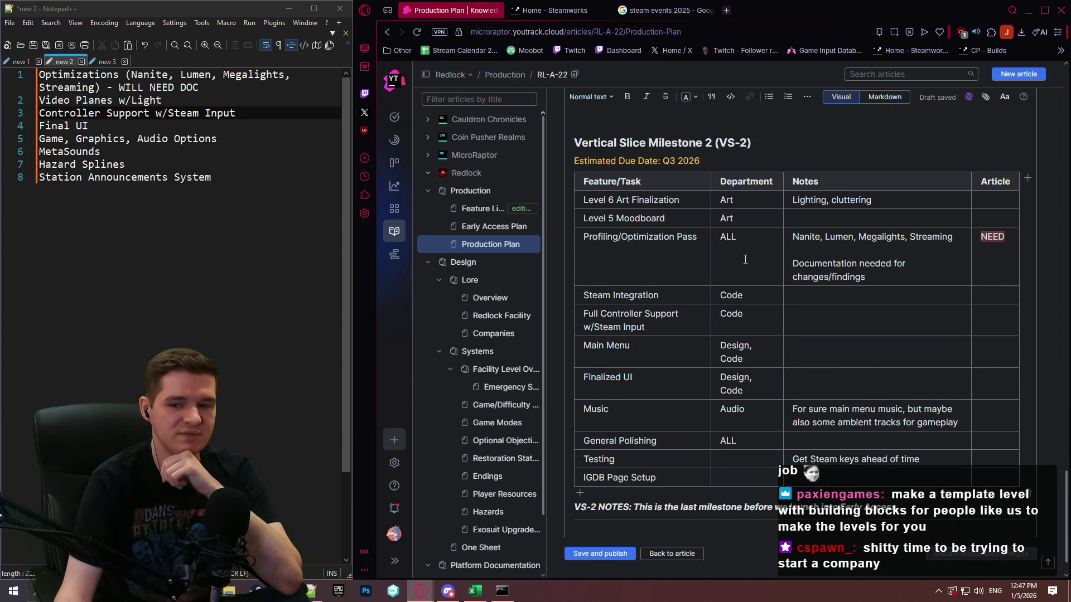
scroll(744, 257, up, 6)
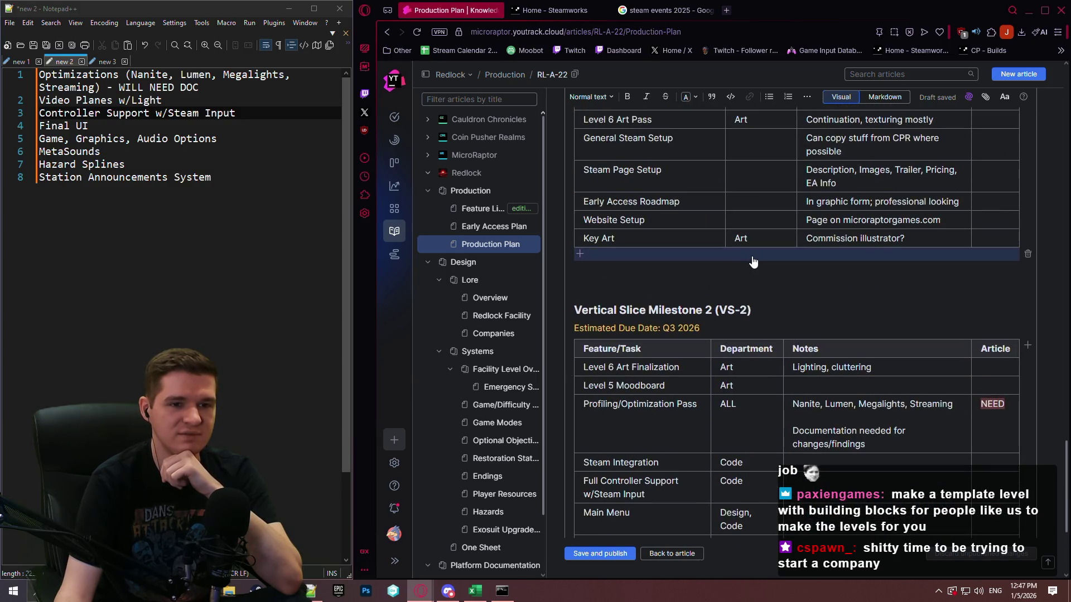
scroll(750, 237, down, 7)
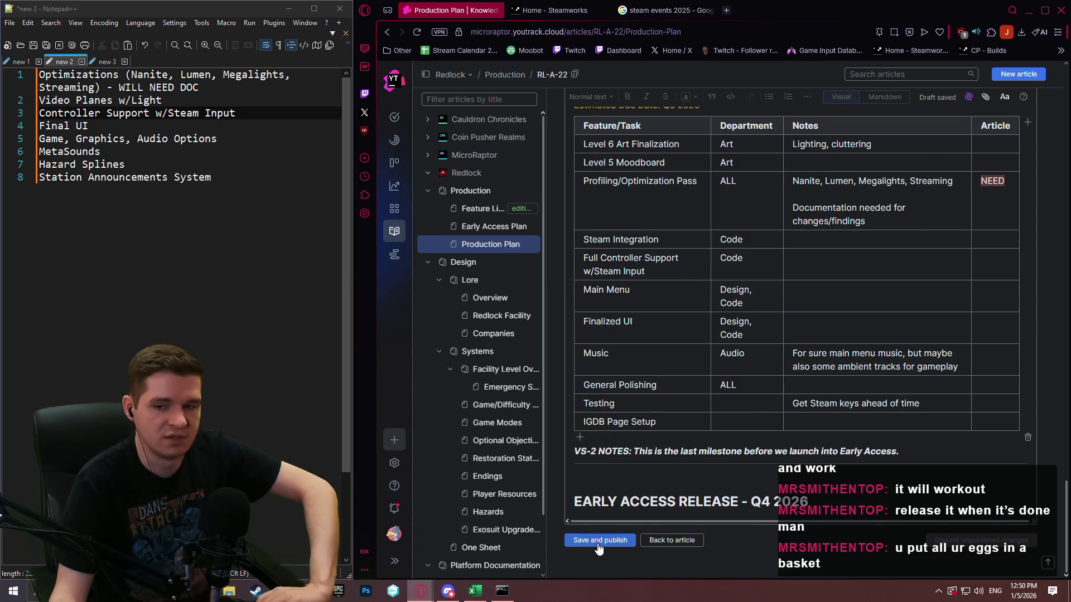
Step: Exit editing and reopen the Production Plan article in the editor from the top
key(ctrl+Return)
drag(1066, 430, 1056, 40)
click(679, 141)
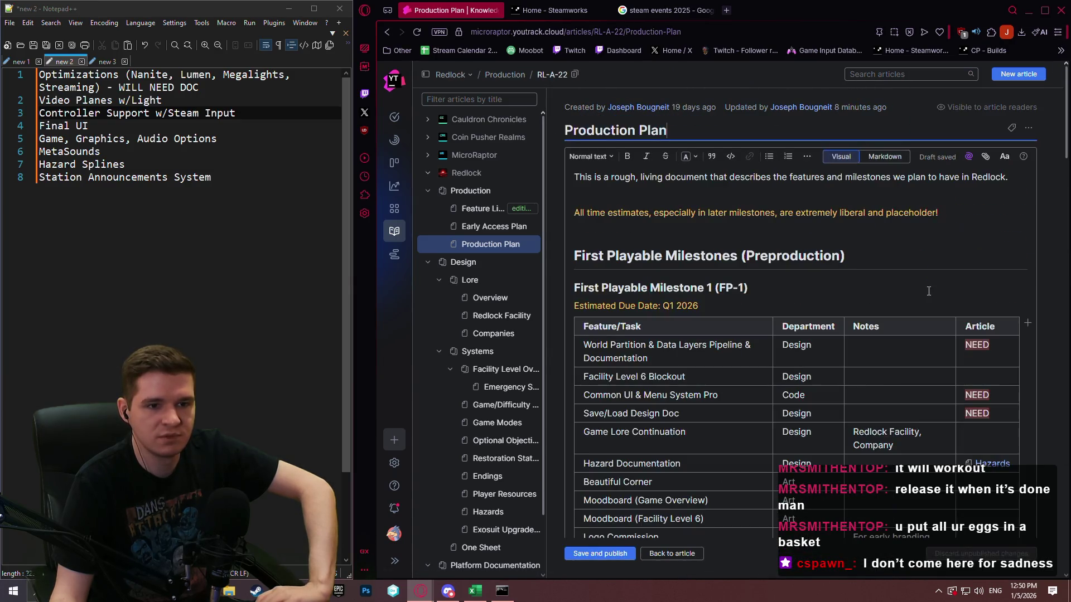
scroll(891, 227, down, 3)
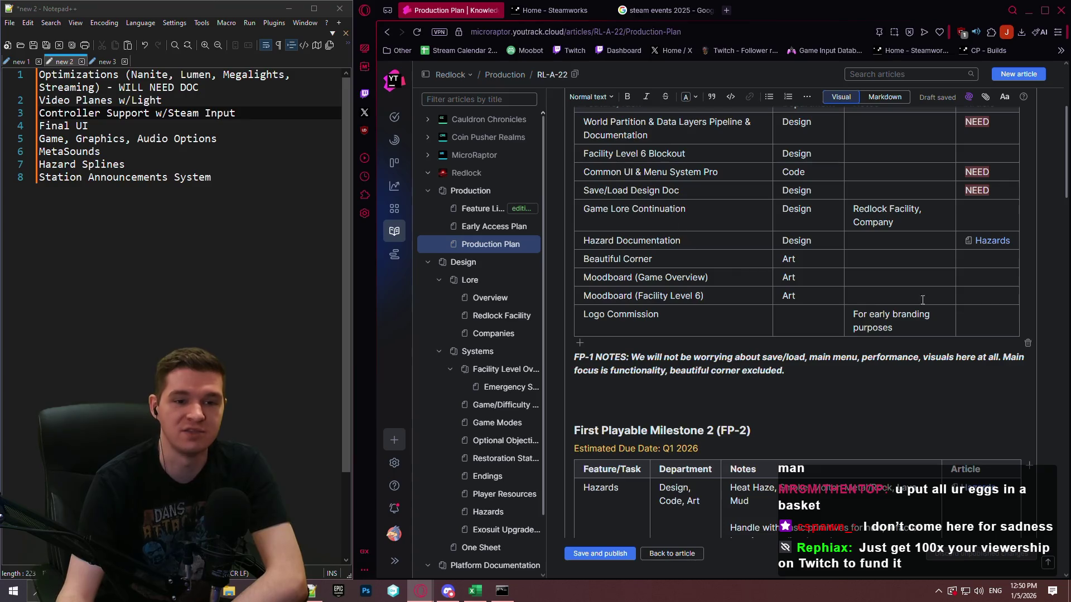
scroll(843, 271, up, 5)
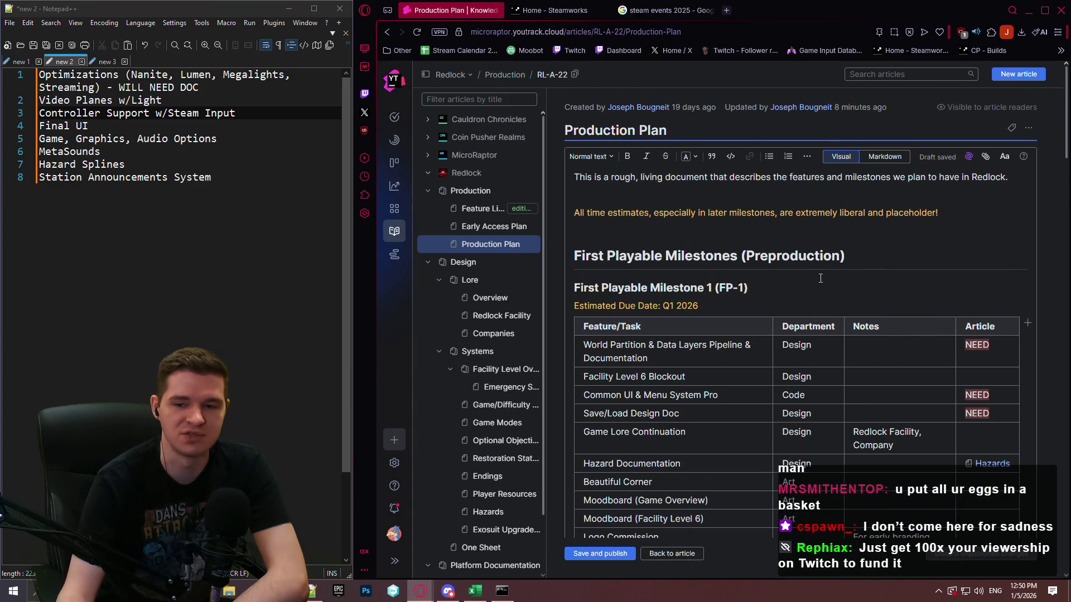
scroll(843, 271, down, 1)
Step: Place the cursor in the FP-1 due date, milestone heading and notes paragraph
click(750, 250)
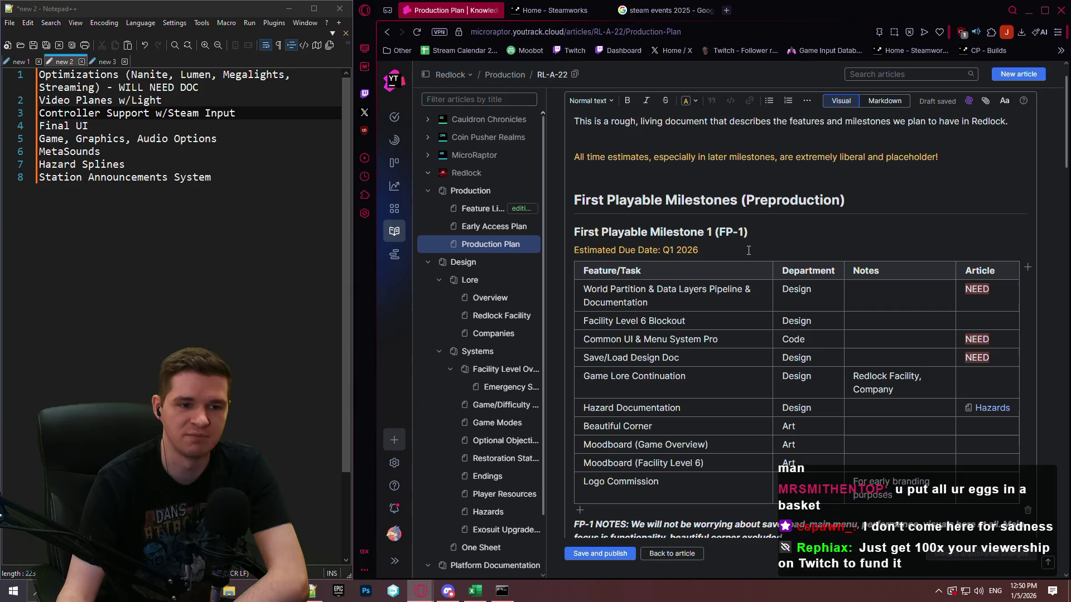
click(758, 237)
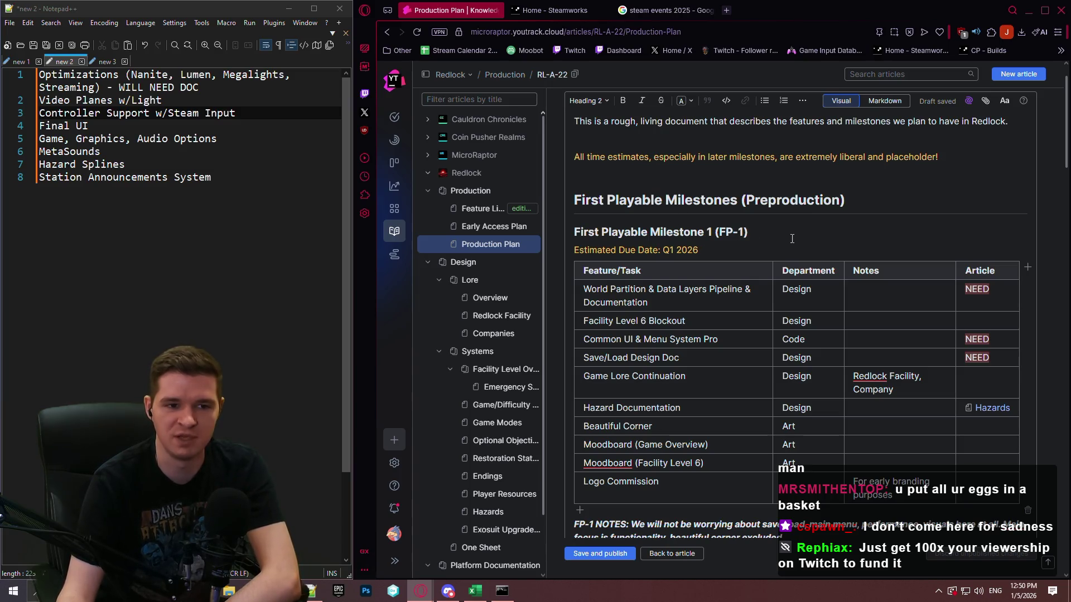
scroll(795, 240, down, 5)
scroll(836, 265, up, 8)
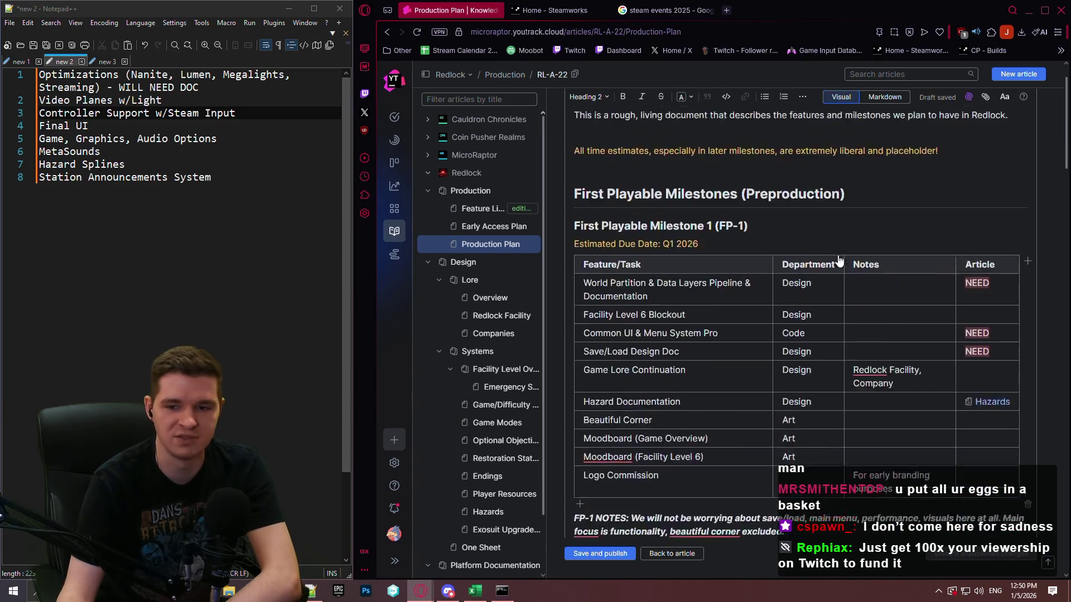
scroll(831, 279, down, 6)
click(823, 302)
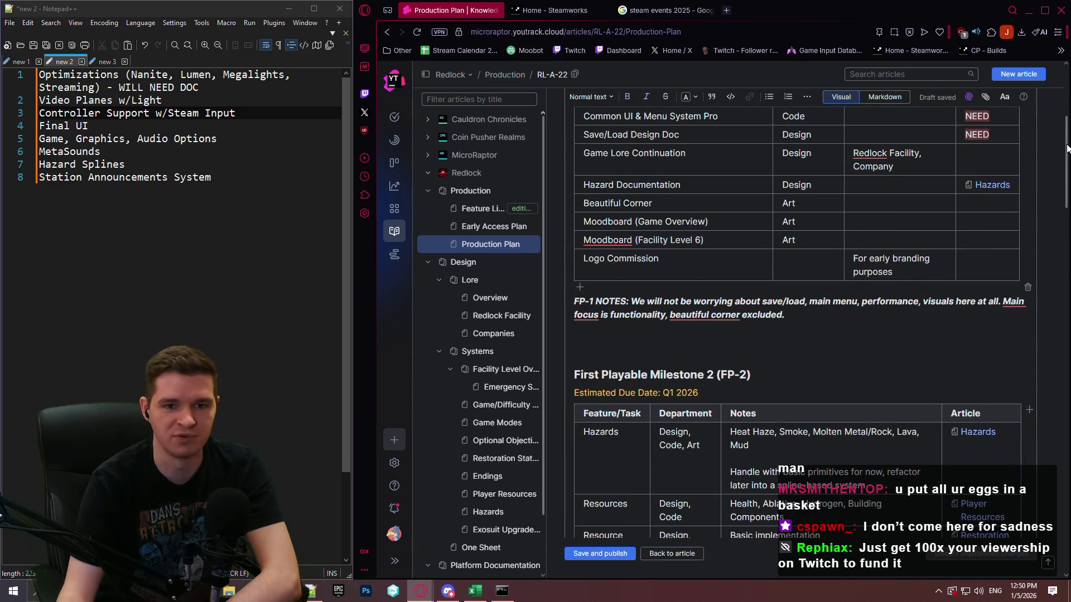
Step: Review the FP-1 table down the article, then save and publish the Production Plan
mouse_move(1067, 149)
mouse_down()
mouse_move(1063, 463)
mouse_move(1024, 59)
mouse_move(1032, 148)
mouse_move(1028, 118)
mouse_up()
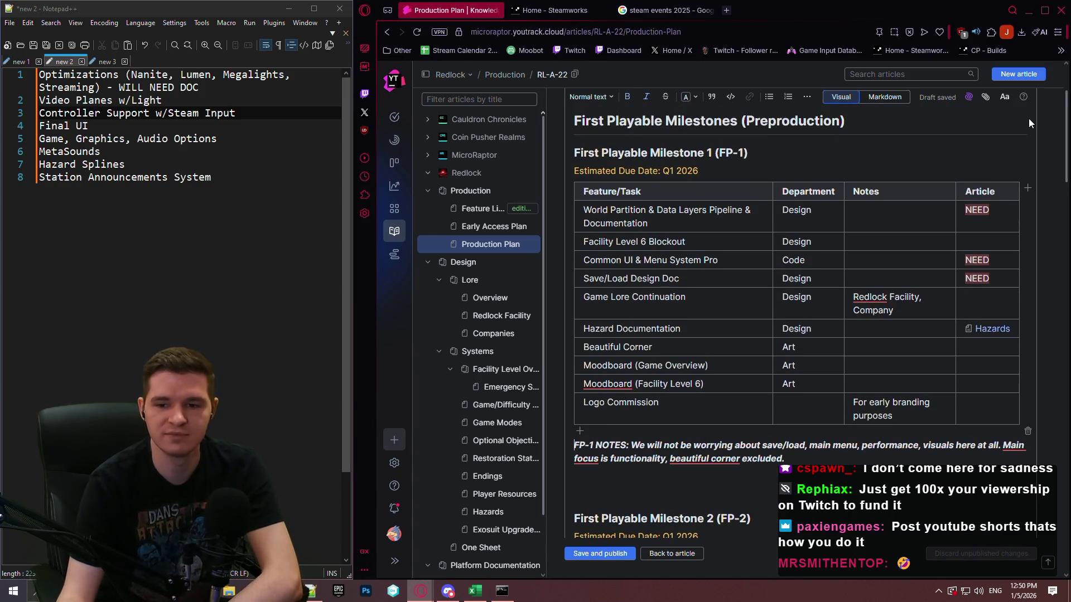
mouse_move(1029, 118)
mouse_down()
mouse_move(1028, 109)
mouse_move(1032, 188)
mouse_up()
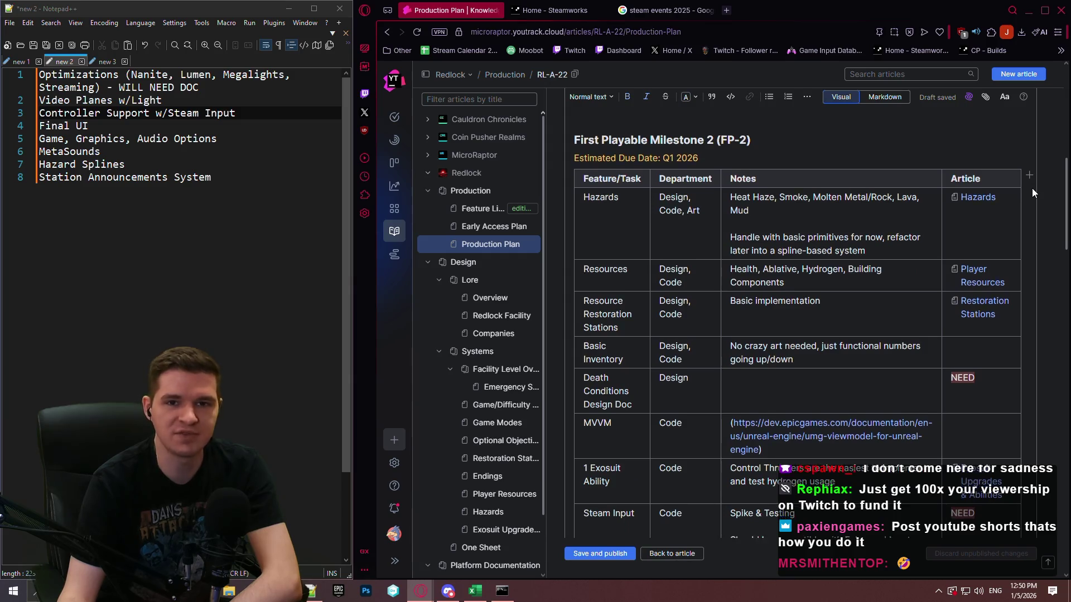
scroll(1032, 188, down, 8)
scroll(1026, 323, up, 12)
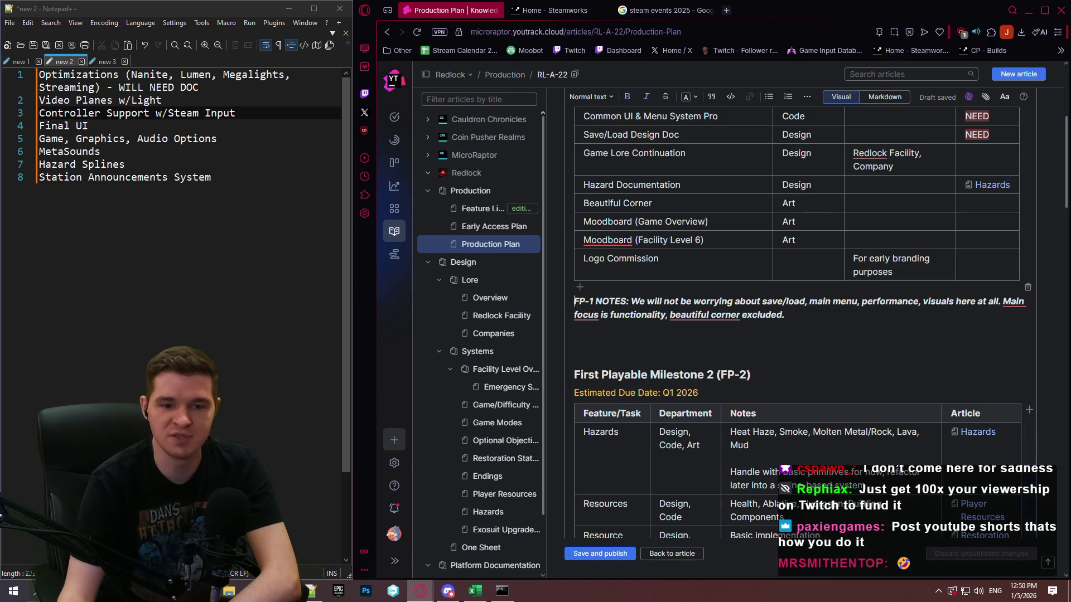
scroll(1050, 274, down, 10)
scroll(1049, 334, down, 10)
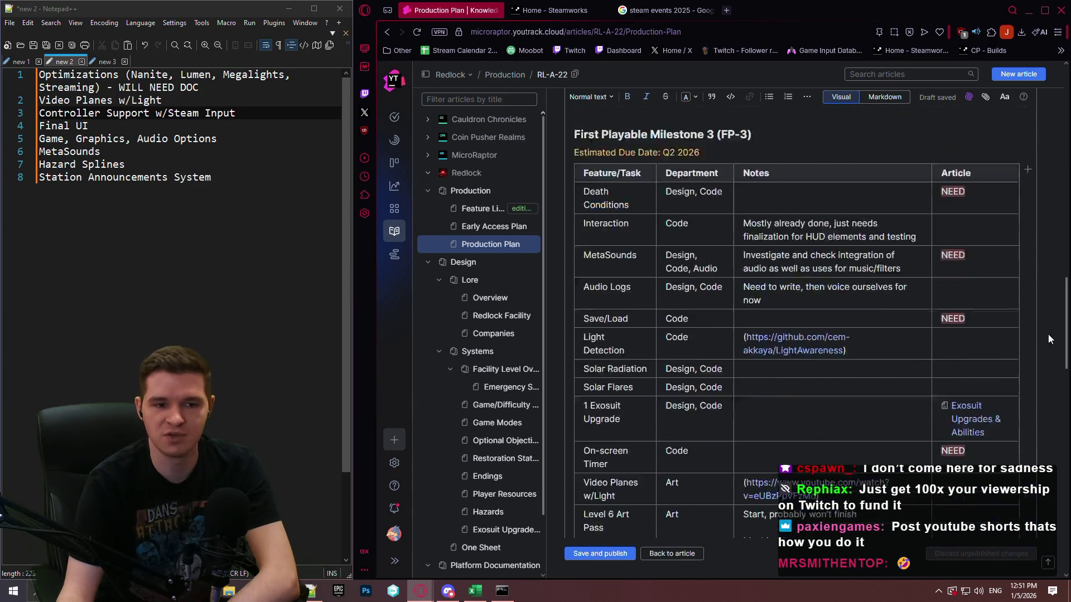
scroll(1030, 121, up, 20)
scroll(1030, 116, up, 3)
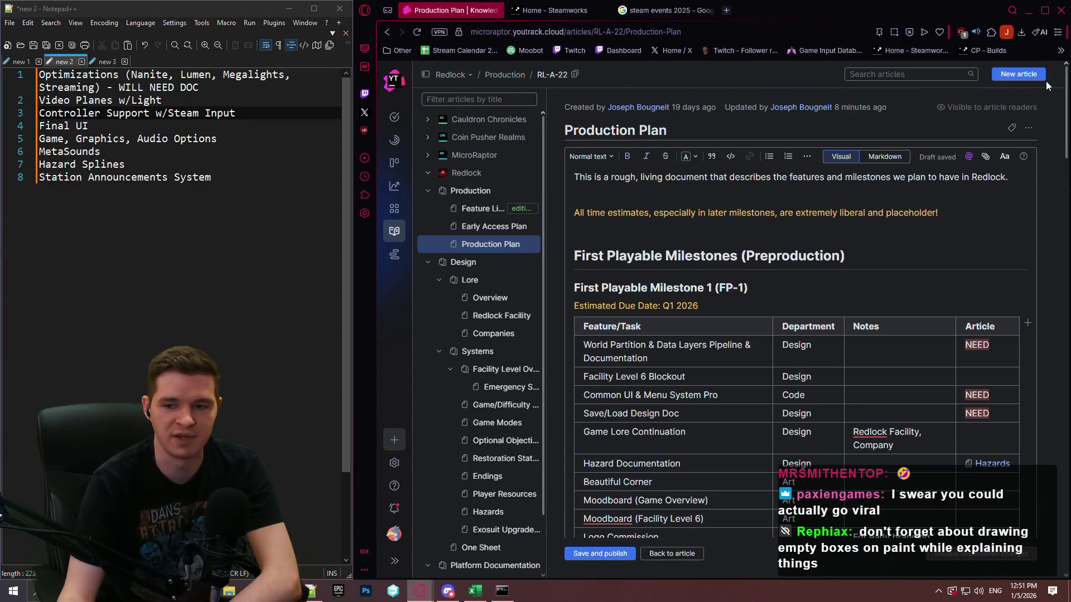
scroll(1047, 112, down, 2)
scroll(1043, 95, up, 3)
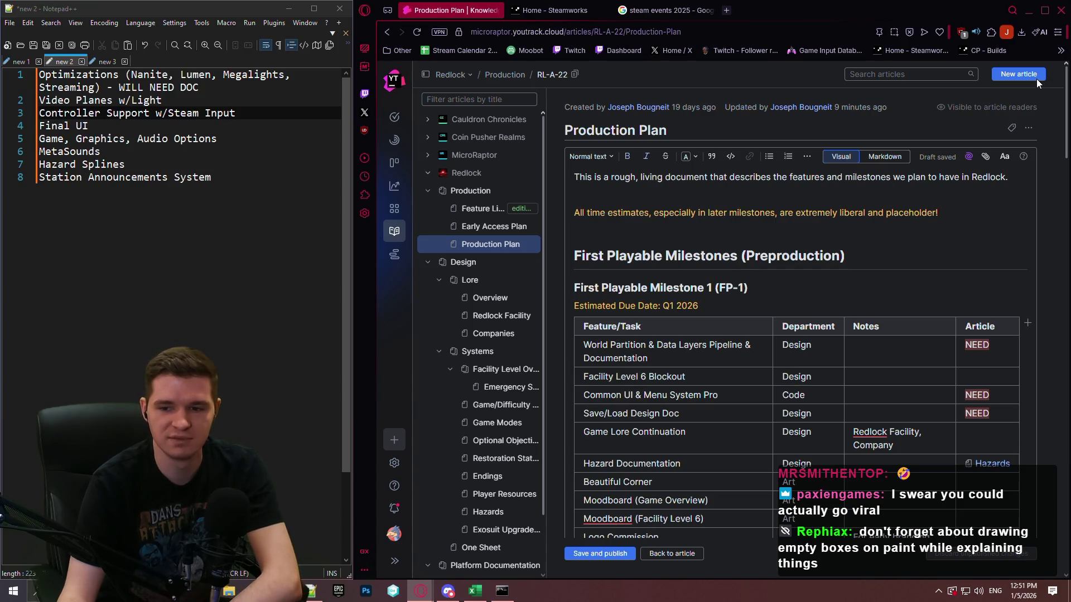
scroll(1066, 217, down, 5)
drag(1067, 218, 1064, 539)
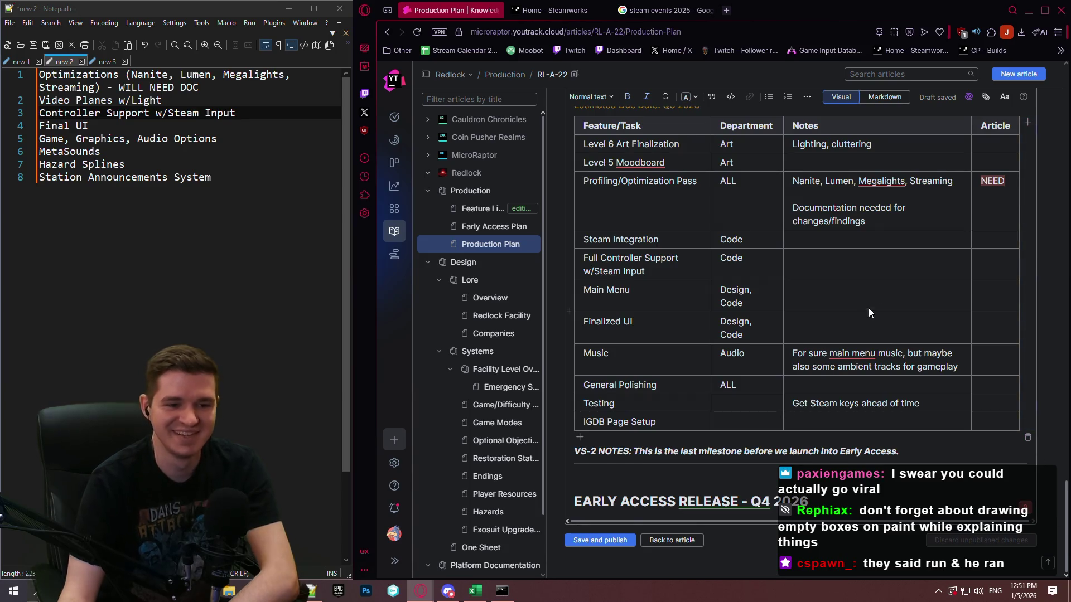
scroll(868, 308, up, 2)
scroll(870, 290, down, 2)
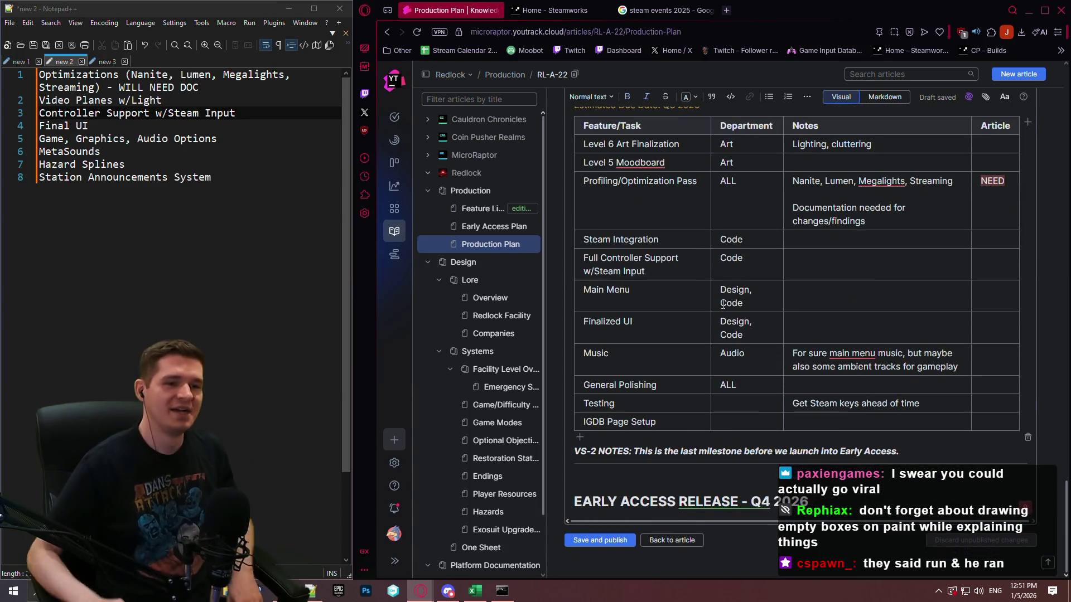
click(593, 541)
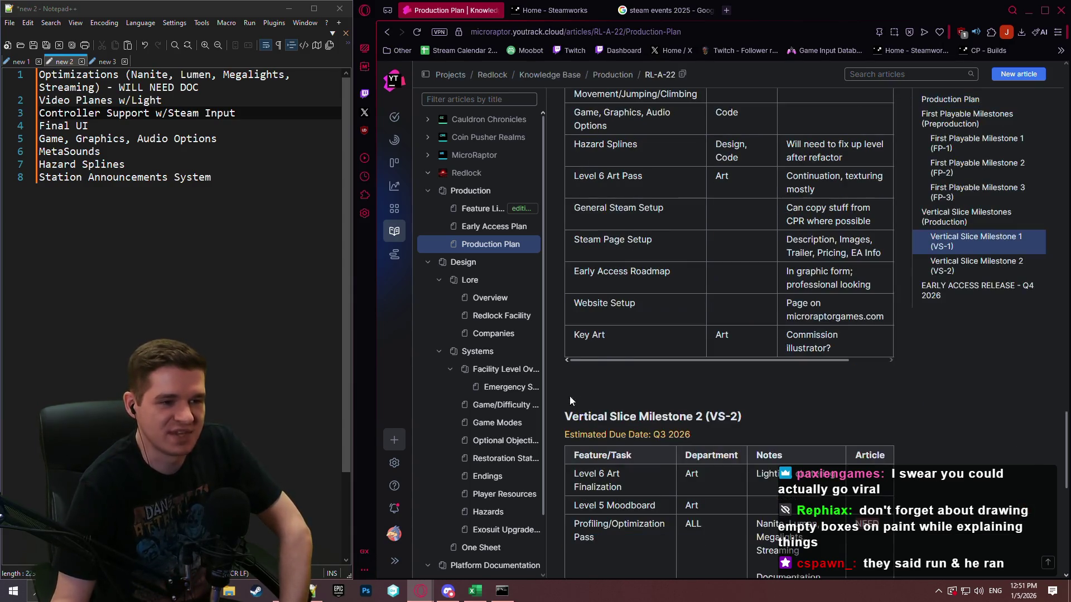
scroll(708, 281, up, 3)
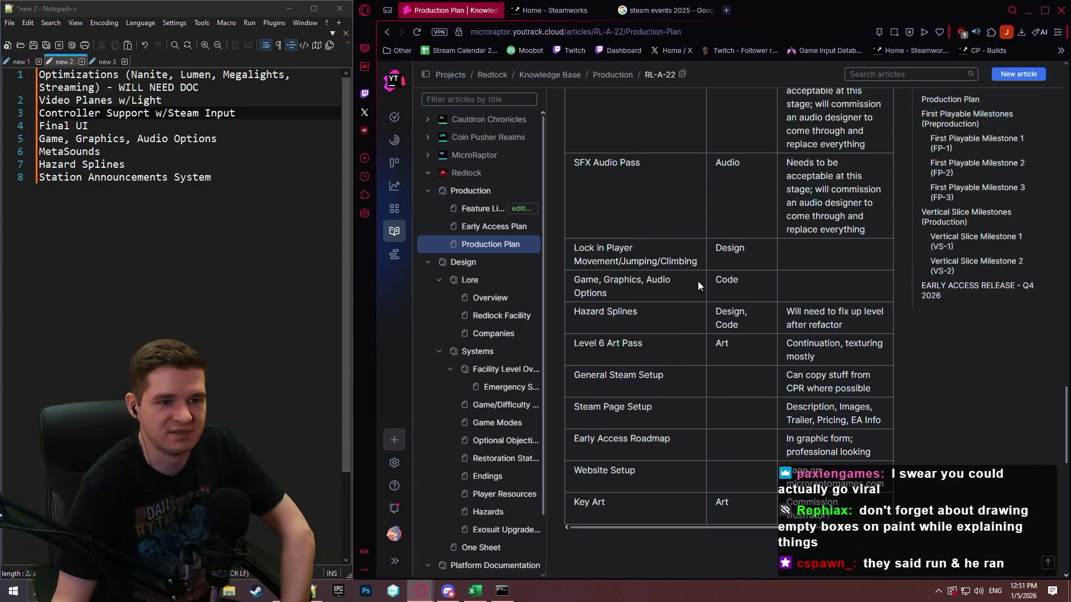
Step: Open Facility Level Overview and jump to 'Level 6 - Deep Mantle' via the table of contents
click(497, 370)
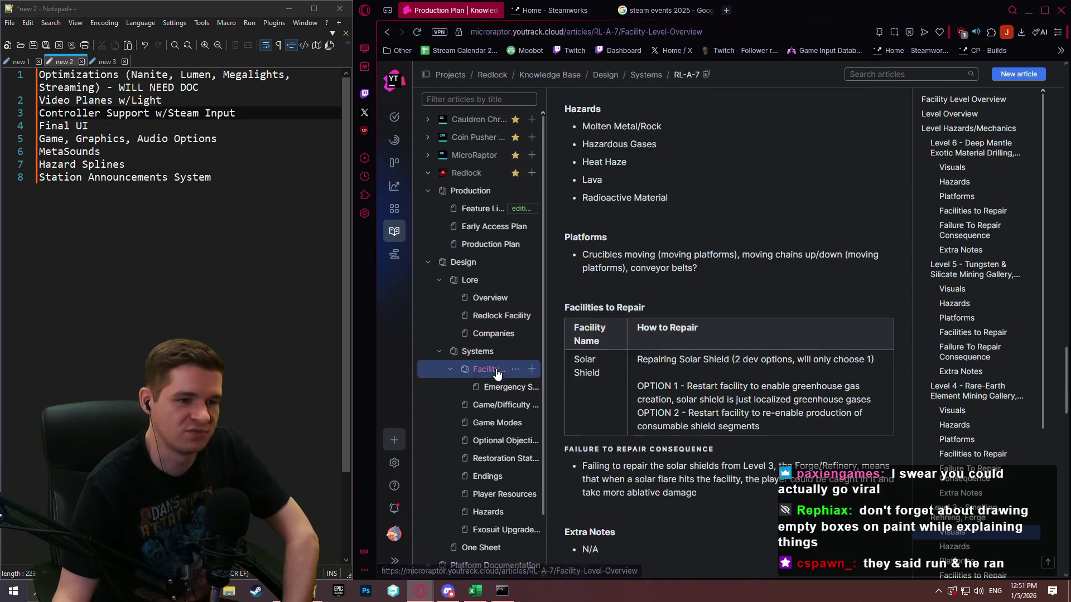
scroll(747, 321, up, 3)
scroll(732, 323, down, 2)
scroll(732, 323, up, 3)
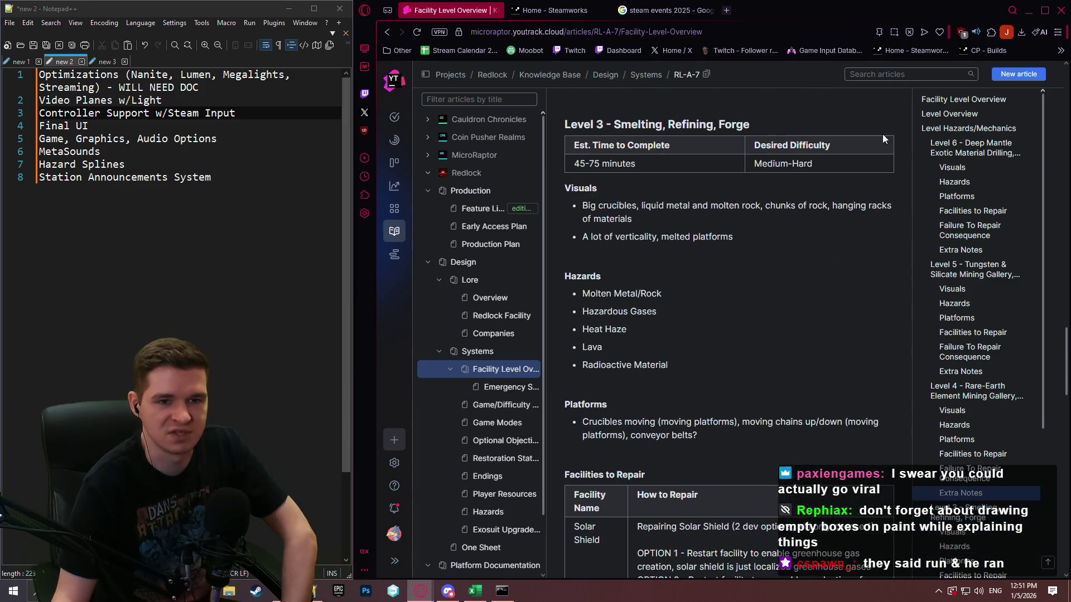
click(940, 149)
scroll(762, 280, up, 1)
scroll(762, 271, down, 1)
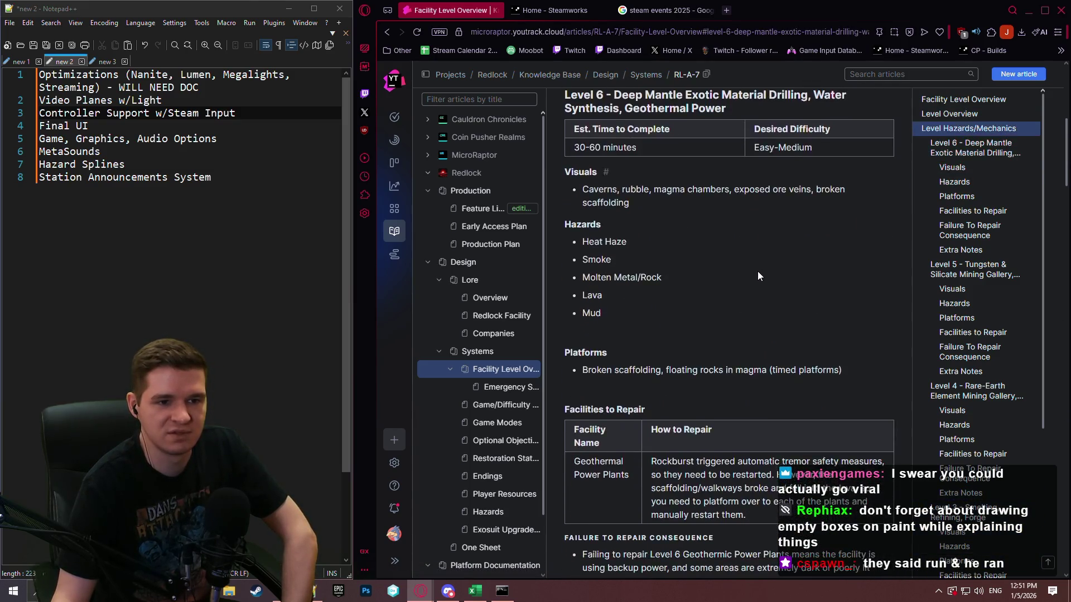
scroll(757, 271, up, 1)
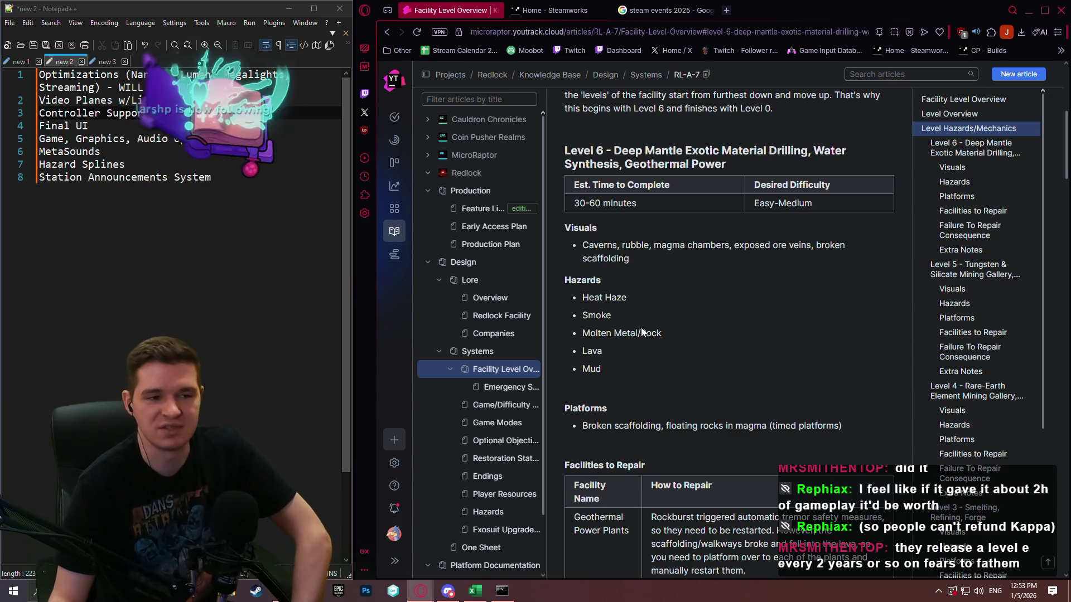
scroll(670, 349, up, 1)
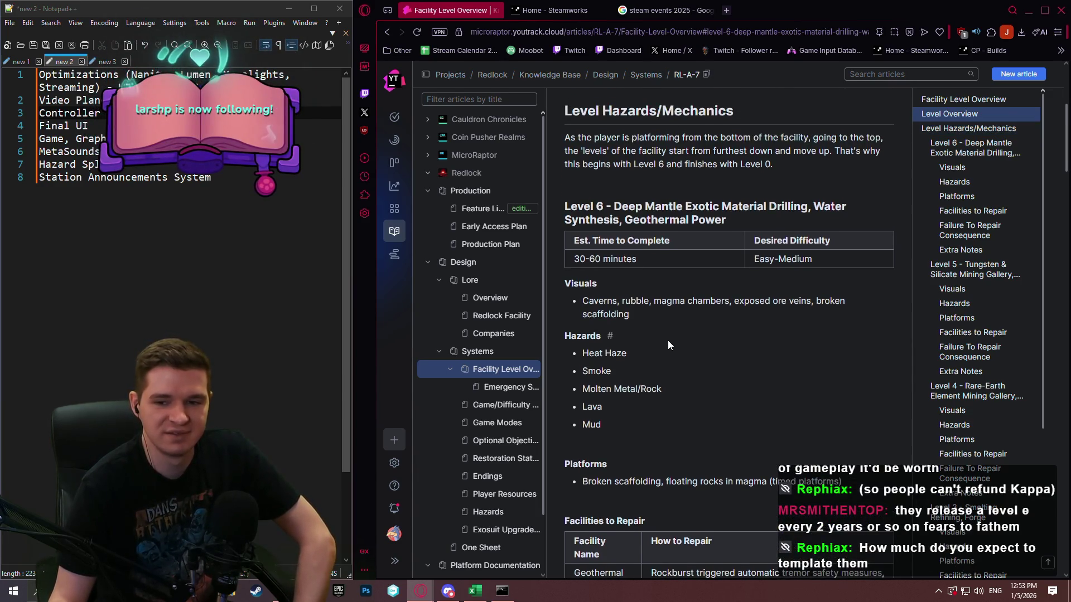
scroll(668, 341, down, 9)
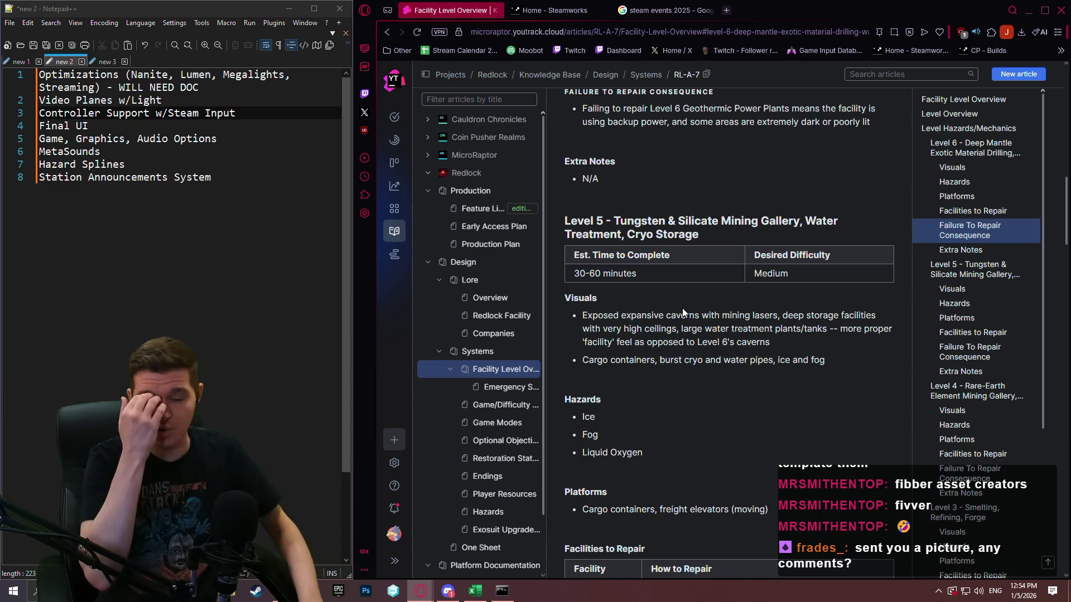
key(Print)
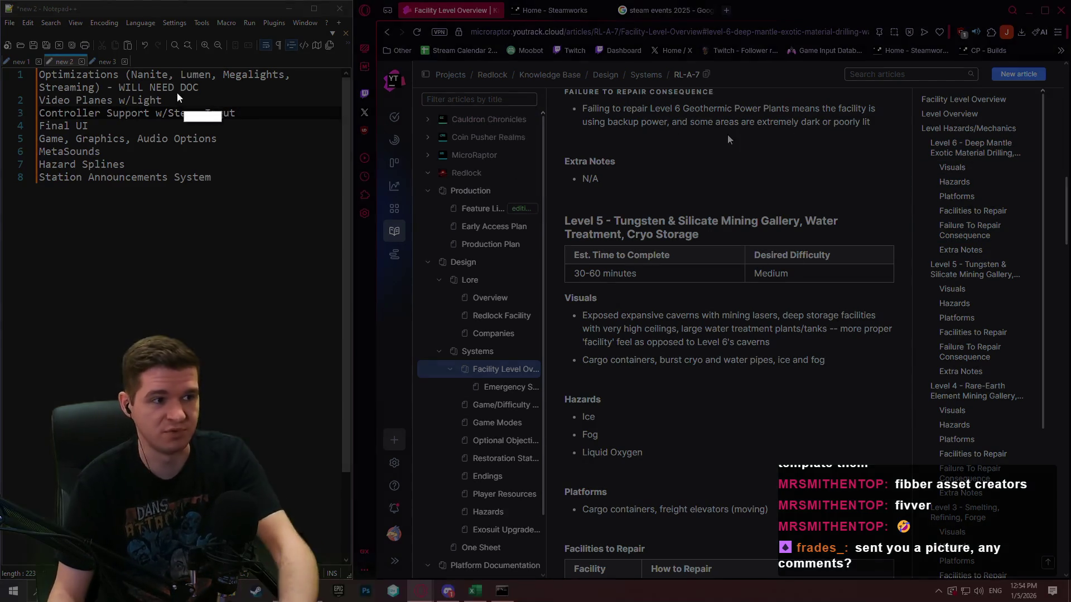
mouse_move(139, 31)
mouse_down()
mouse_move(785, 557)
mouse_move(993, 563)
mouse_up()
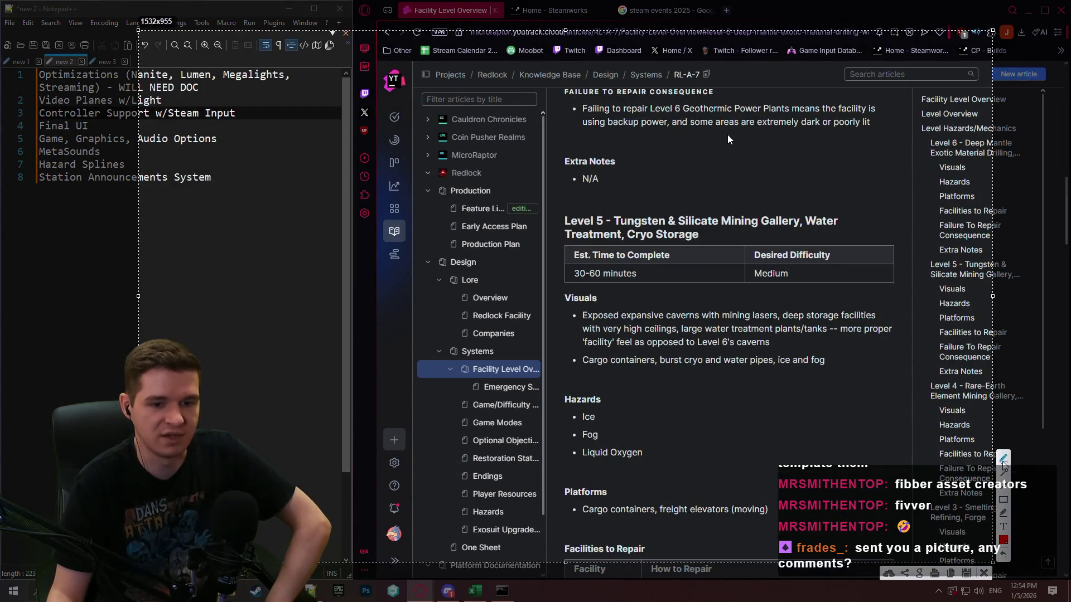
mouse_move(246, 371)
mouse_down()
mouse_move(262, 557)
mouse_move(306, 490)
mouse_move(271, 366)
mouse_move(246, 362)
mouse_move(246, 388)
mouse_up()
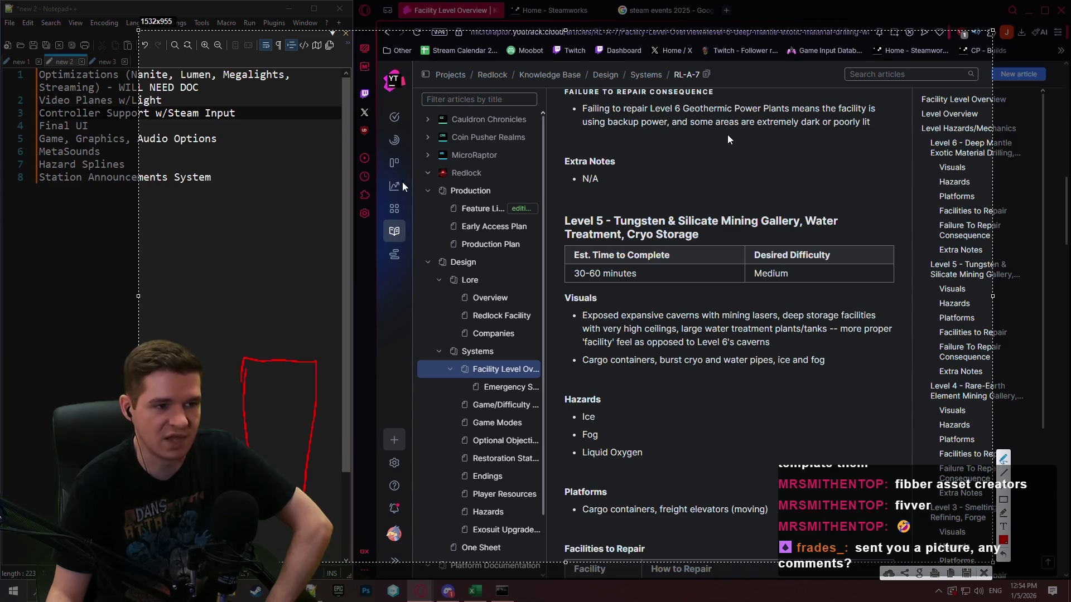
mouse_move(400, 183)
mouse_down()
mouse_move(393, 491)
mouse_move(412, 509)
mouse_move(454, 401)
mouse_move(458, 190)
mouse_move(404, 193)
mouse_up()
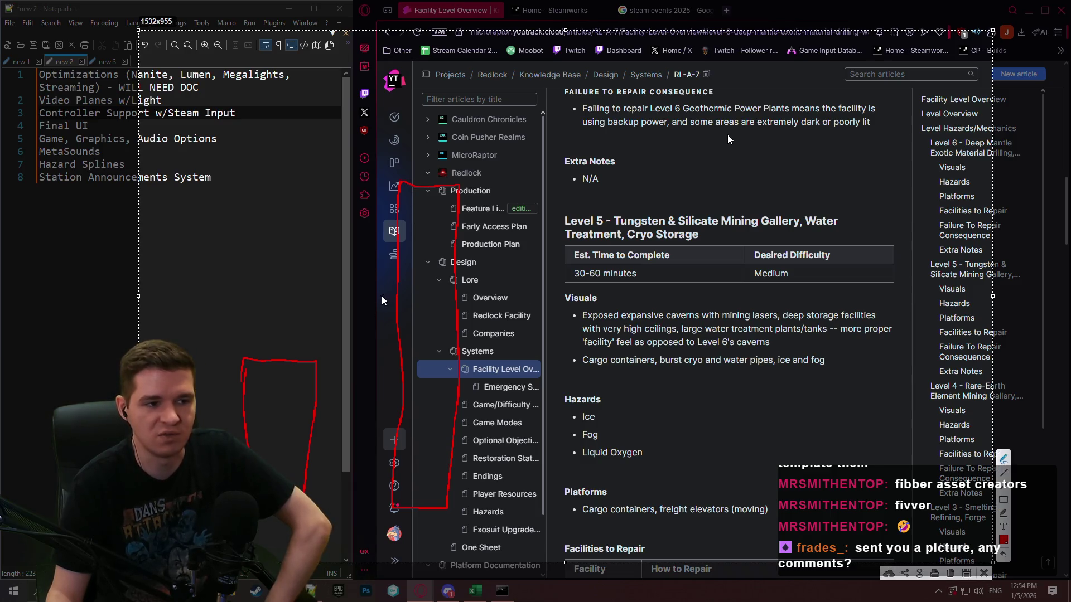
mouse_move(468, 169)
mouse_down()
mouse_move(412, 167)
mouse_move(352, 302)
mouse_move(421, 357)
mouse_move(516, 195)
mouse_move(463, 167)
mouse_up()
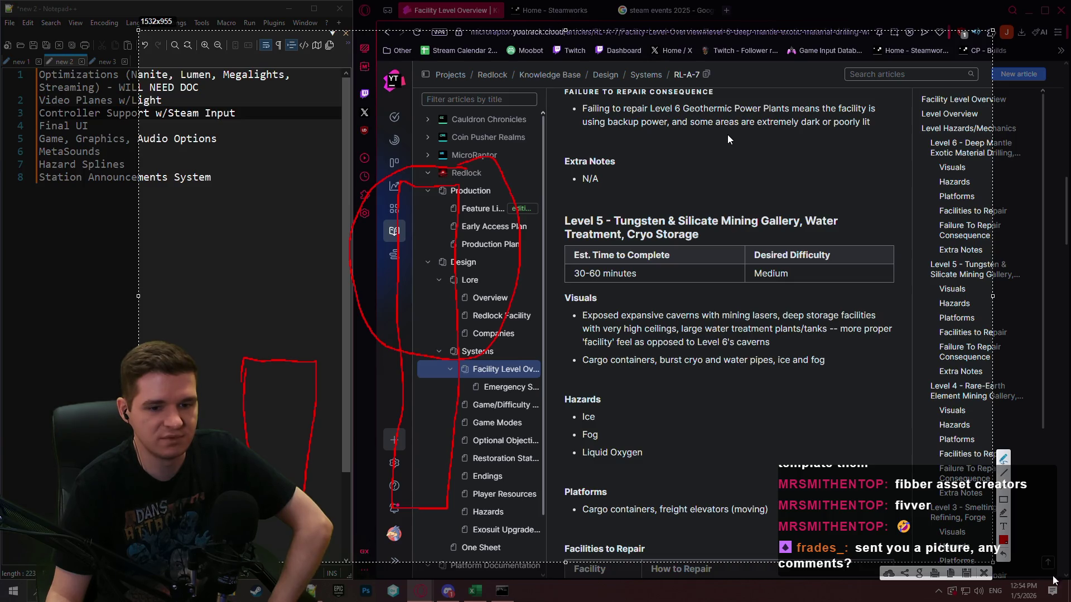
click(984, 574)
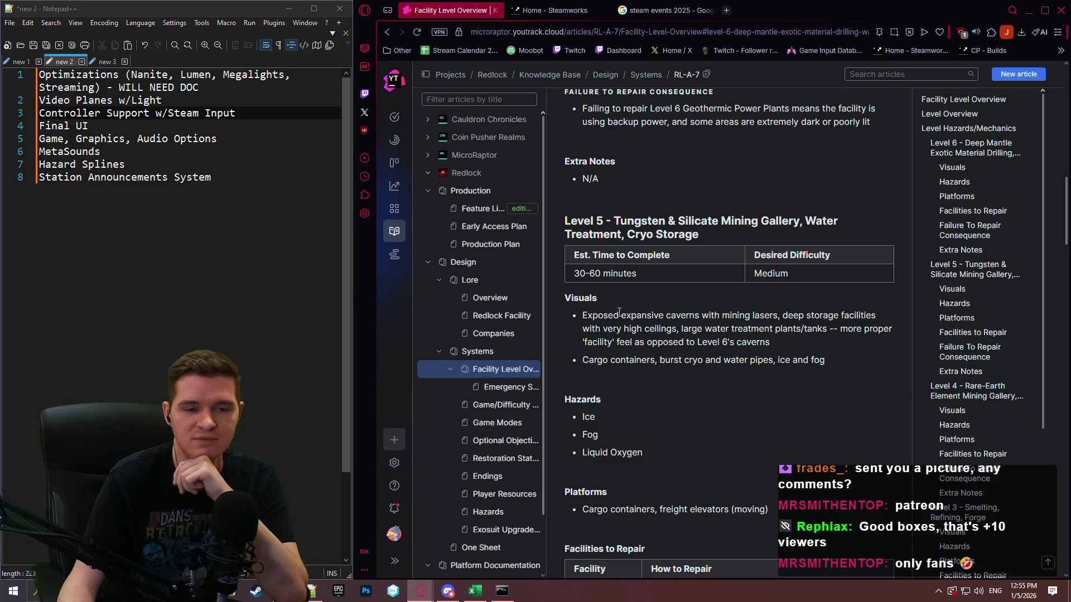
scroll(719, 277, down, 4)
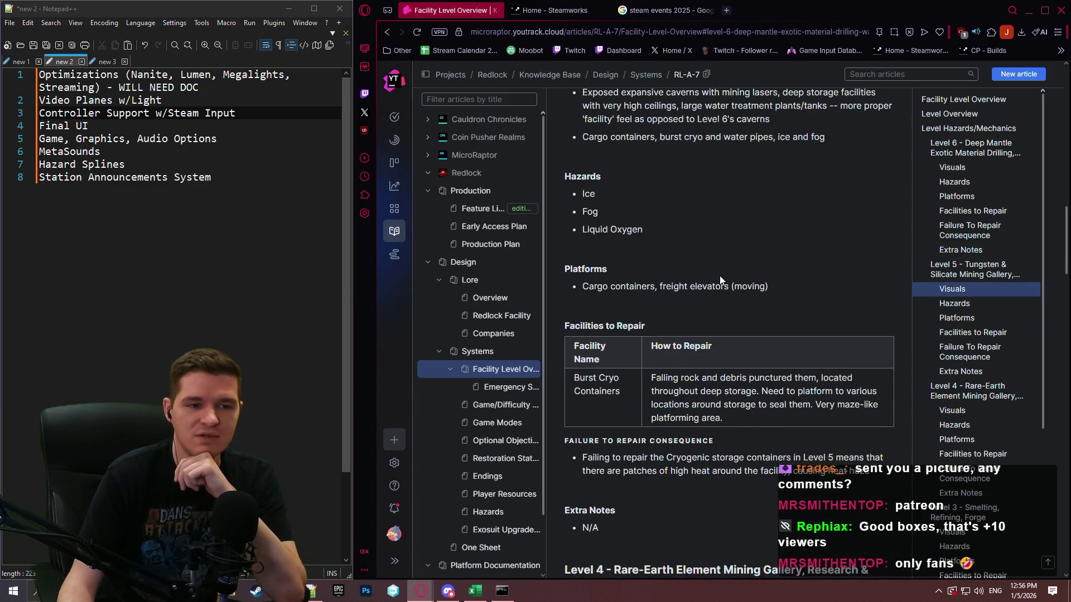
scroll(730, 266, down, 4)
scroll(742, 253, up, 7)
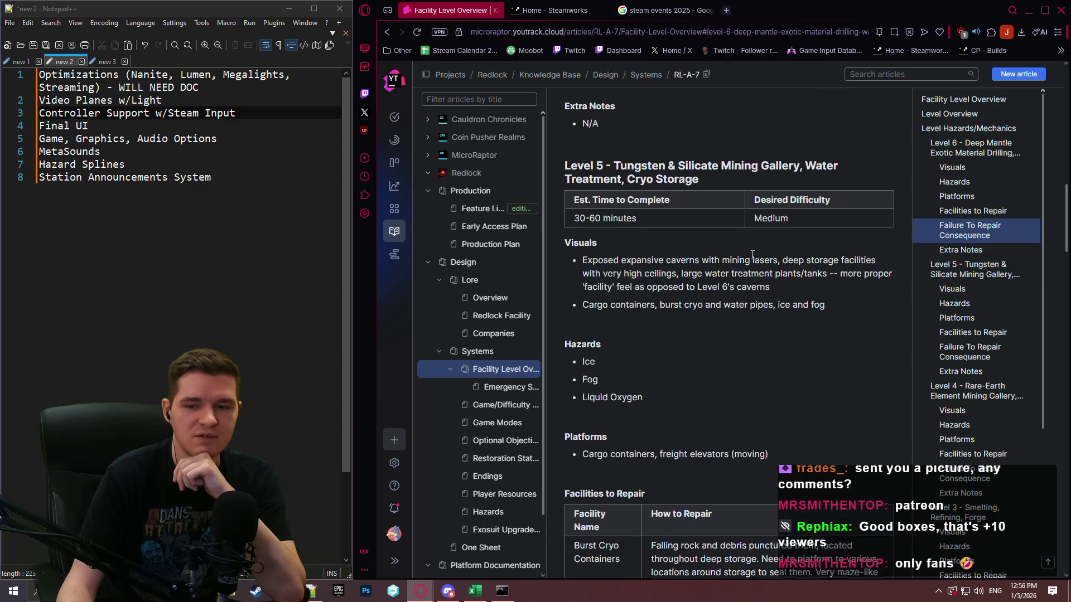
scroll(752, 255, up, 15)
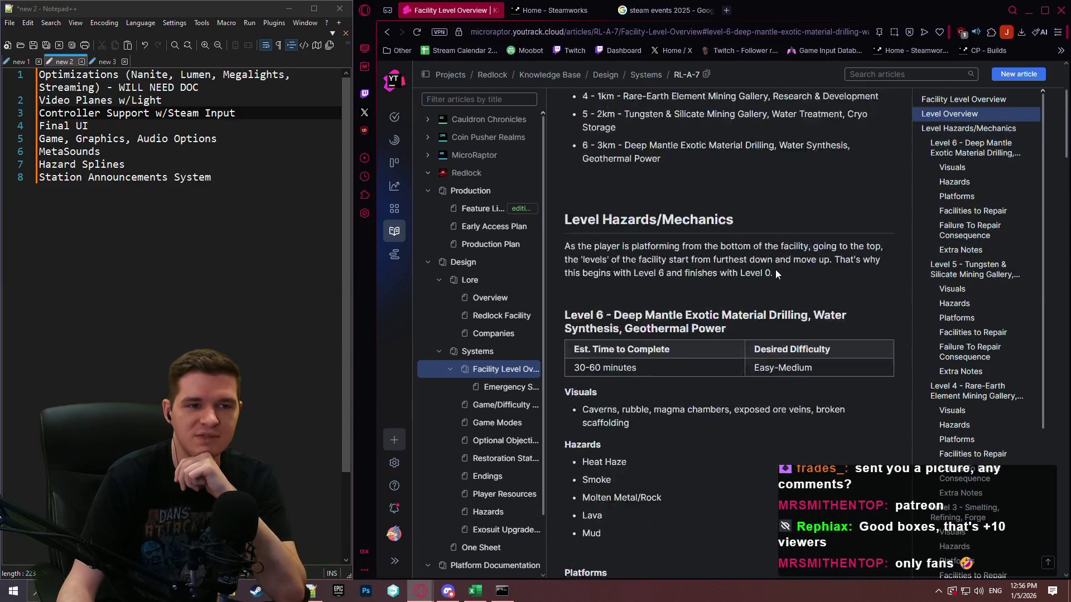
scroll(775, 270, down, 5)
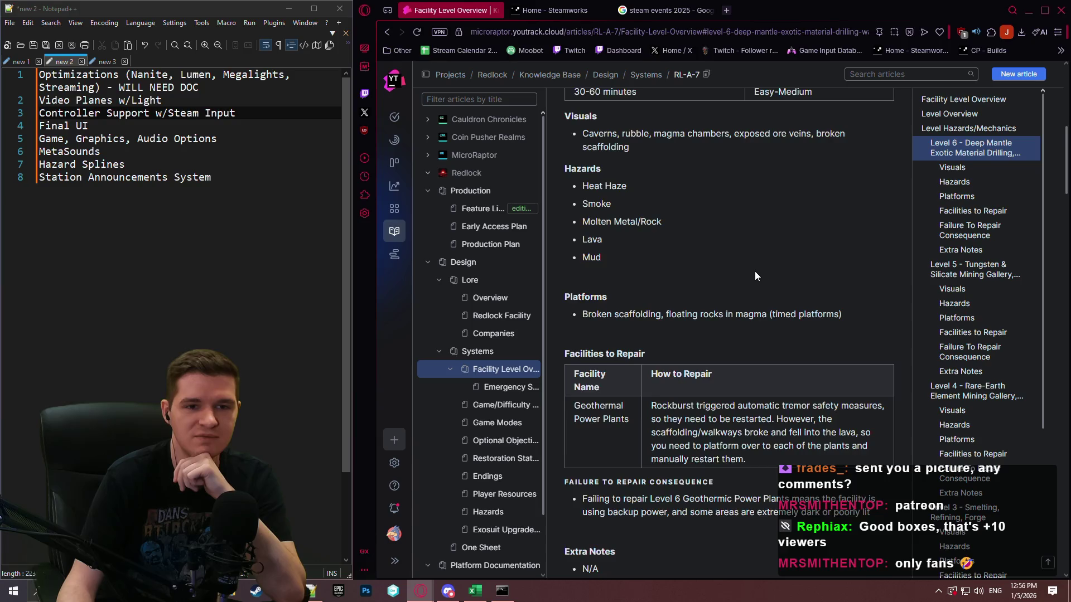
scroll(748, 269, up, 4)
scroll(748, 270, down, 3)
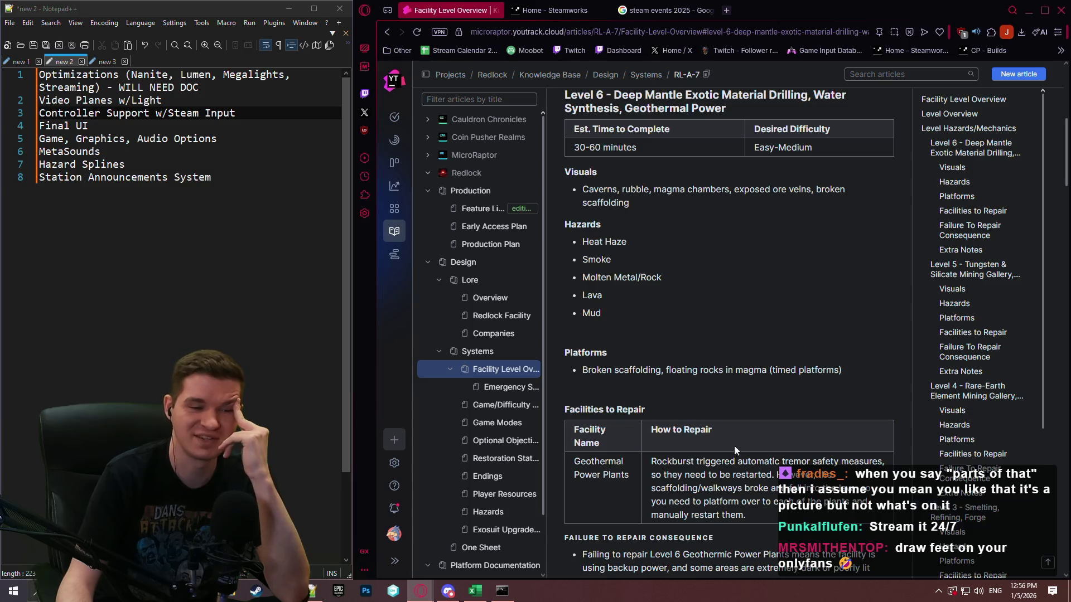
scroll(714, 253, up, 4)
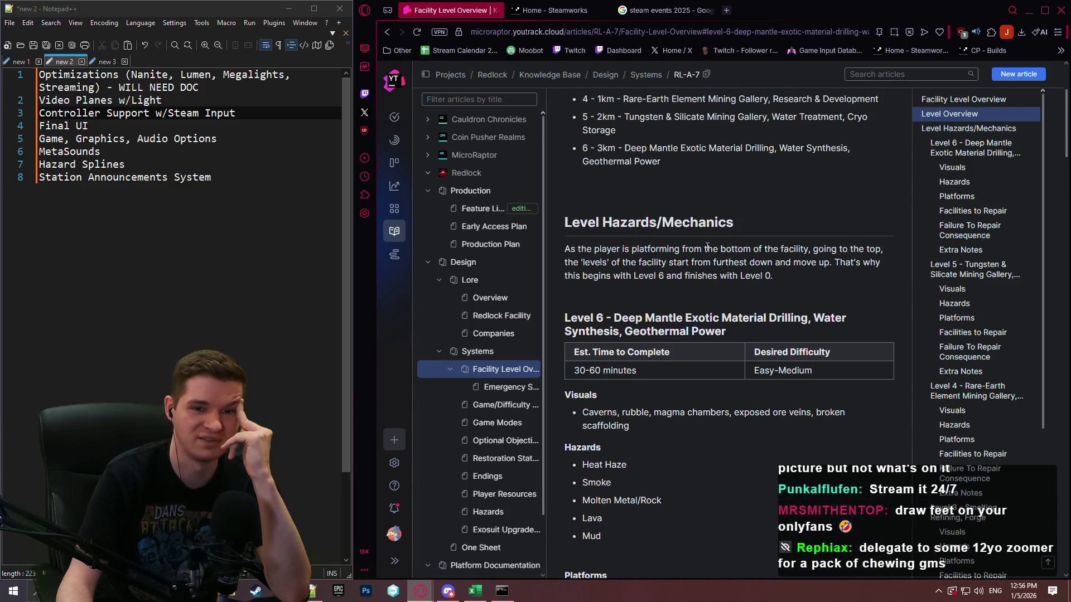
scroll(704, 256, down, 4)
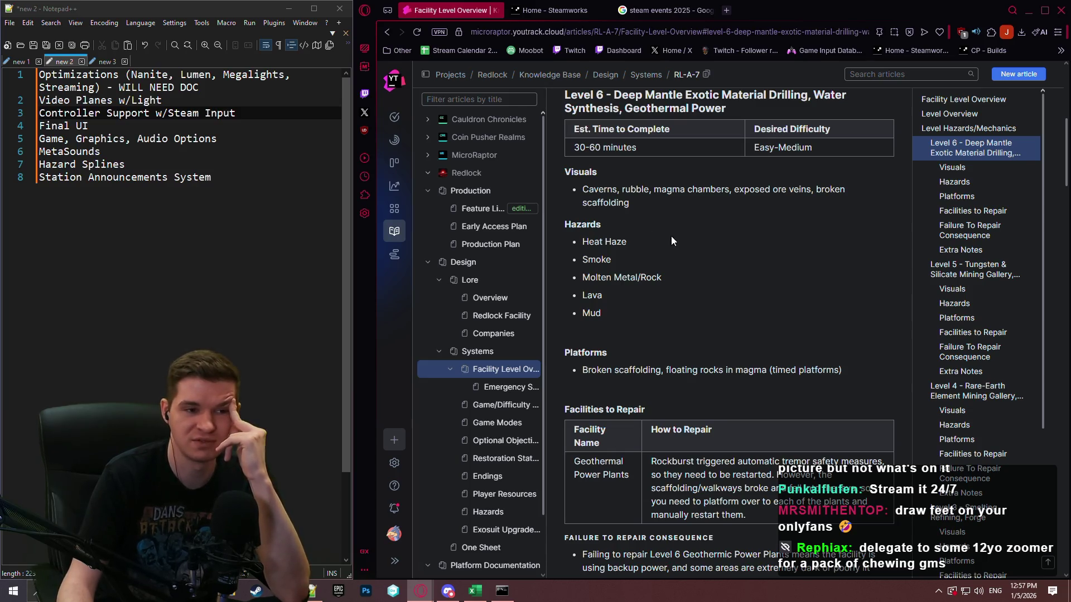
scroll(735, 236, down, 4)
scroll(757, 226, up, 4)
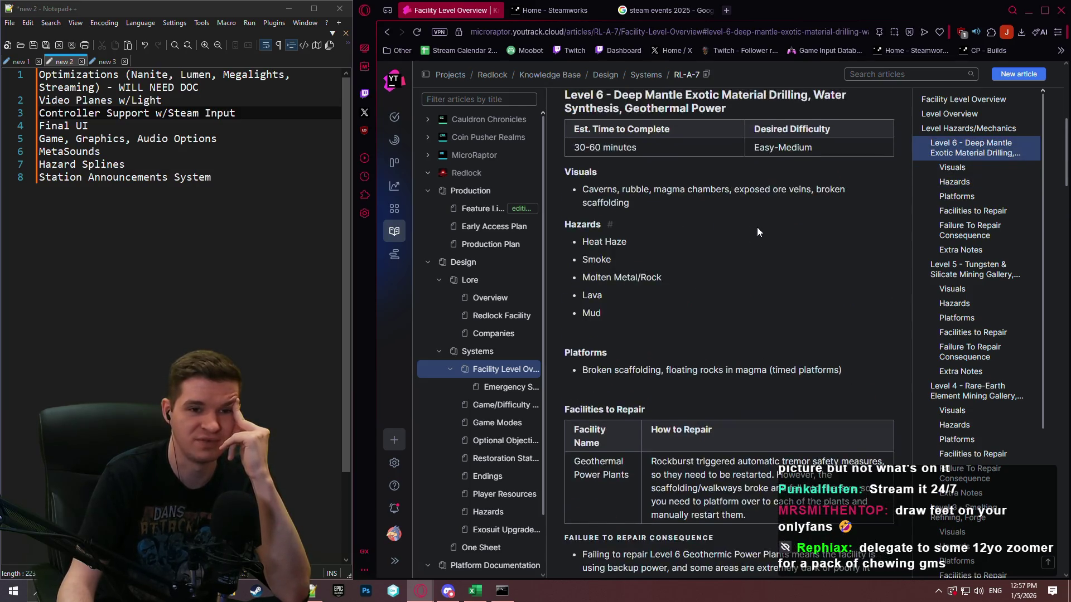
scroll(758, 232, up, 10)
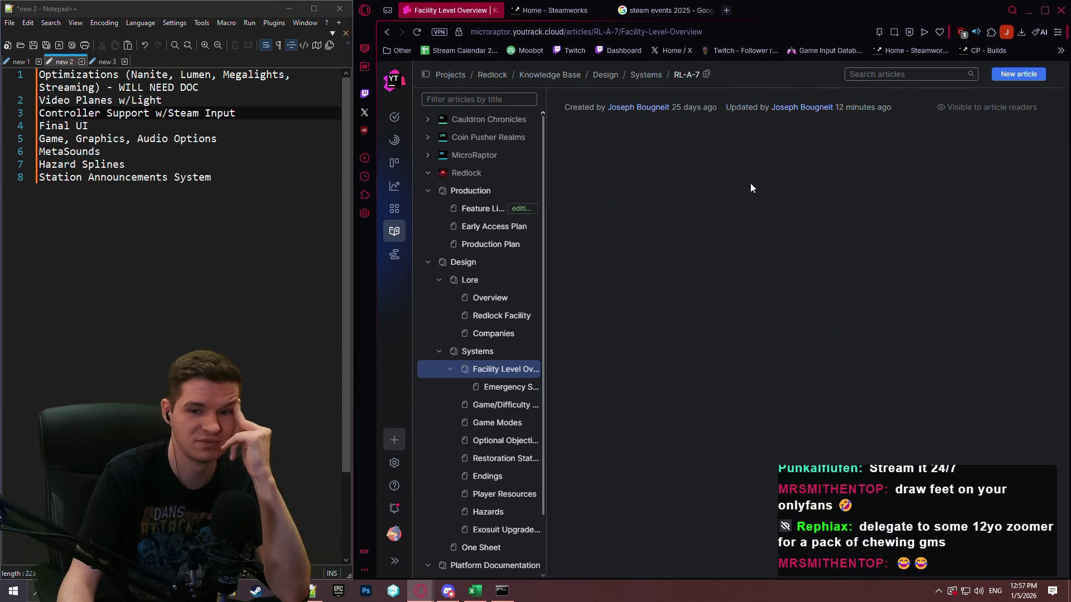
Step: View the Emergency Station Airlocks article, then return to Facility Level Overview
scroll(869, 283, down, 10)
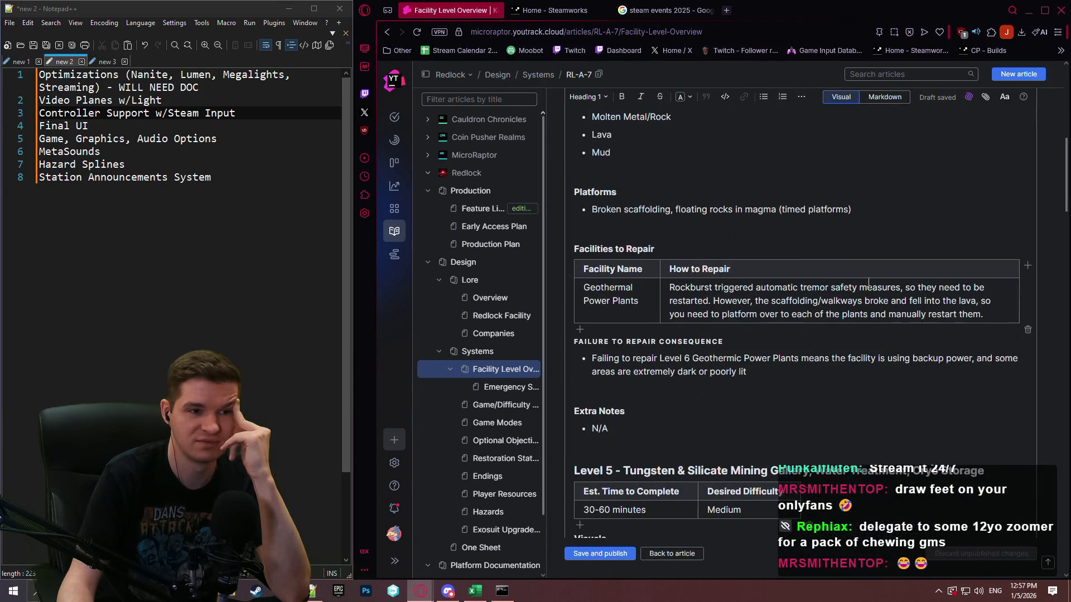
scroll(869, 284, down, 4)
scroll(868, 277, down, 3)
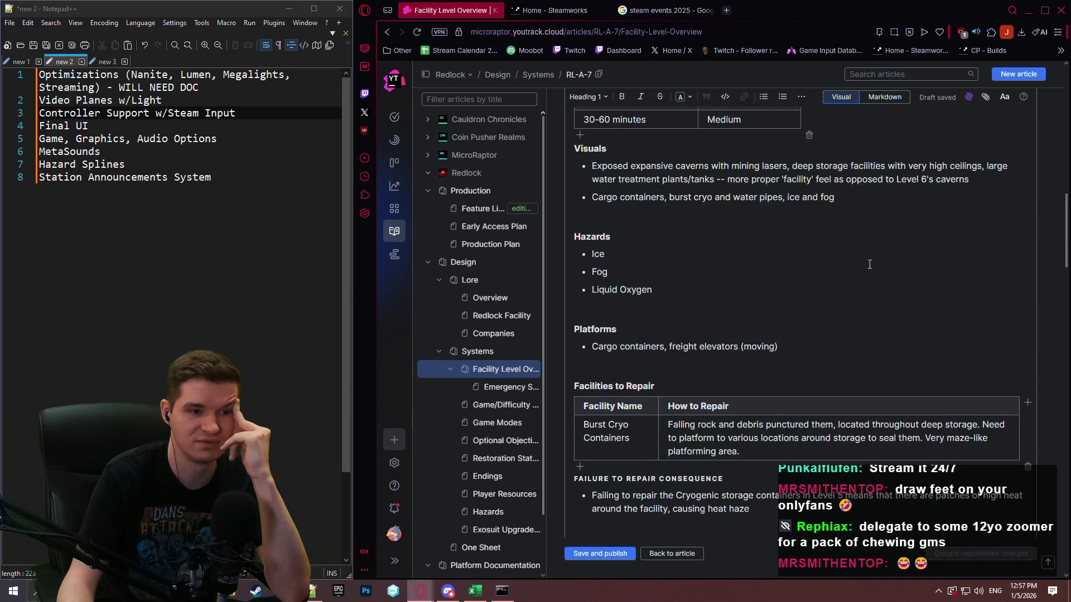
click(494, 389)
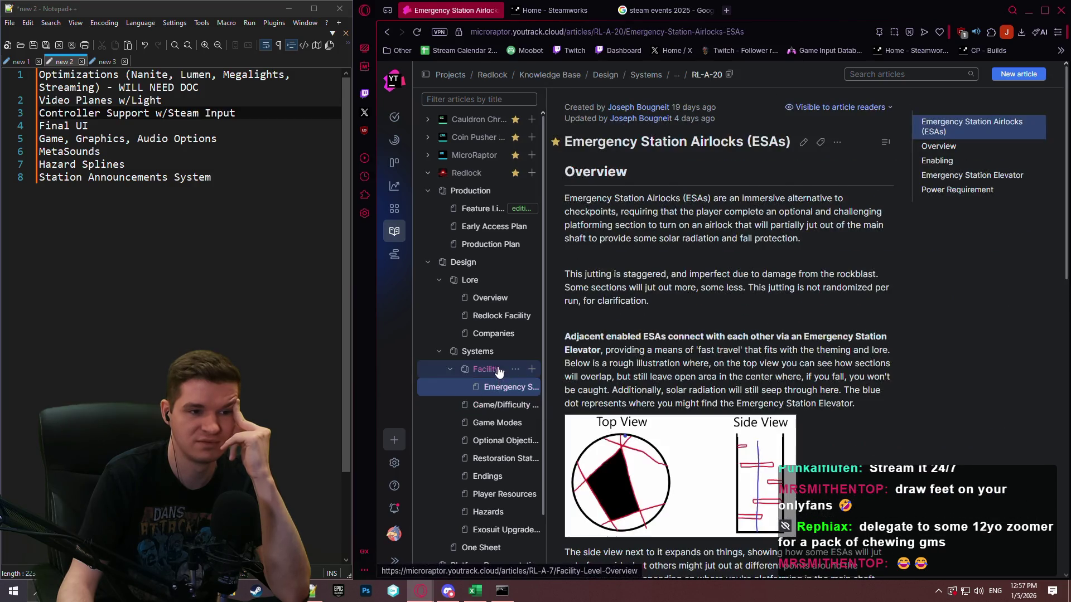
click(498, 371)
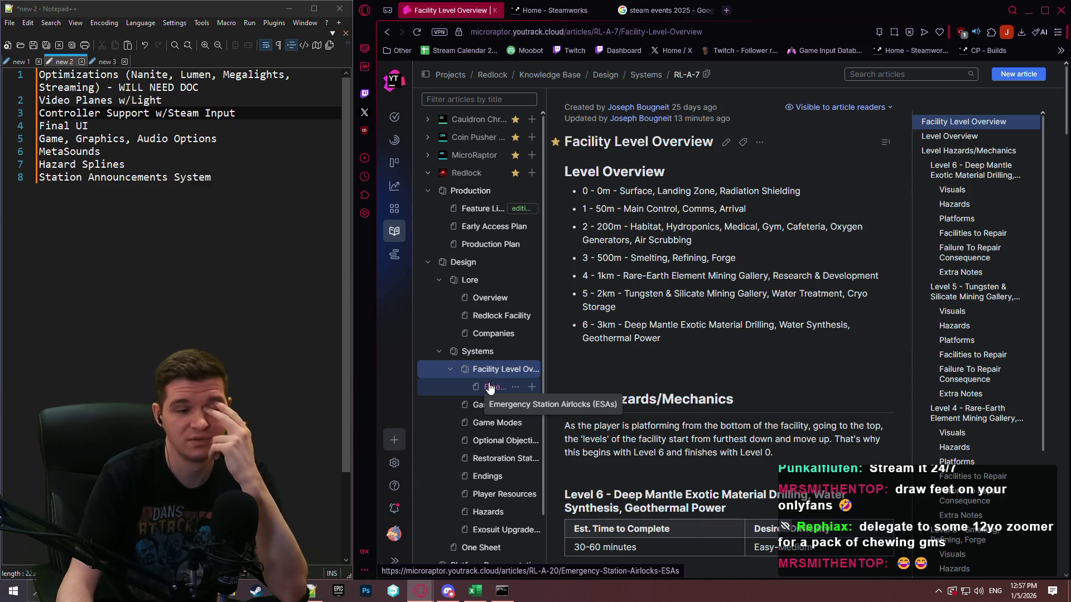
Step: Revisit Emergency Station Airlocks, then highlight the Level 5 and Level 6 lines in Facility Level Overview
click(490, 388)
click(493, 374)
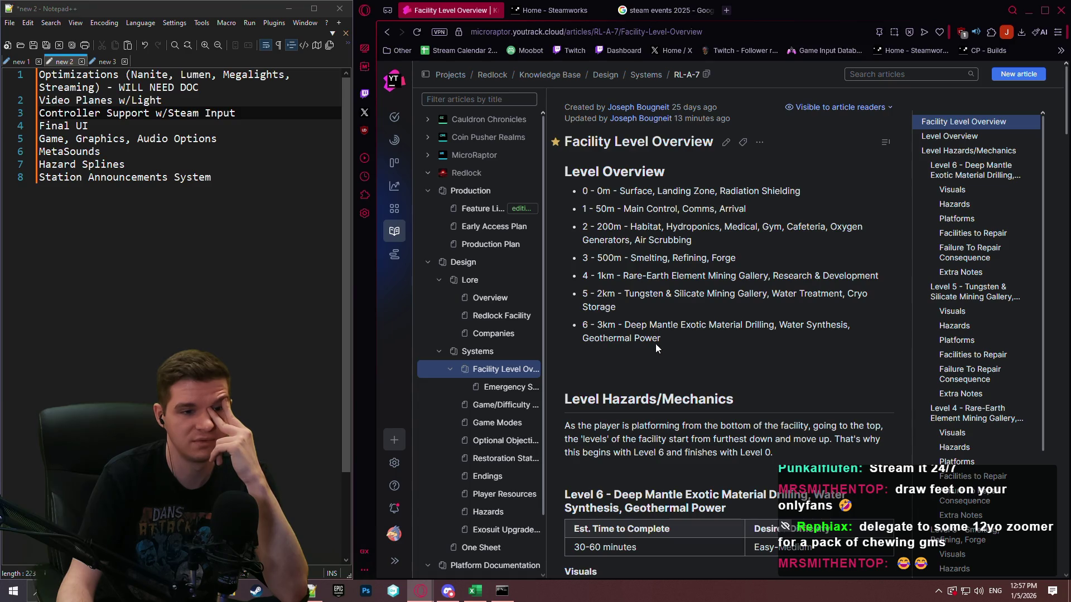
drag(661, 338, 584, 293)
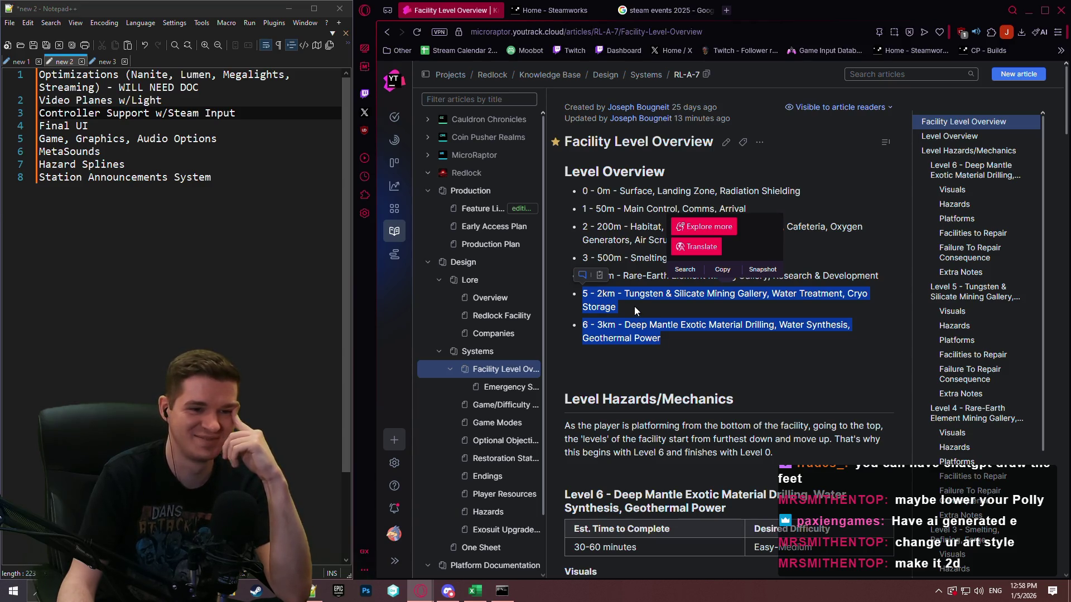
Step: Clear the highlight and check Game/Difficulty Options before returning to Facility Level Overview
click(631, 307)
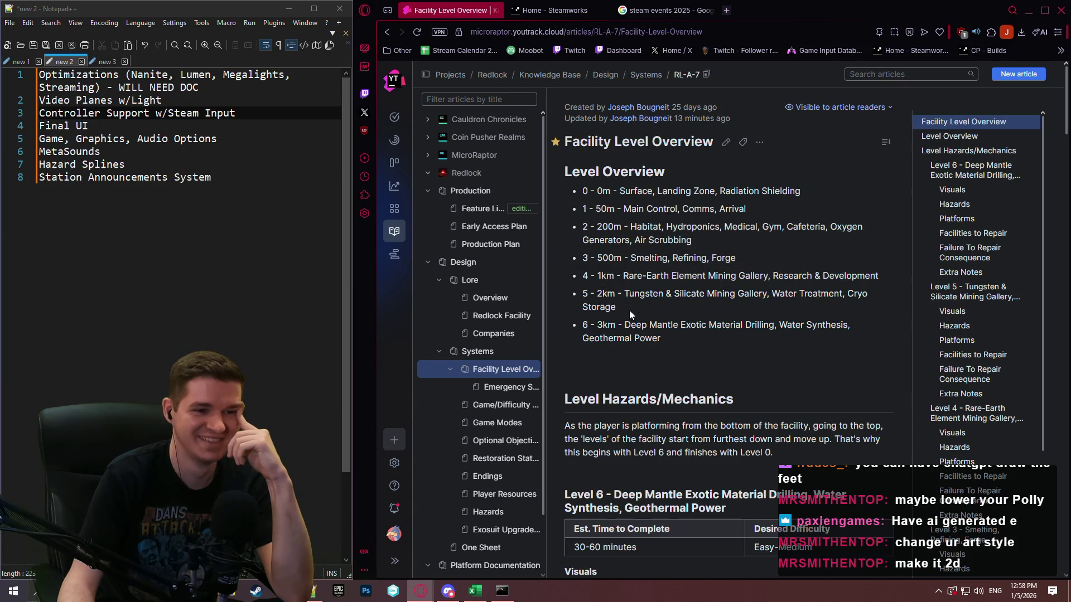
click(477, 405)
click(490, 371)
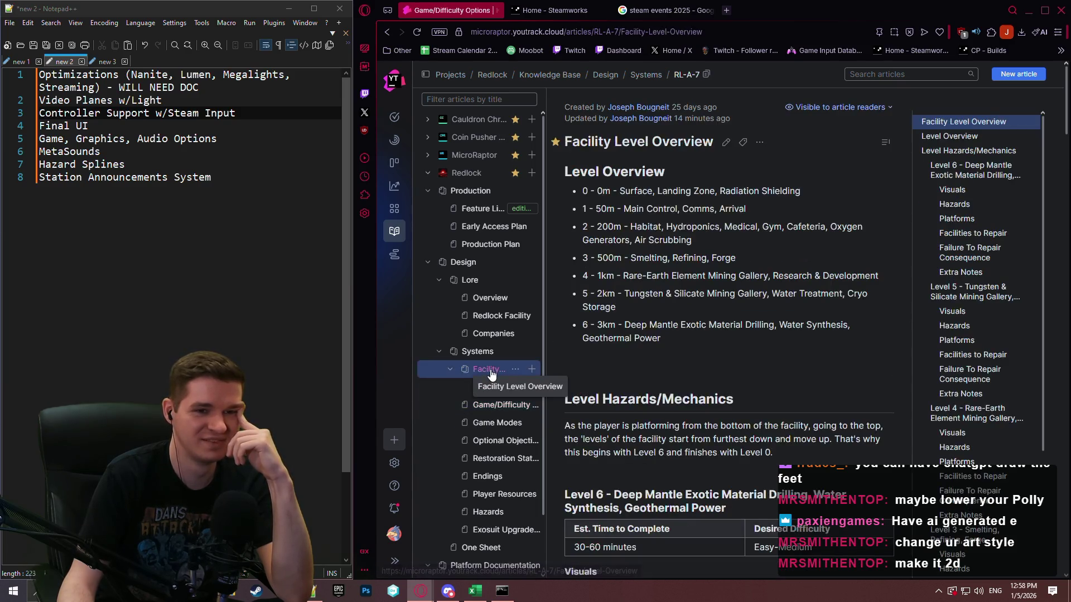
click(481, 244)
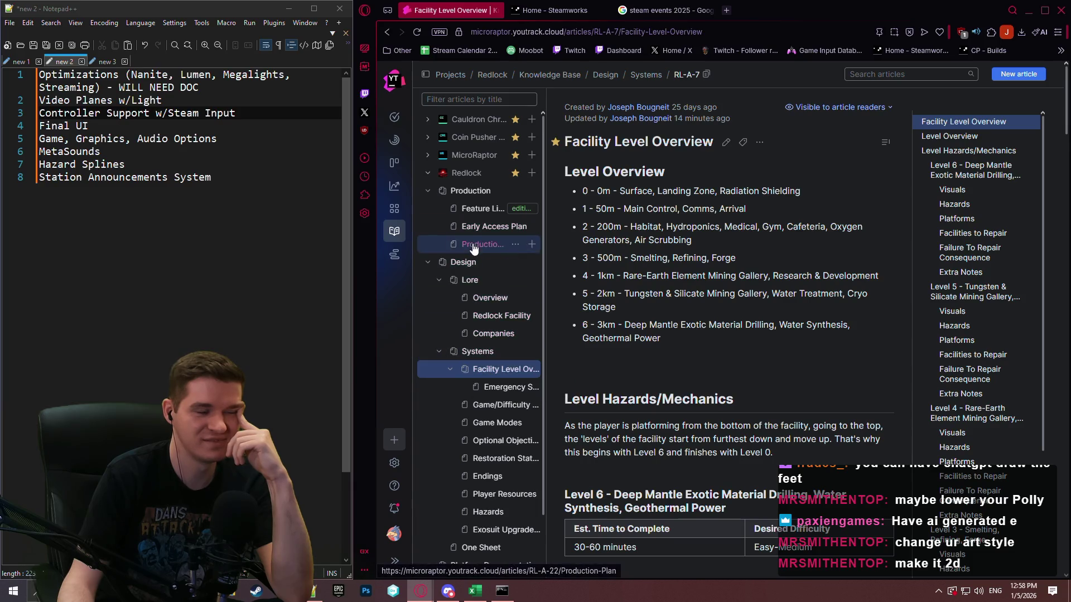
scroll(753, 277, down, 9)
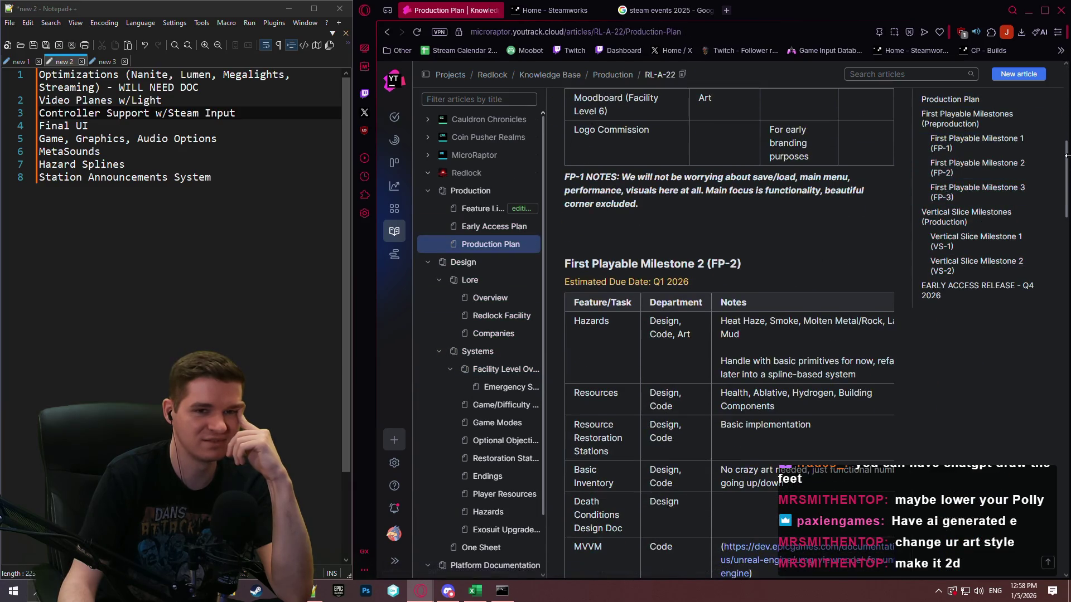
mouse_move(1068, 157)
mouse_down()
mouse_move(1068, 502)
mouse_move(1068, 475)
mouse_up()
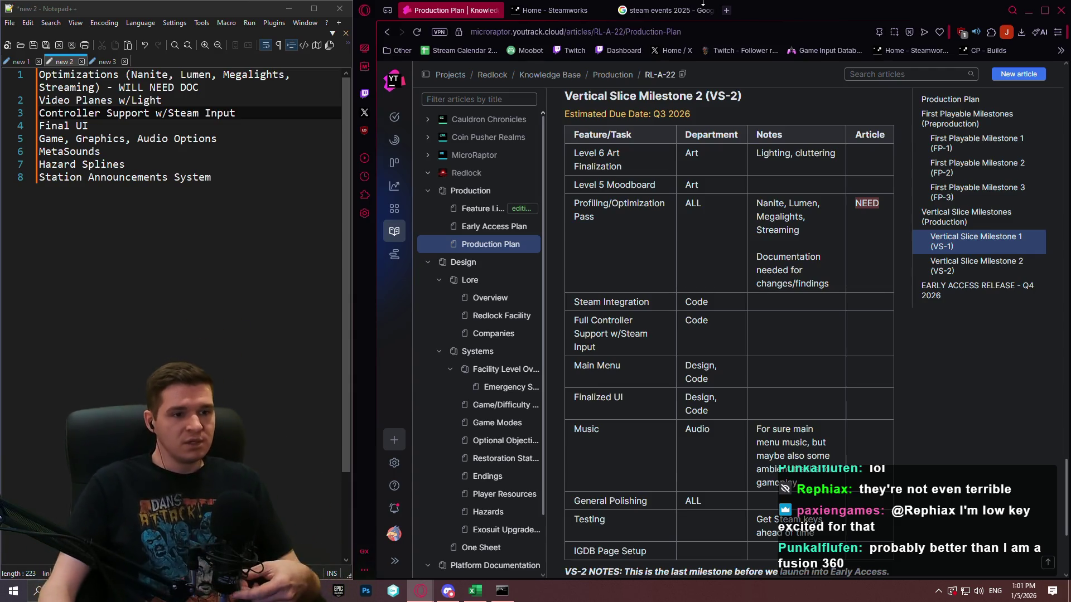
scroll(741, 325, down, 4)
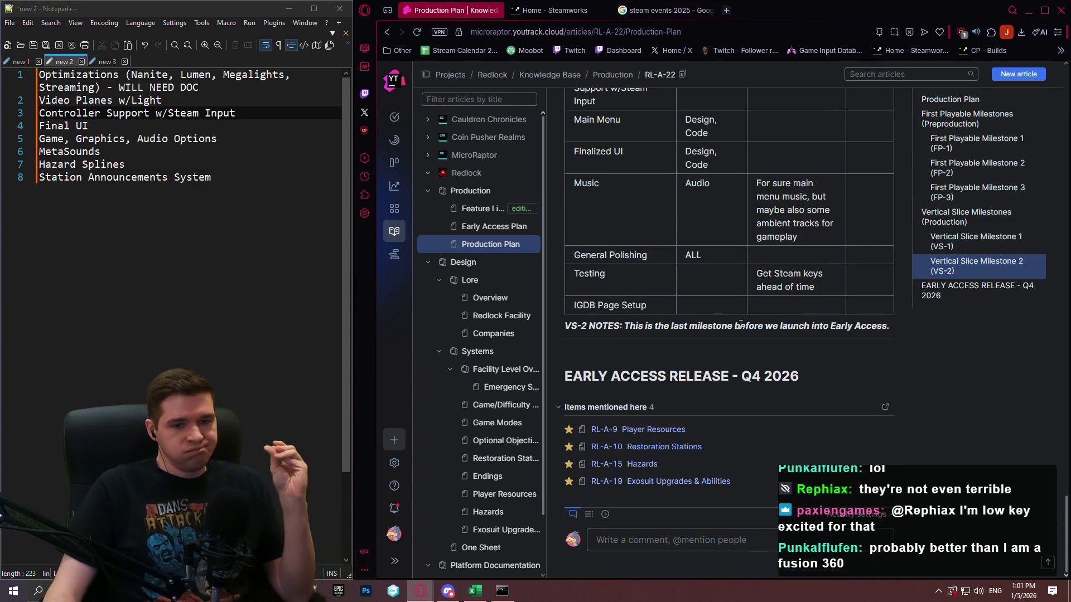
scroll(740, 325, up, 8)
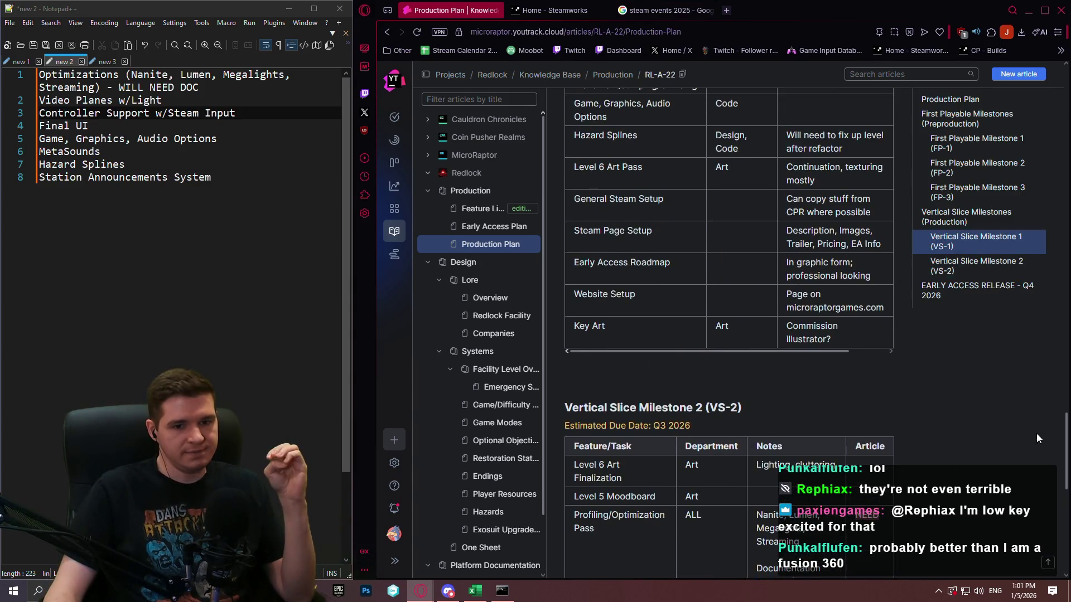
drag(1067, 428, 1067, 454)
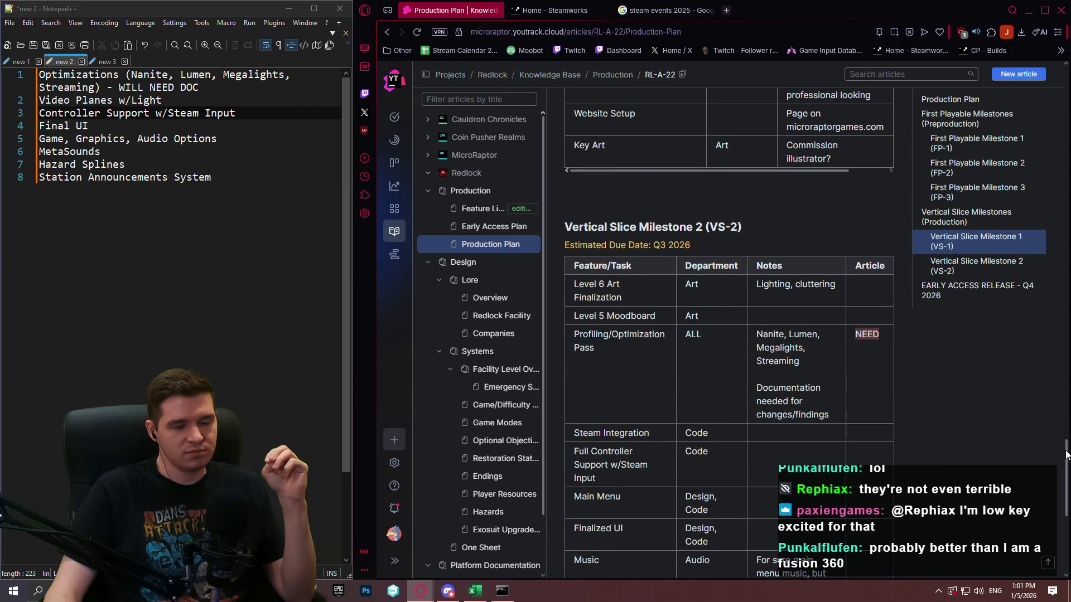
drag(1066, 455, 1066, 404)
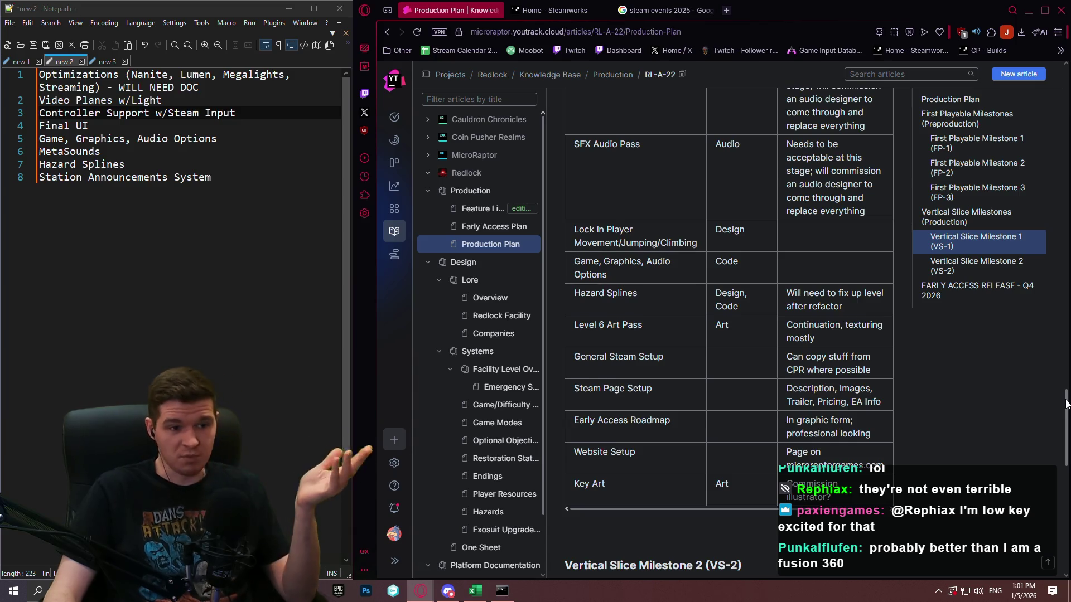
drag(1066, 404, 1054, 370)
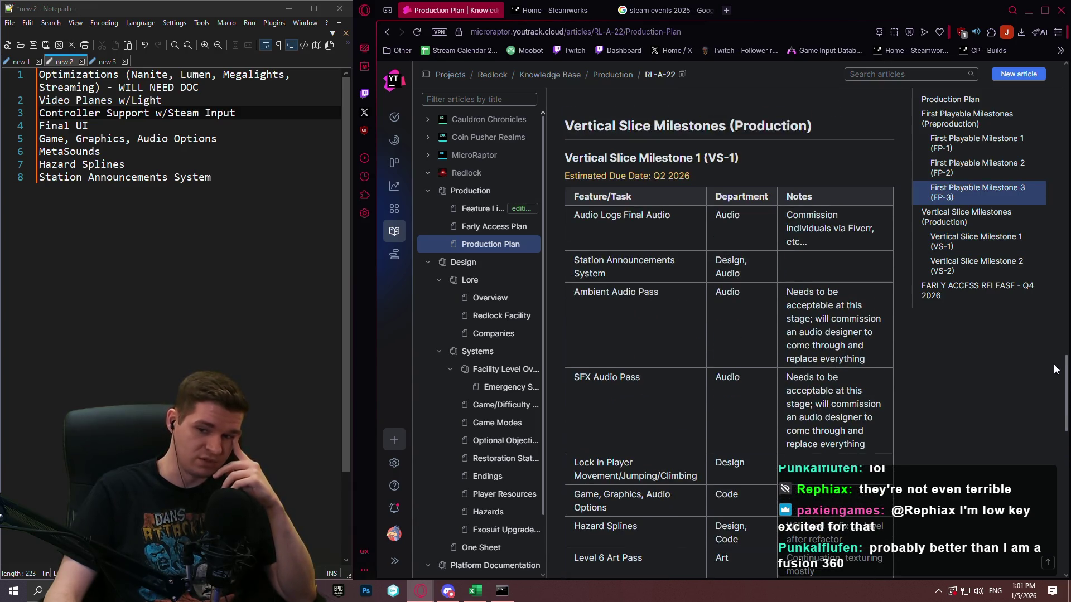
scroll(1054, 346, up, 1)
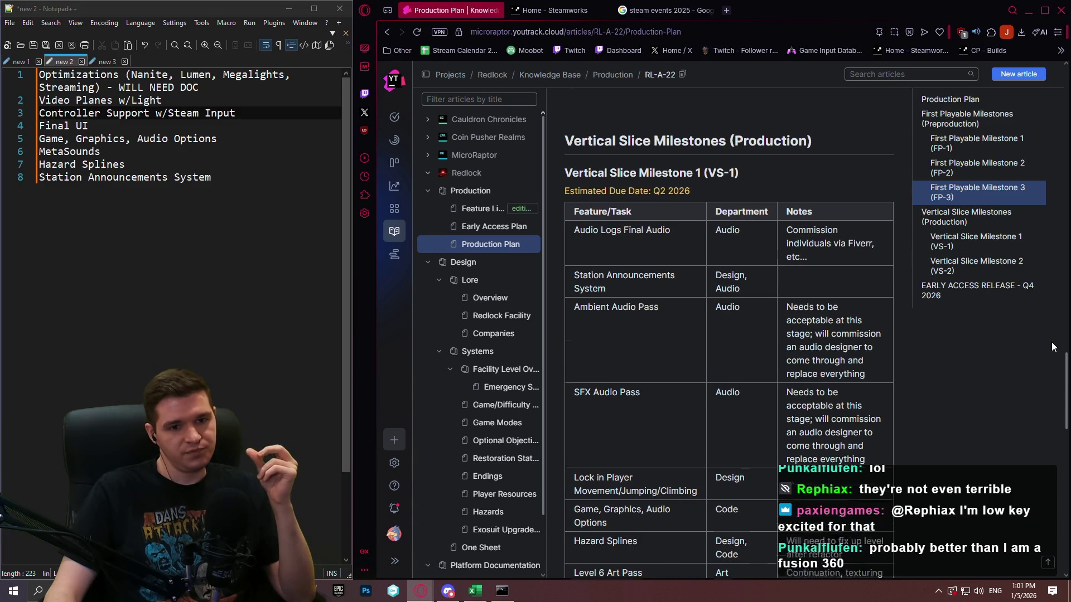
scroll(1053, 346, up, 20)
scroll(1051, 338, down, 20)
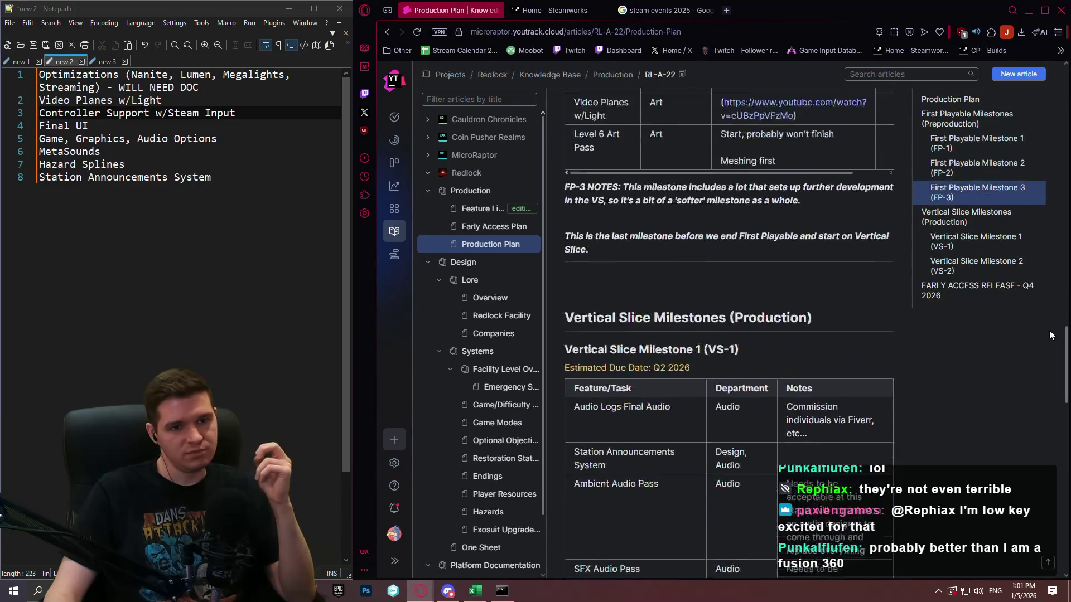
drag(1050, 335, 1058, 90)
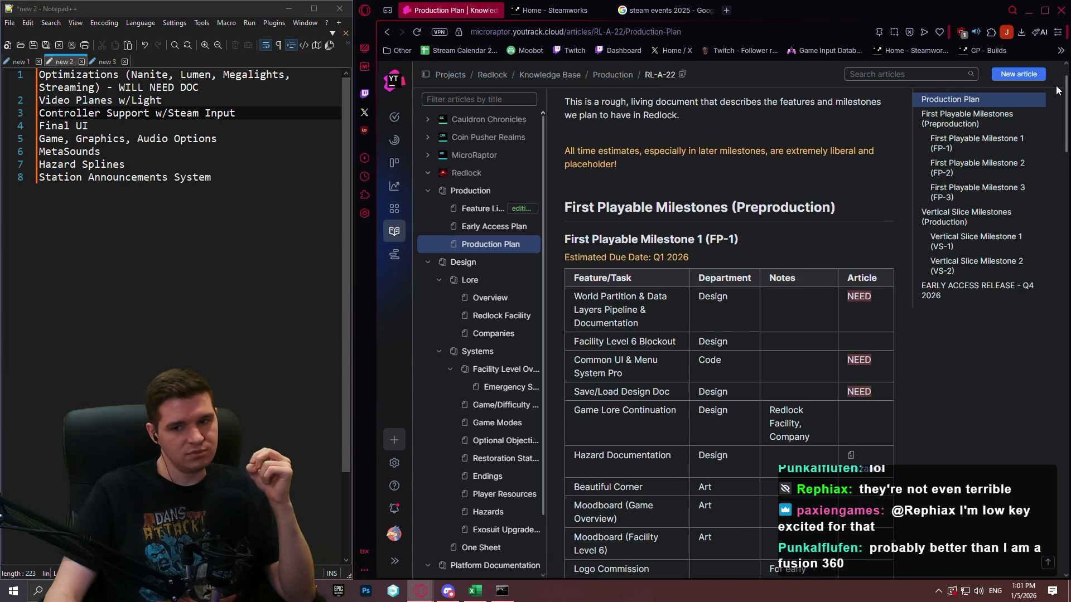
scroll(1057, 90, down, 8)
scroll(1054, 101, up, 8)
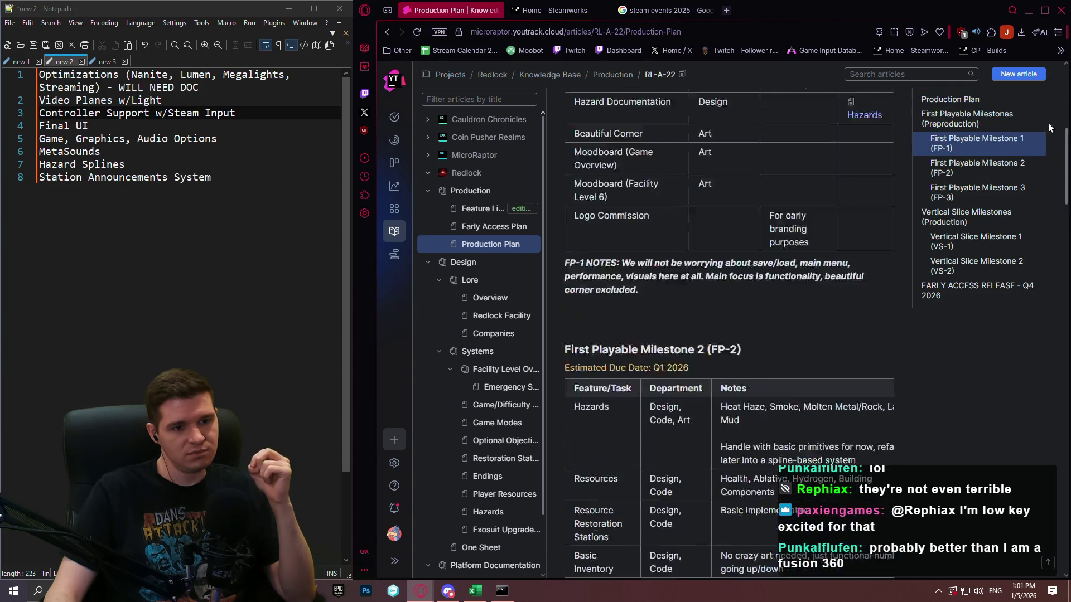
scroll(1052, 113, down, 2)
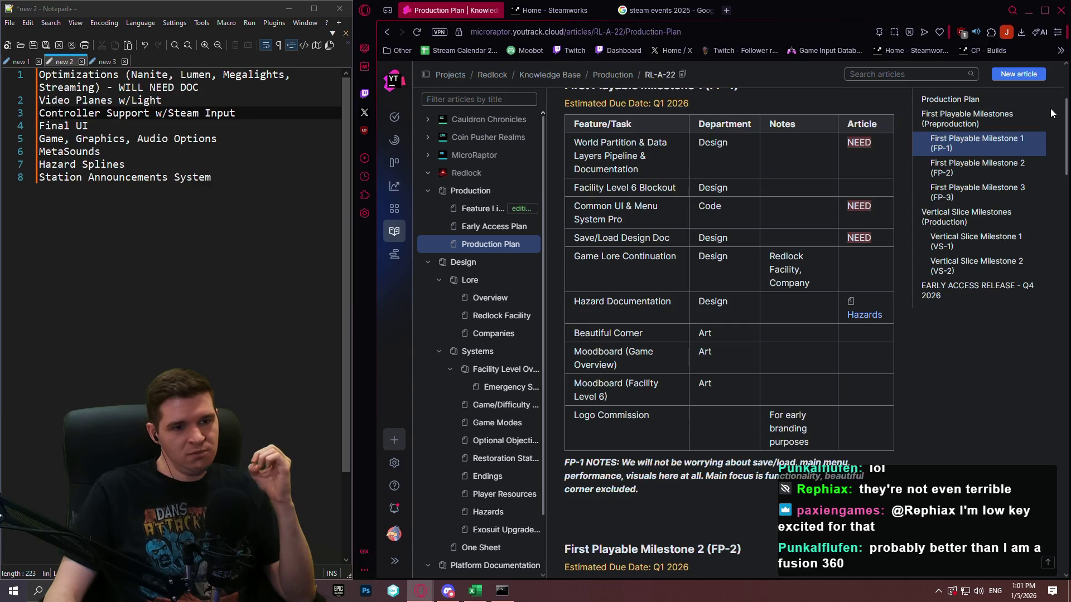
scroll(1049, 109, up, 1)
scroll(1046, 112, down, 3)
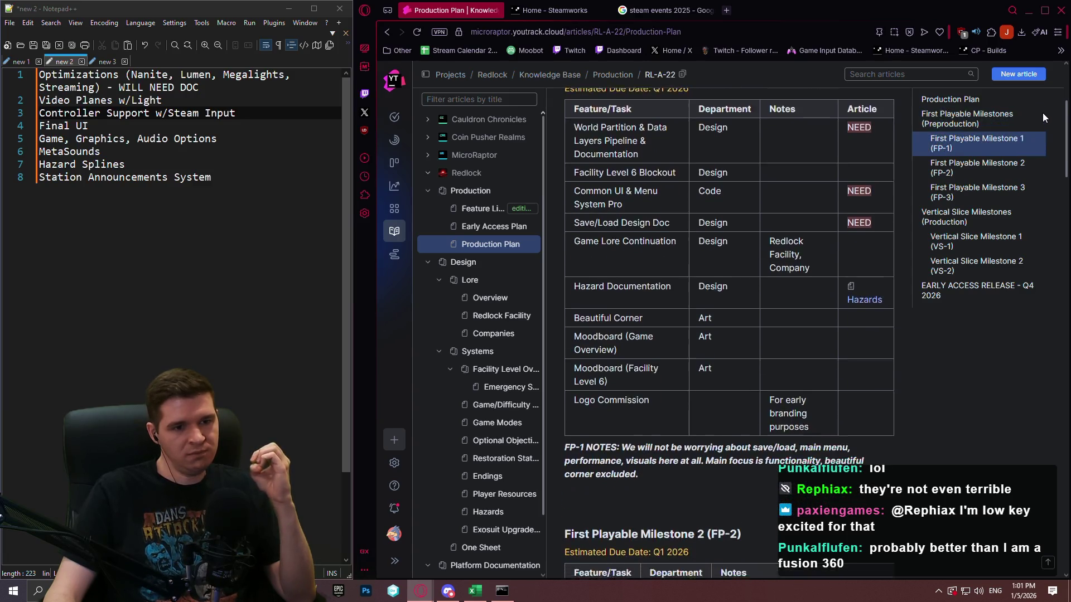
scroll(1044, 167, down, 6)
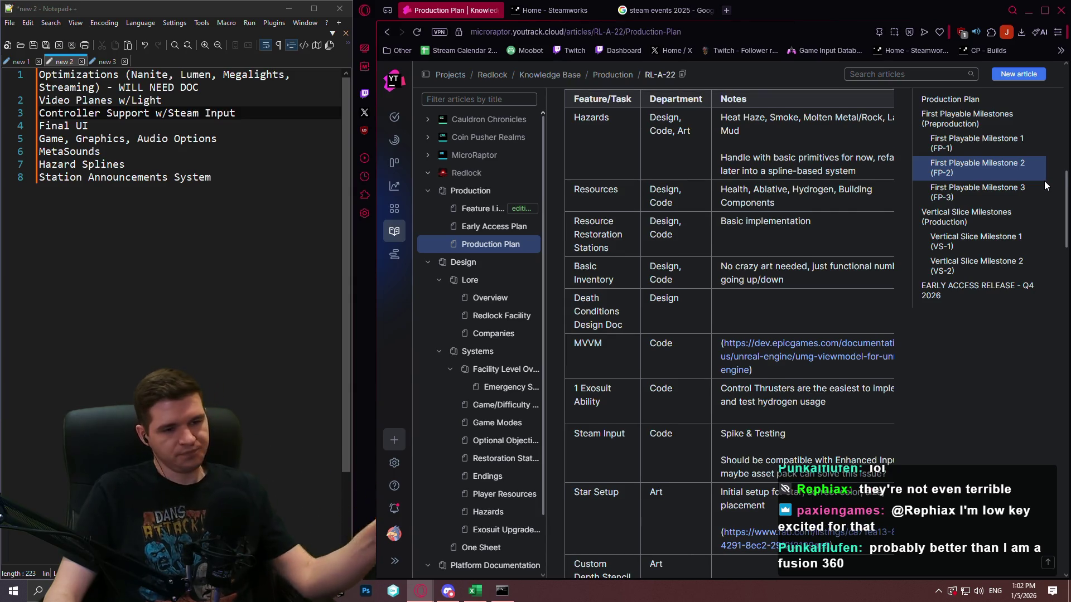
scroll(1042, 190, down, 1)
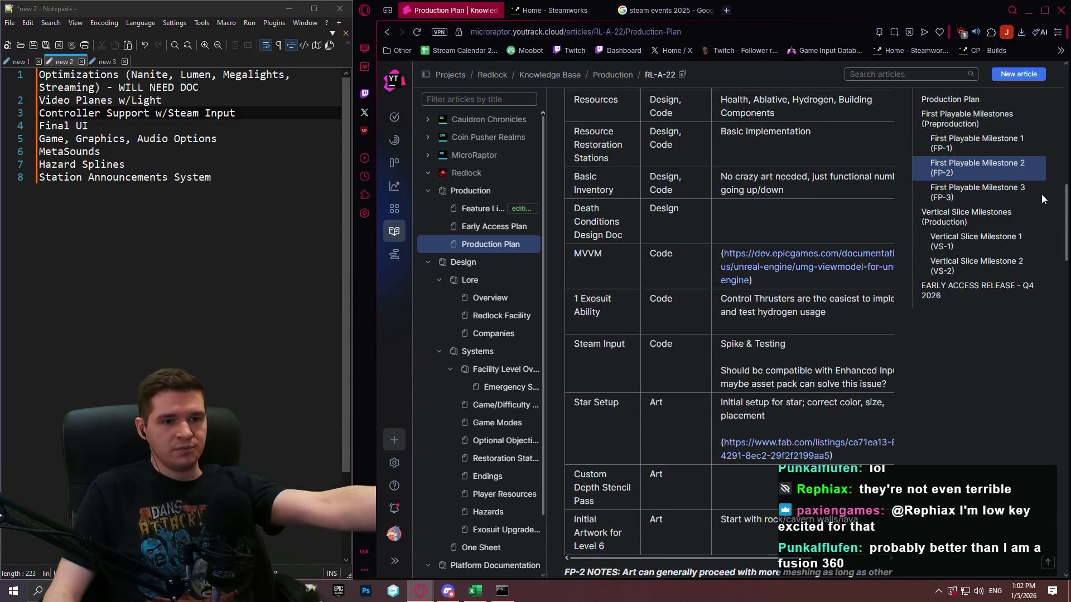
scroll(1042, 189, up, 3)
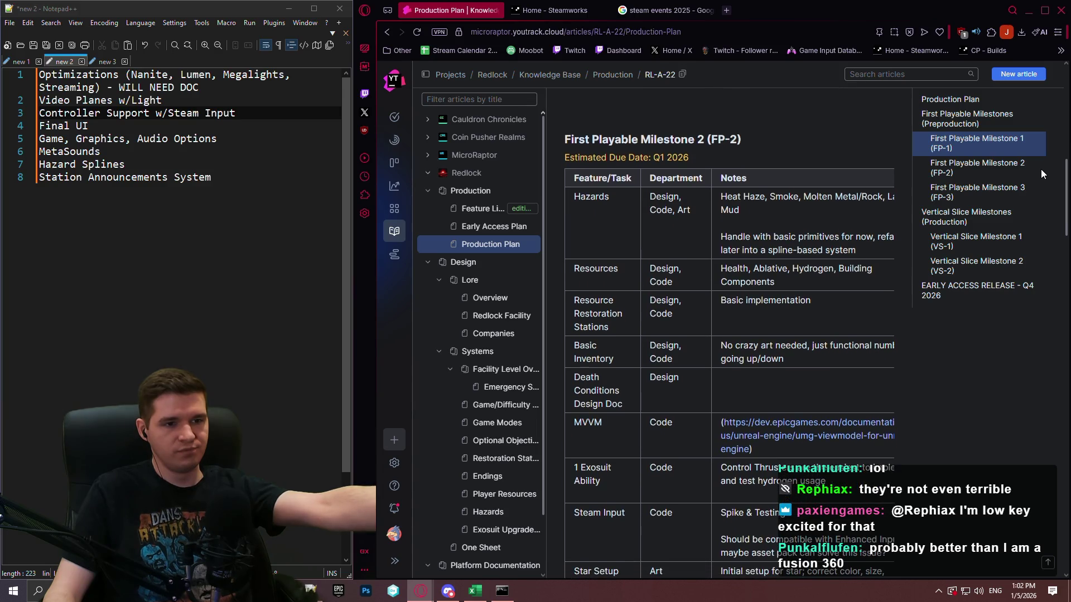
click(1033, 139)
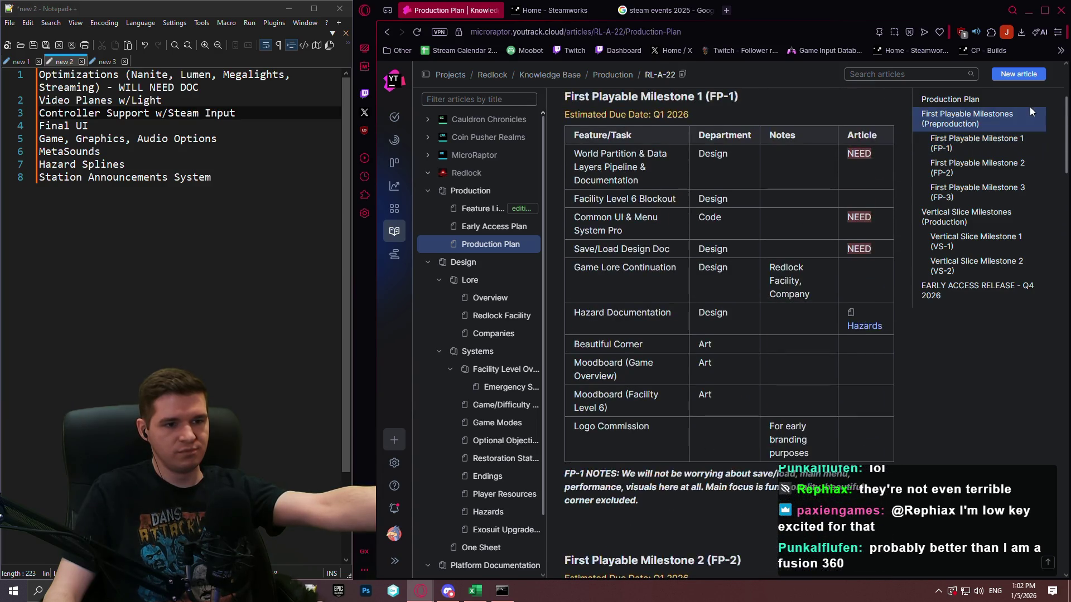
click(1029, 98)
scroll(1028, 93, down, 2)
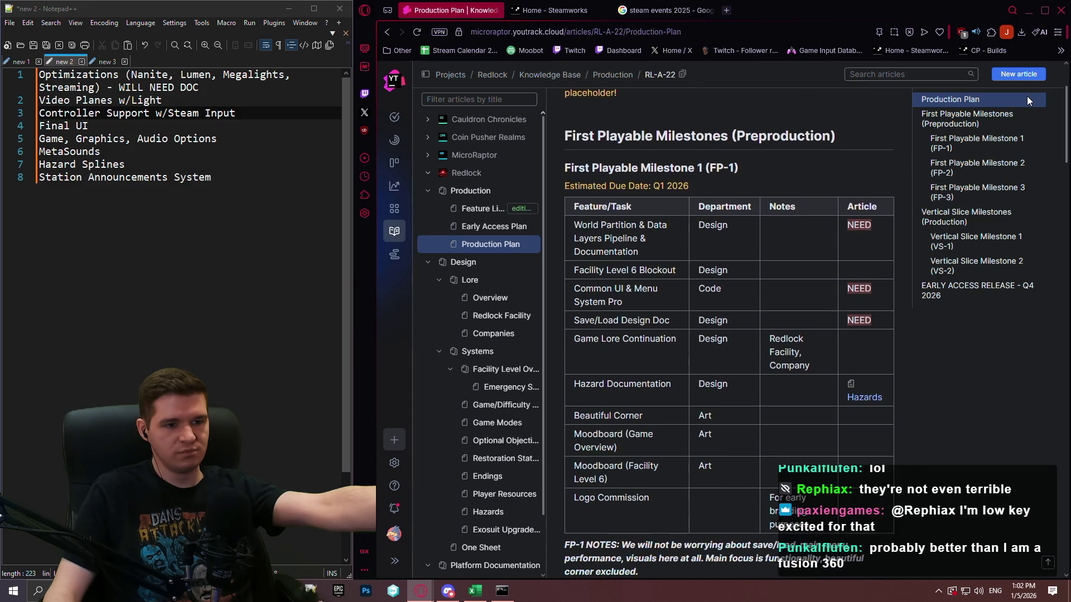
scroll(1041, 205, down, 15)
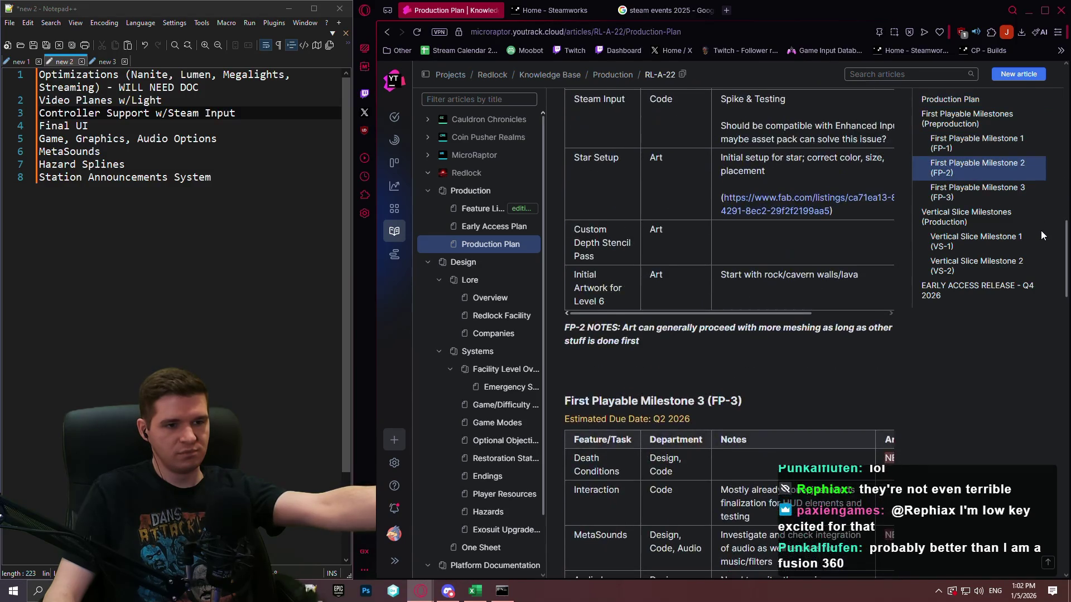
scroll(1041, 275, down, 2)
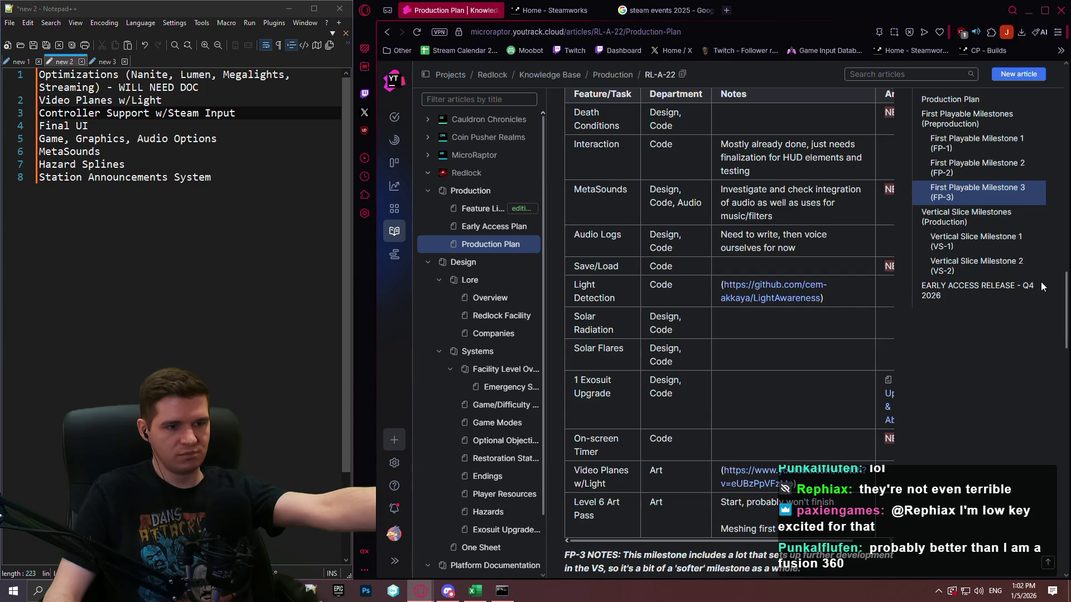
scroll(1041, 282, up, 1)
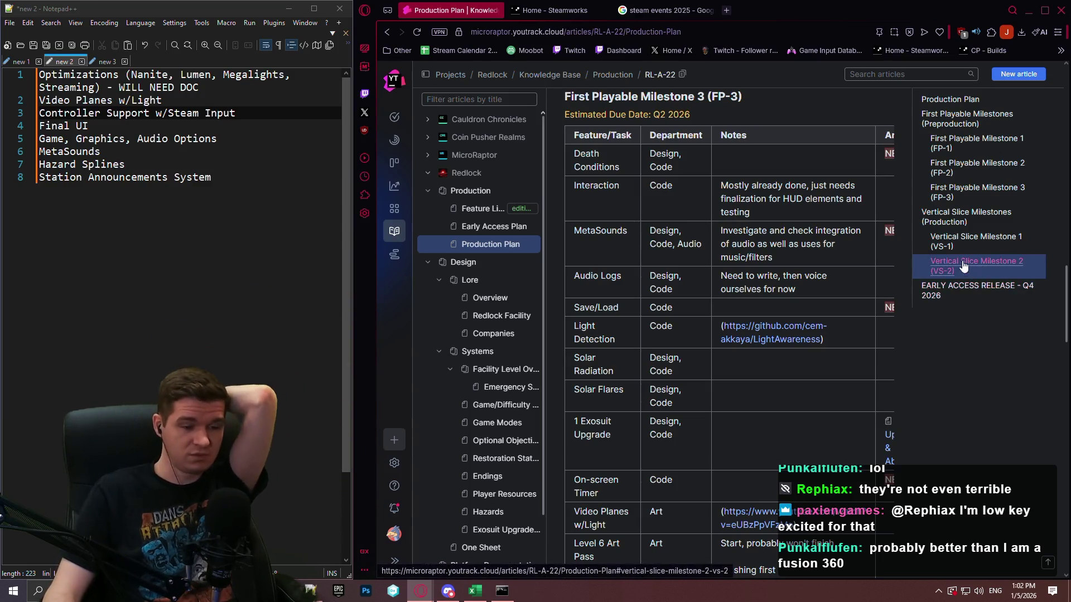
scroll(1019, 447, down, 1)
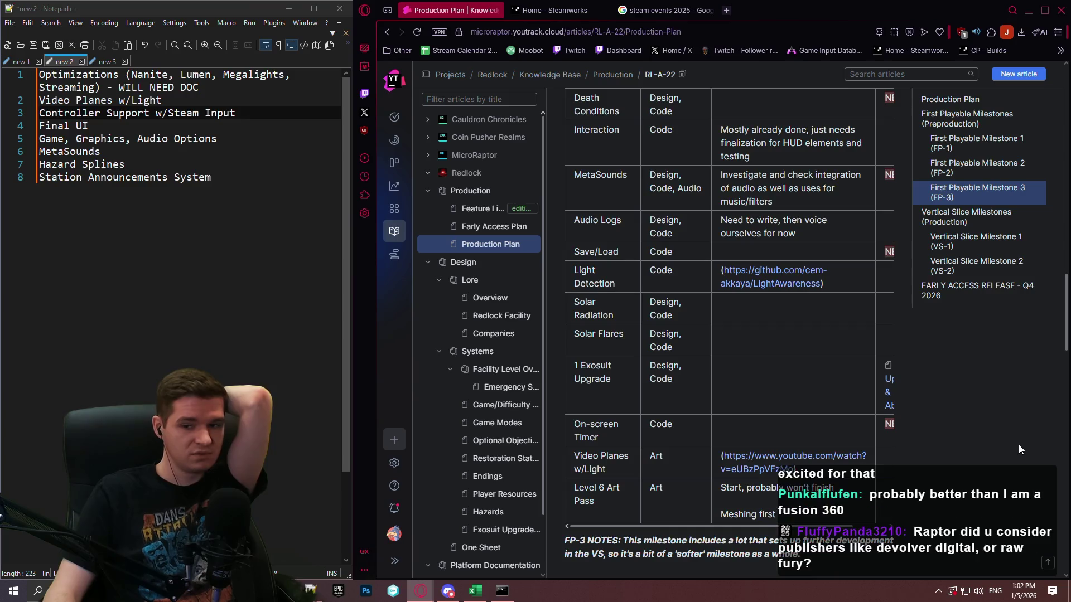
scroll(1019, 444, down, 7)
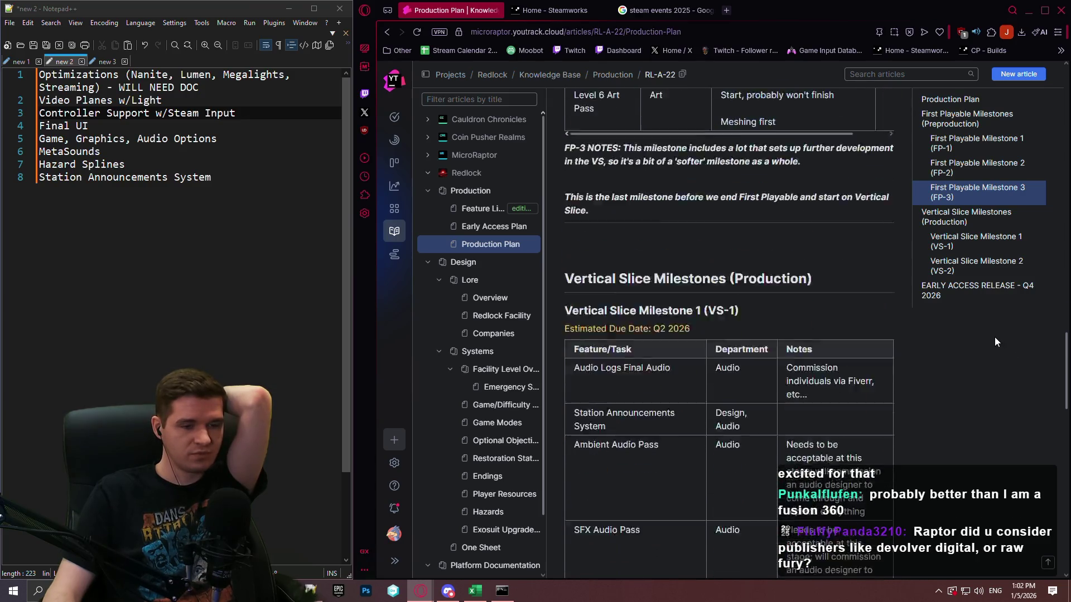
scroll(994, 337, down, 2)
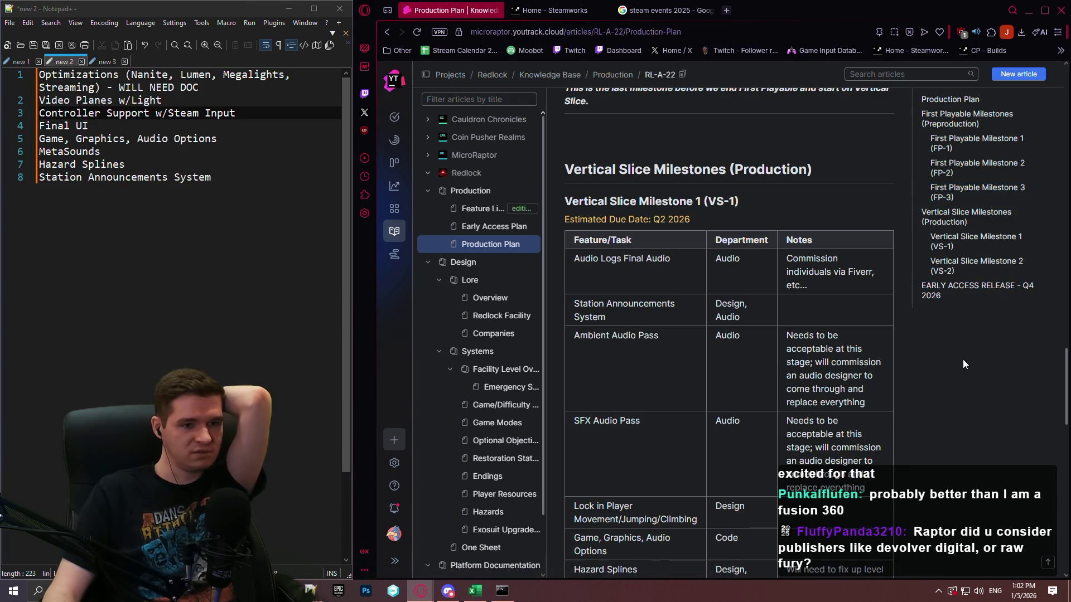
scroll(935, 374, down, 3)
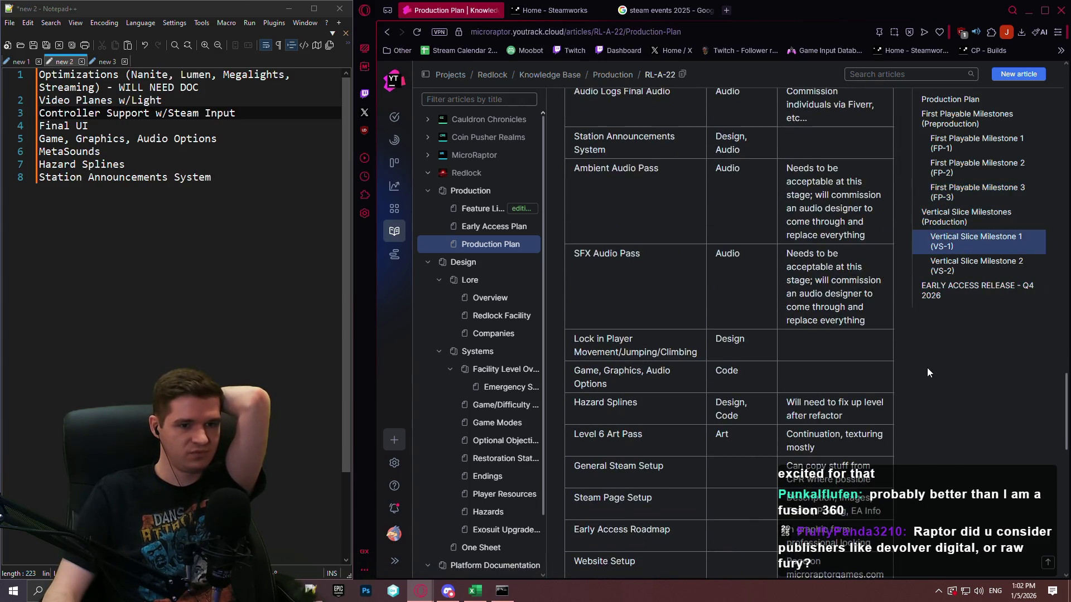
scroll(931, 360, up, 3)
scroll(934, 357, down, 3)
scroll(955, 330, up, 4)
scroll(956, 335, down, 3)
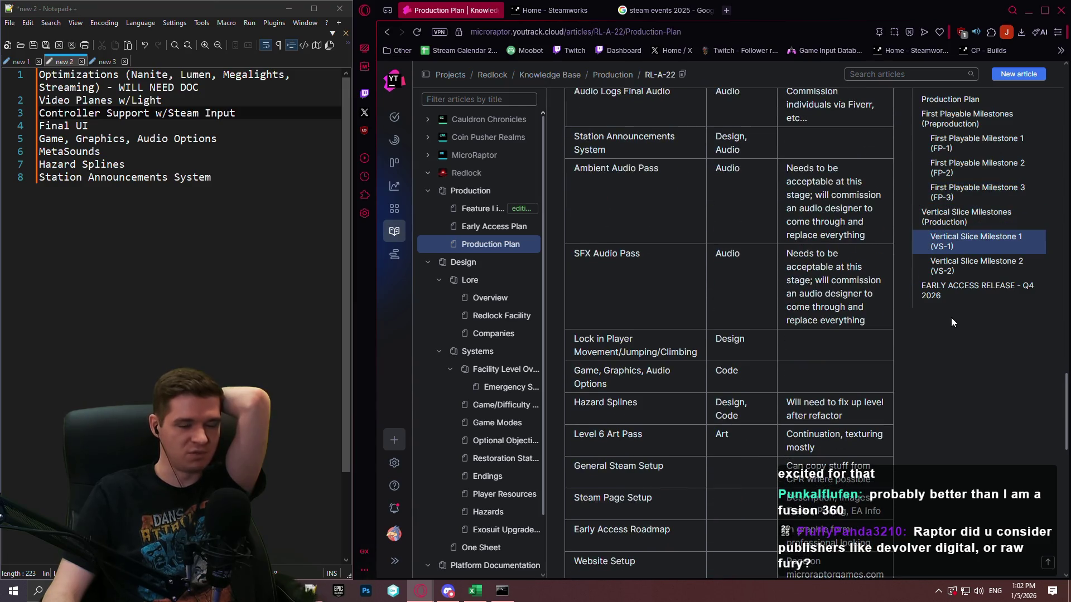
scroll(948, 321, down, 3)
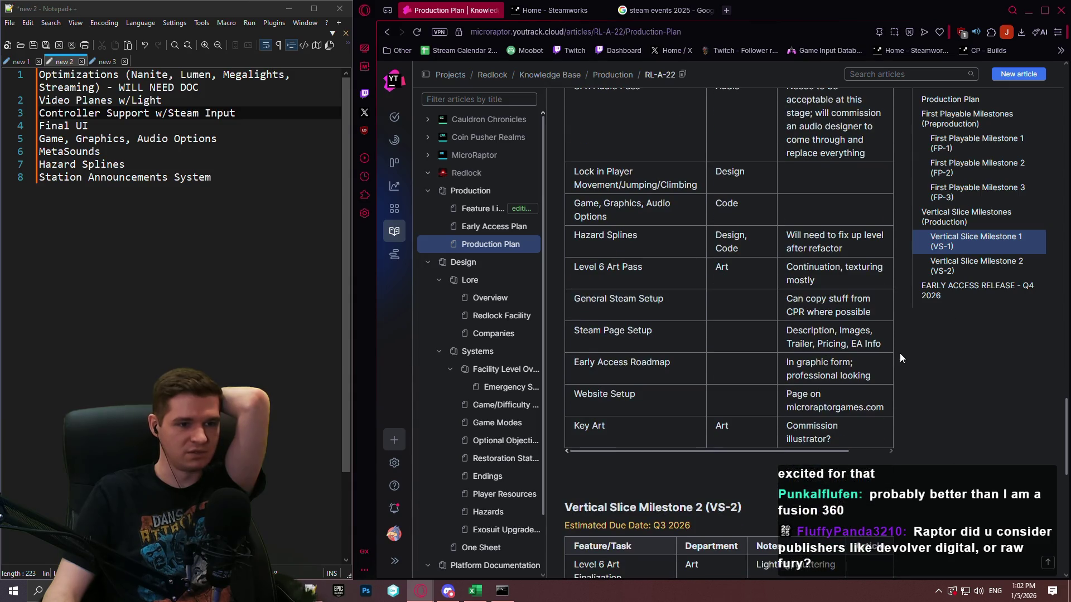
scroll(913, 362, down, 7)
scroll(909, 354, down, 2)
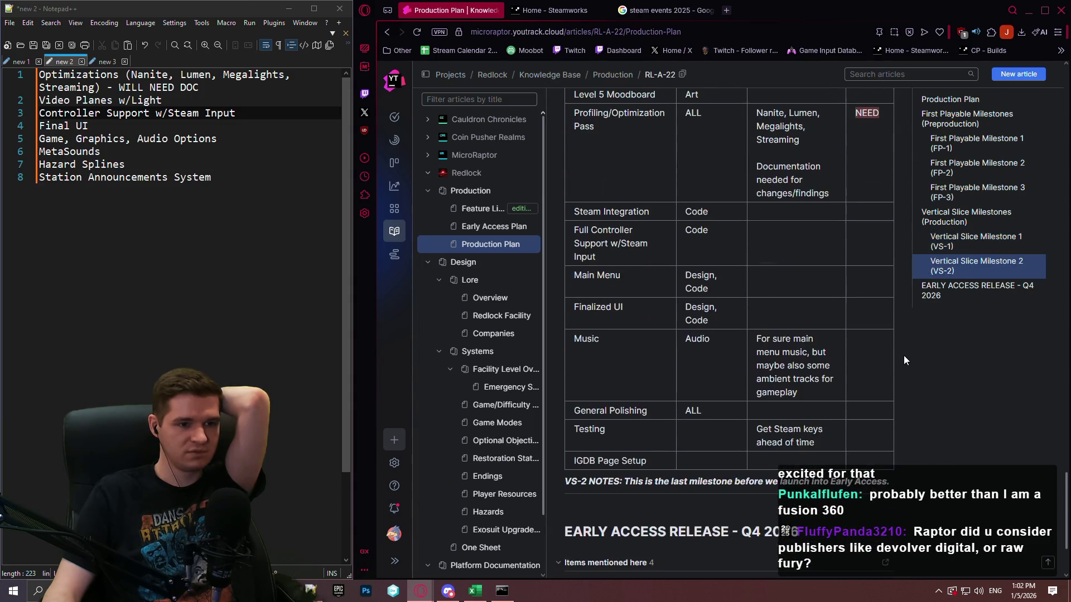
scroll(896, 357, down, 3)
scroll(896, 354, up, 5)
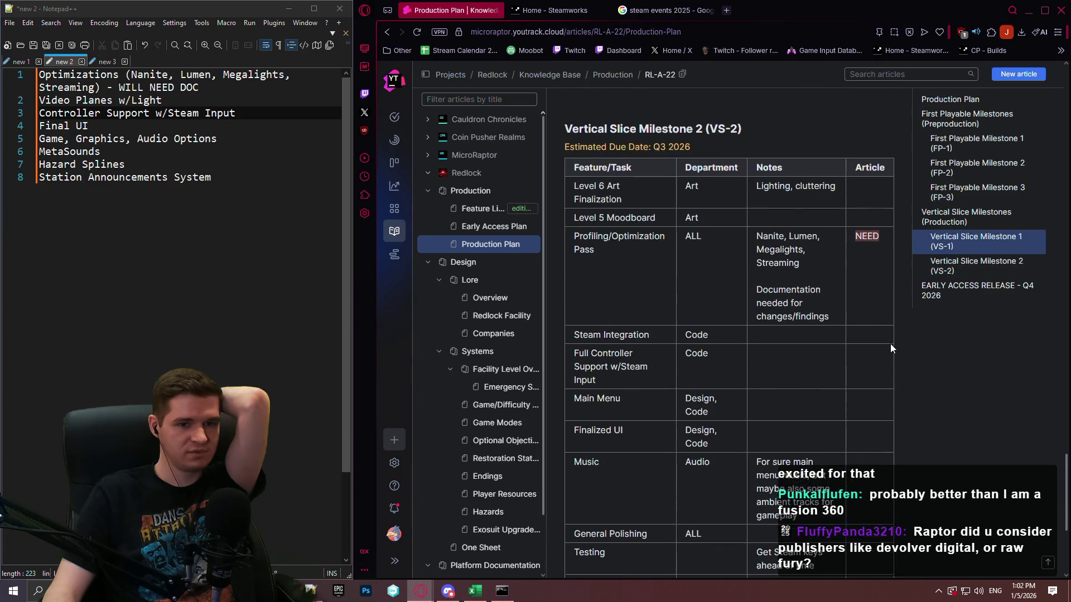
scroll(890, 344, down, 3)
scroll(886, 345, up, 4)
scroll(968, 340, down, 4)
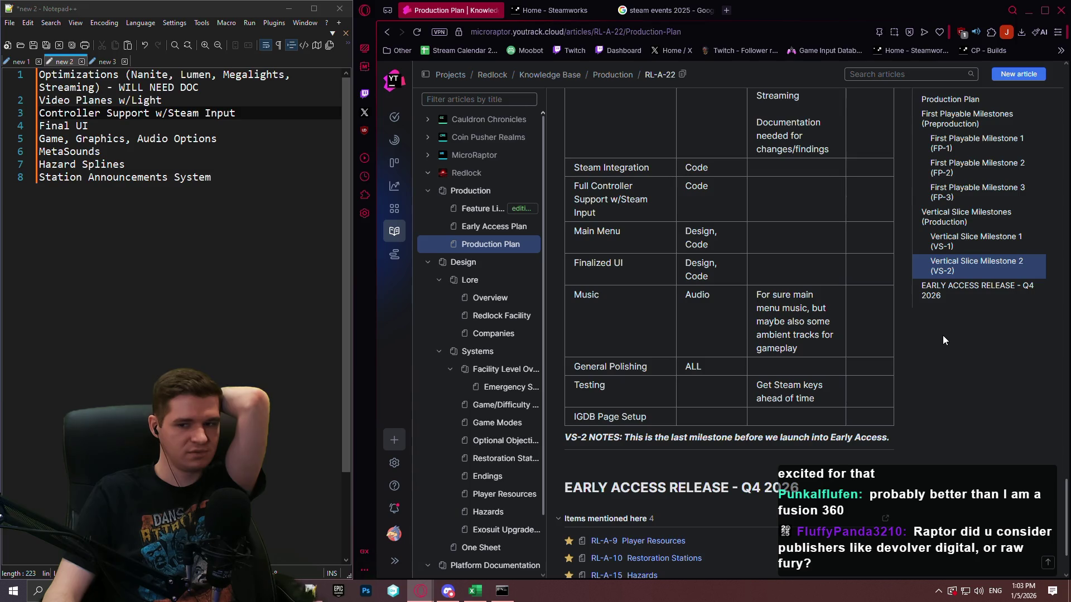
scroll(931, 331, up, 10)
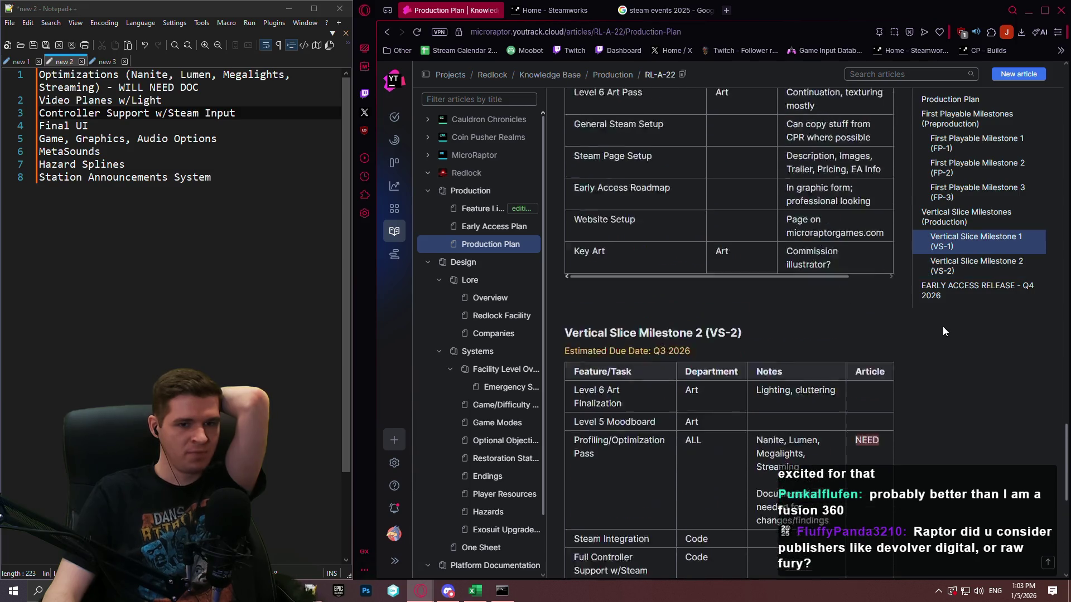
scroll(965, 323, up, 12)
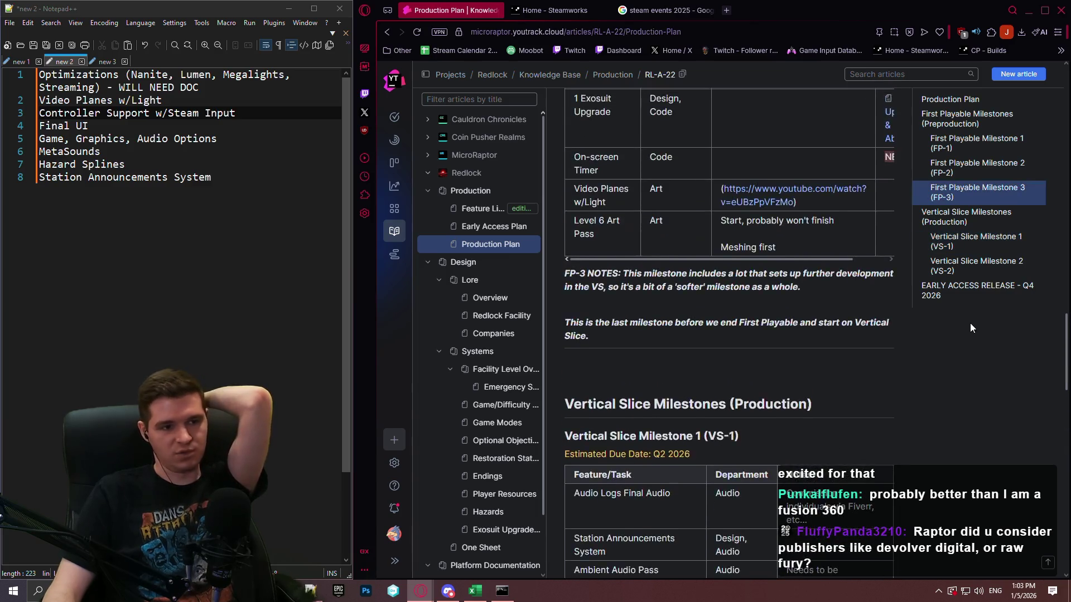
scroll(964, 324, up, 6)
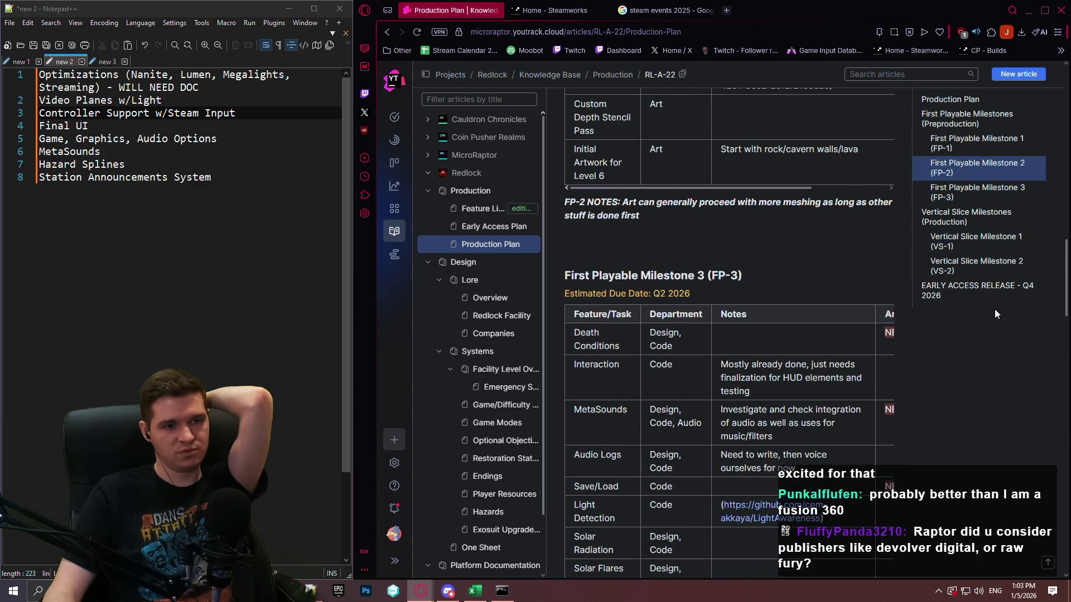
scroll(989, 309, down, 6)
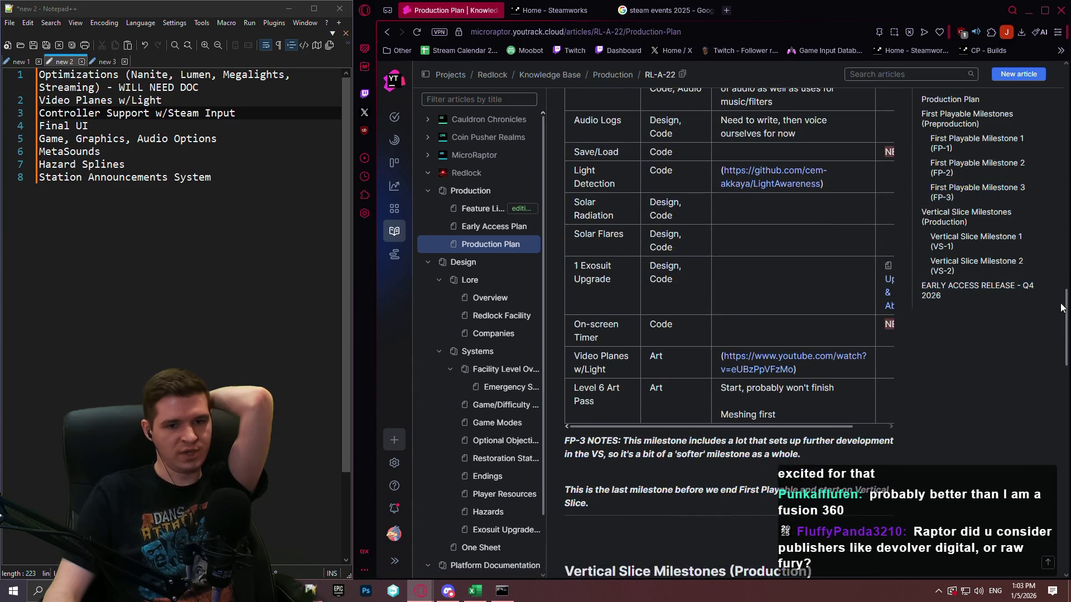
mouse_move(1066, 304)
mouse_down()
mouse_move(1065, 277)
mouse_move(1067, 383)
mouse_up()
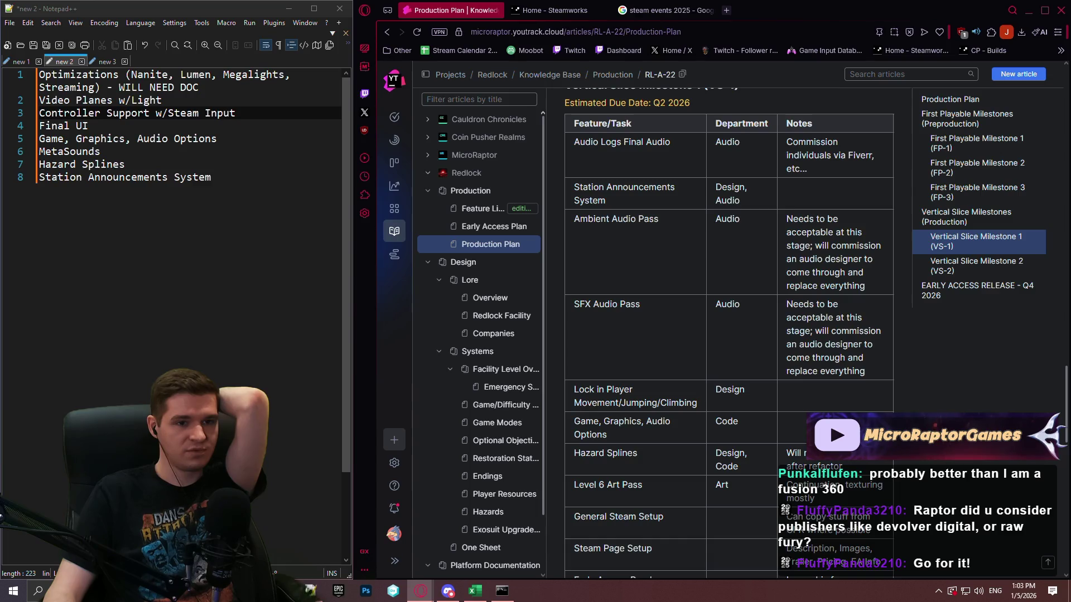
drag(1067, 382, 1068, 405)
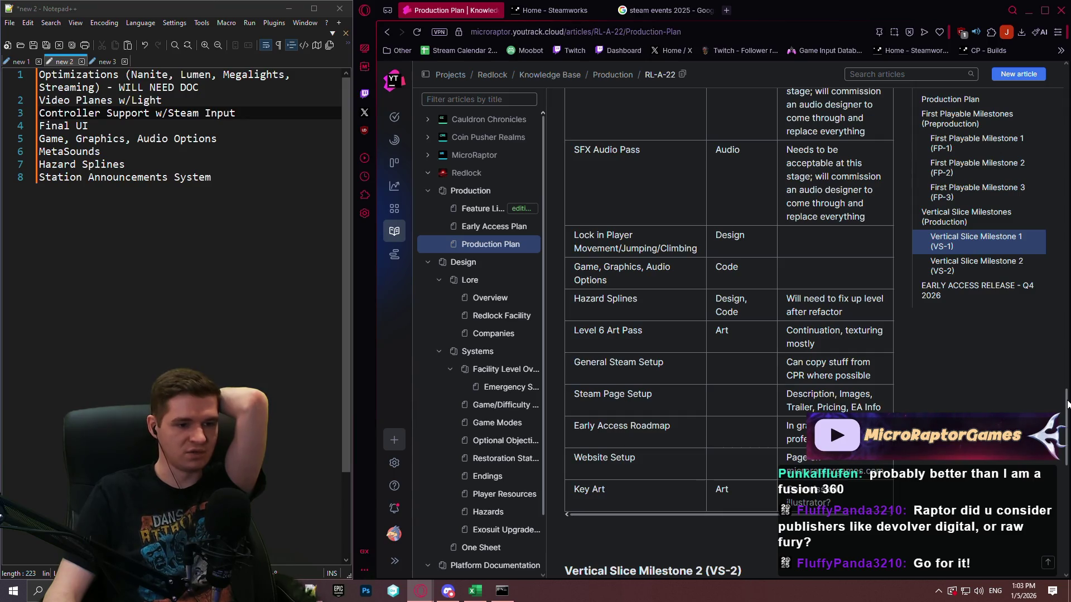
drag(1068, 404, 1041, 459)
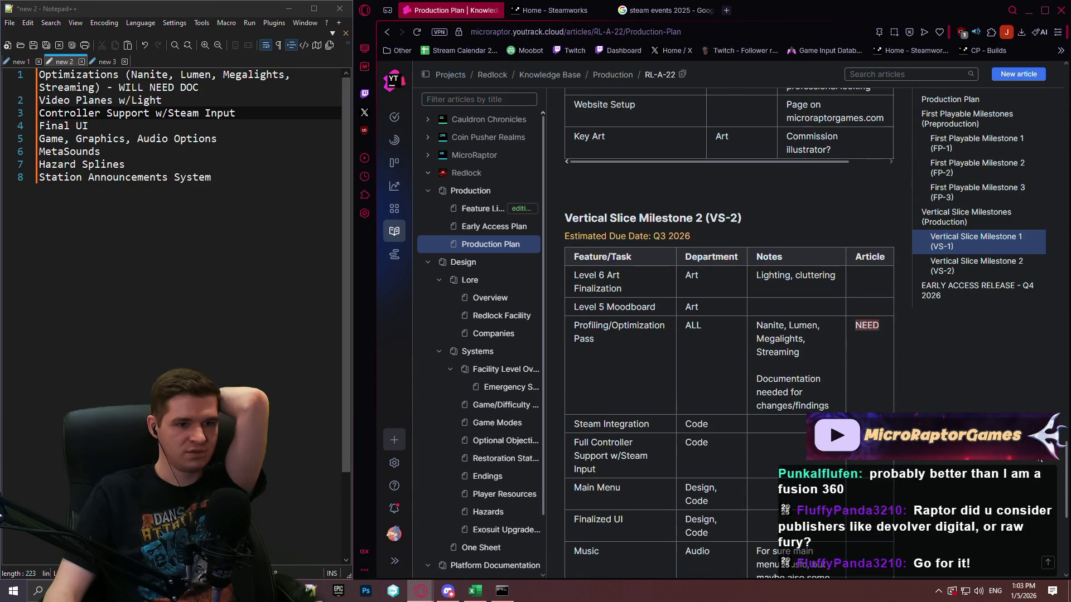
scroll(1036, 459, down, 1)
scroll(1037, 474, down, 2)
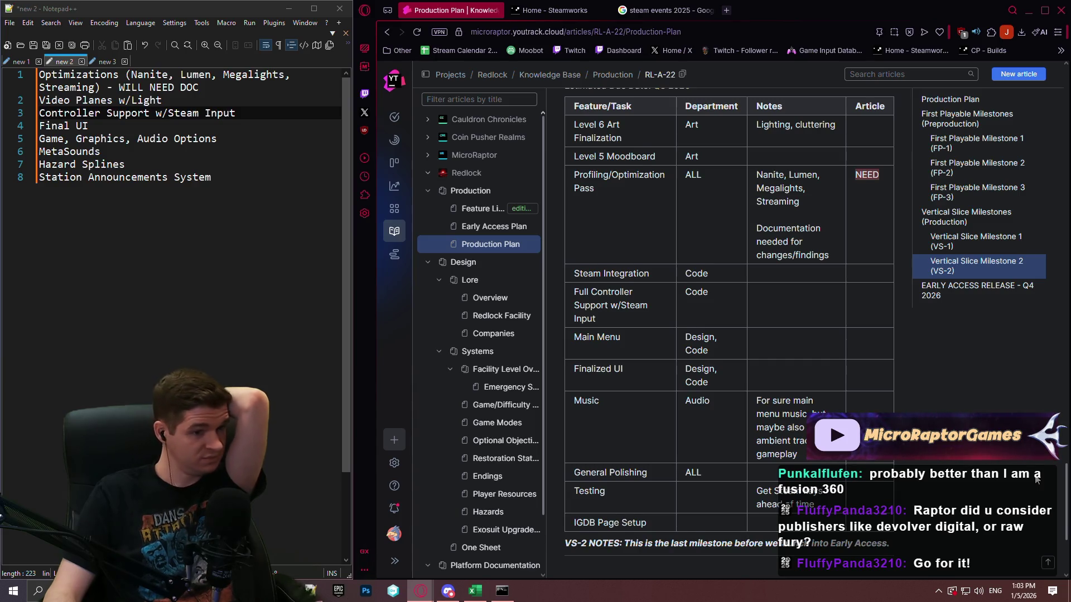
scroll(1037, 478, down, 1)
scroll(1035, 480, down, 3)
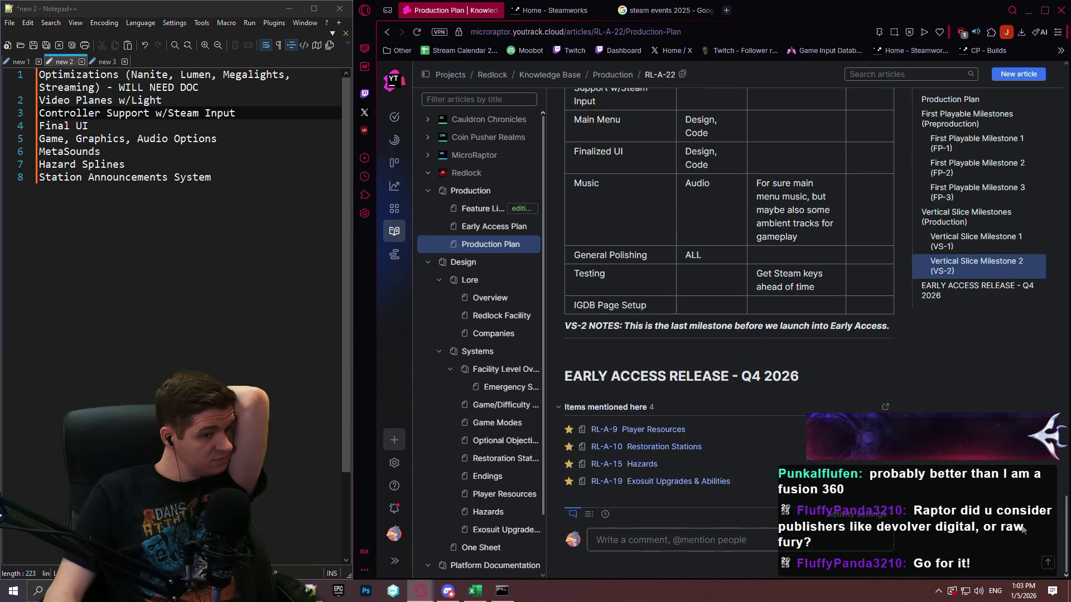
scroll(1032, 346, up, 15)
scroll(1020, 309, up, 6)
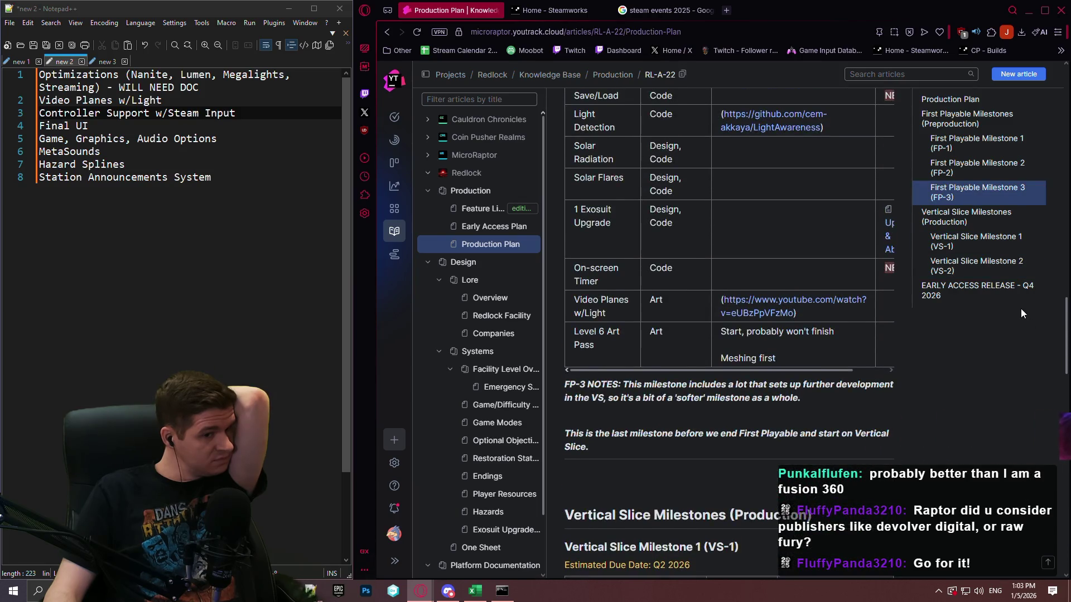
scroll(1016, 243, up, 10)
scroll(1045, 155, up, 5)
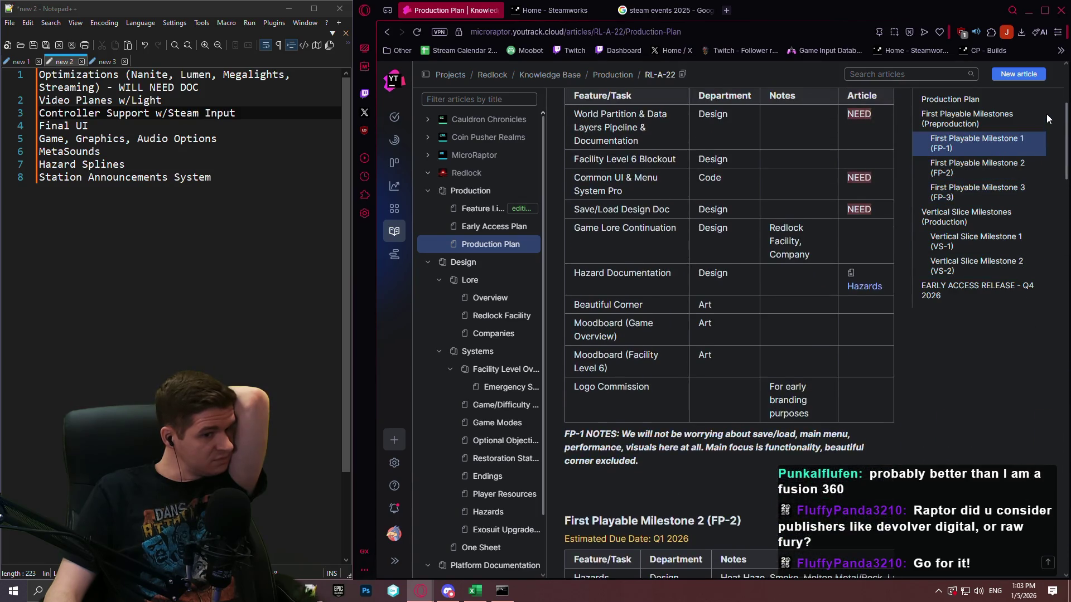
scroll(1046, 112, down, 1)
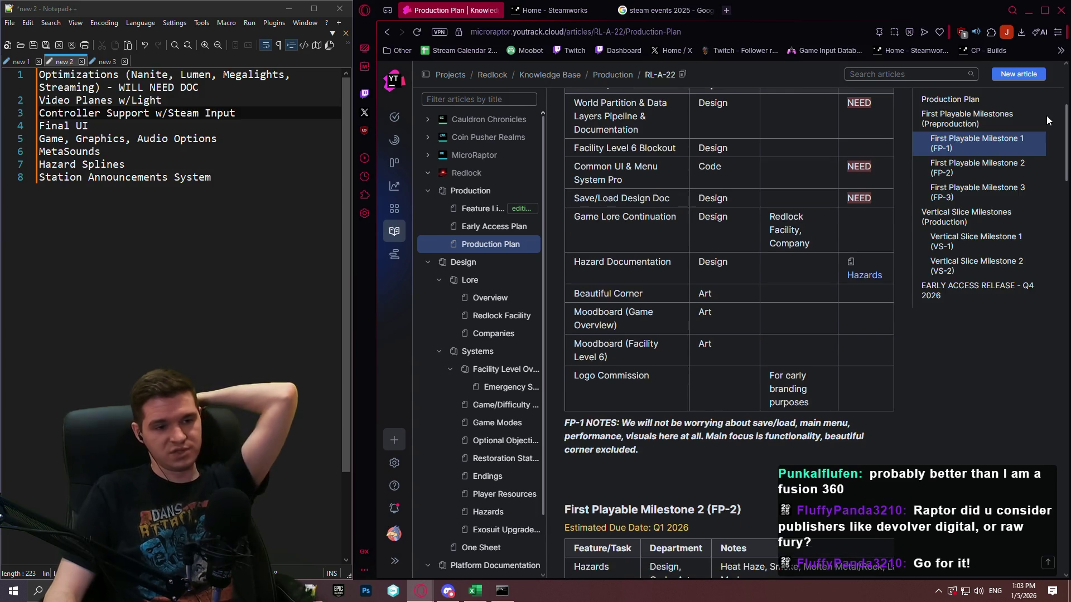
scroll(1046, 115, up, 3)
scroll(1045, 120, down, 4)
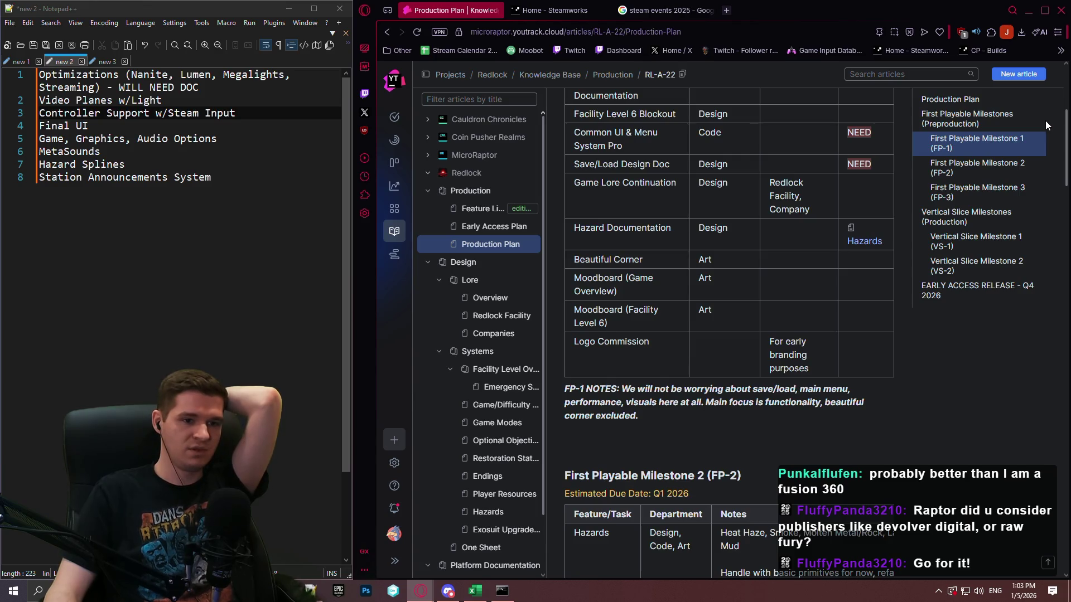
scroll(1044, 126, down, 2)
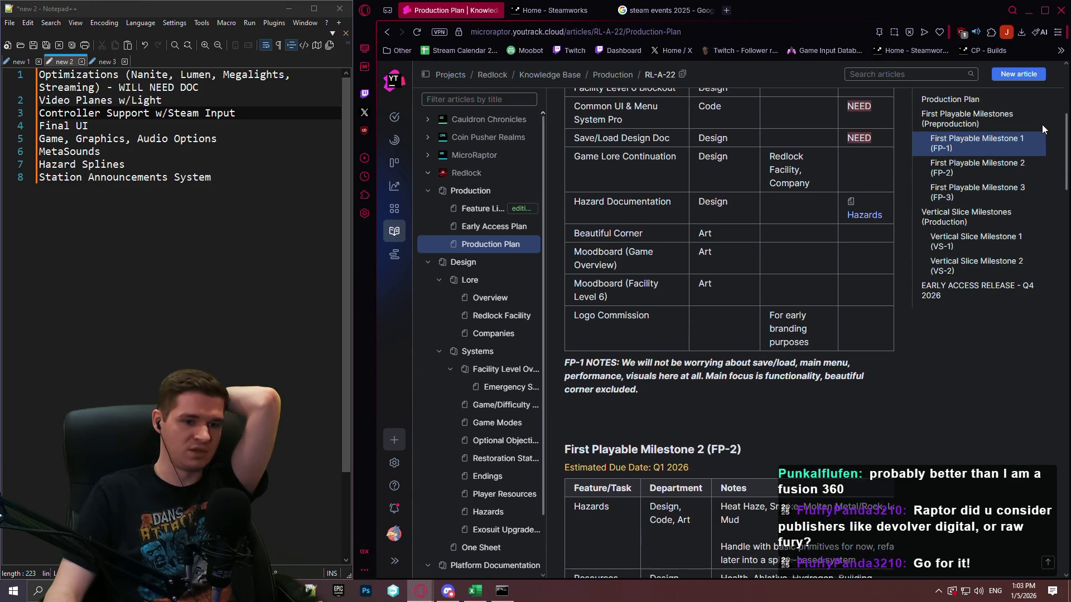
scroll(1041, 126, down, 15)
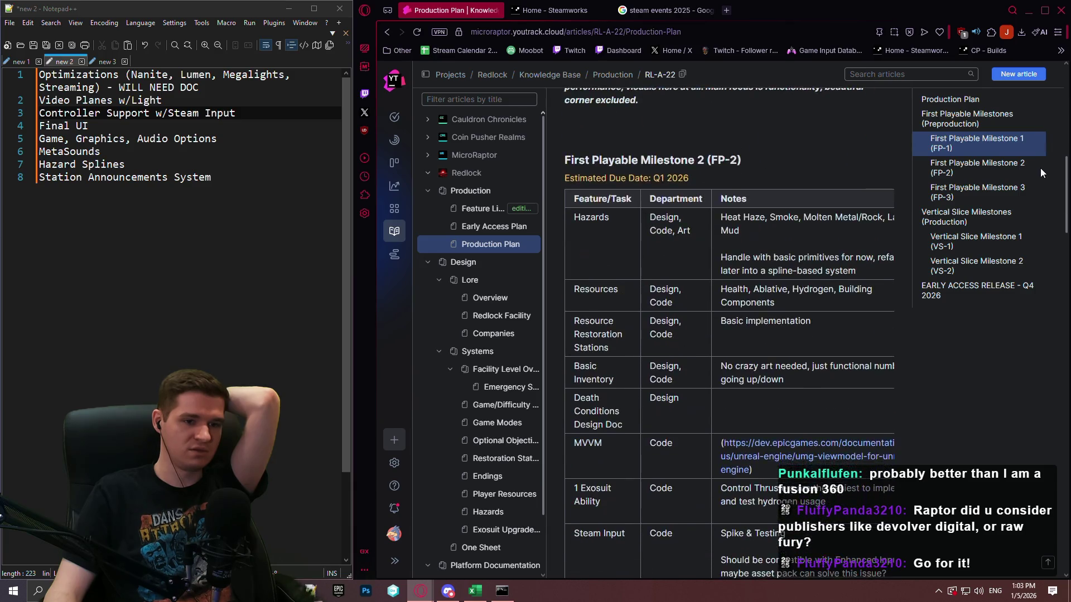
scroll(1042, 223, down, 5)
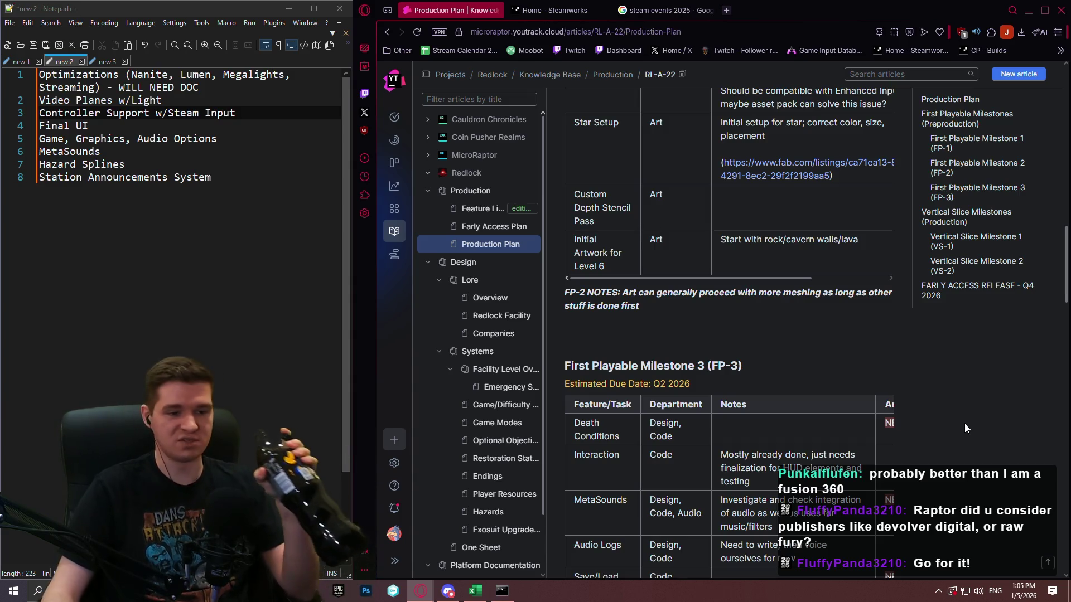
scroll(887, 360, down, 4)
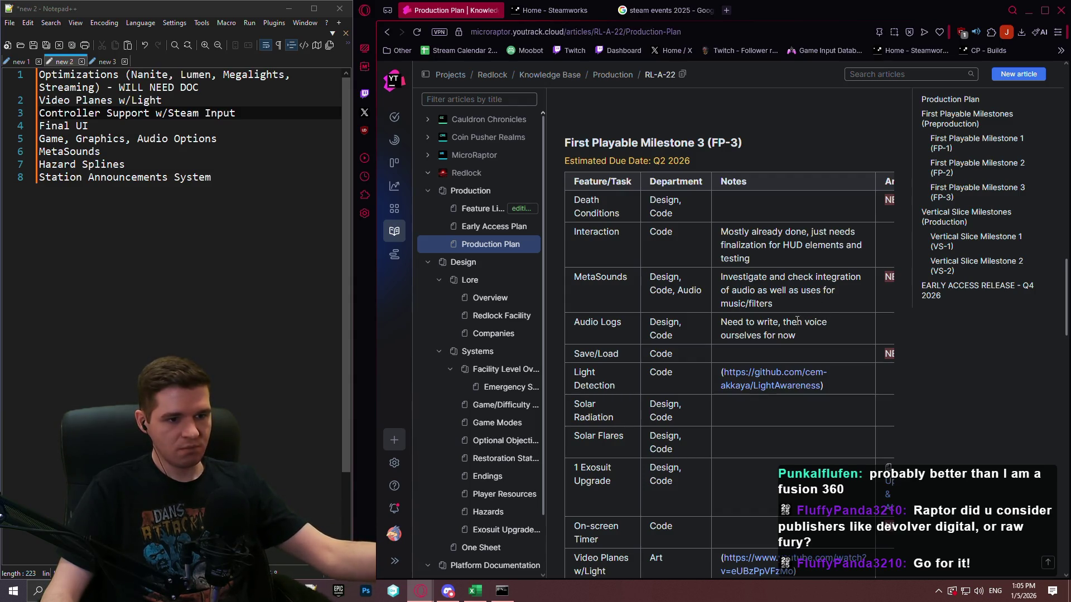
scroll(797, 323, down, 5)
scroll(792, 333, up, 3)
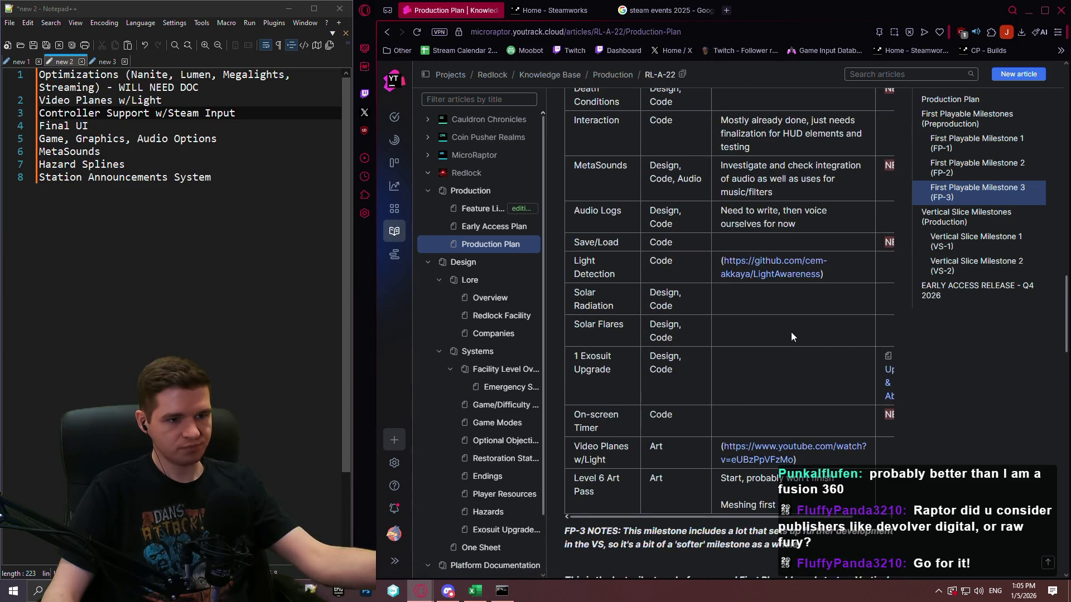
scroll(786, 334, down, 1)
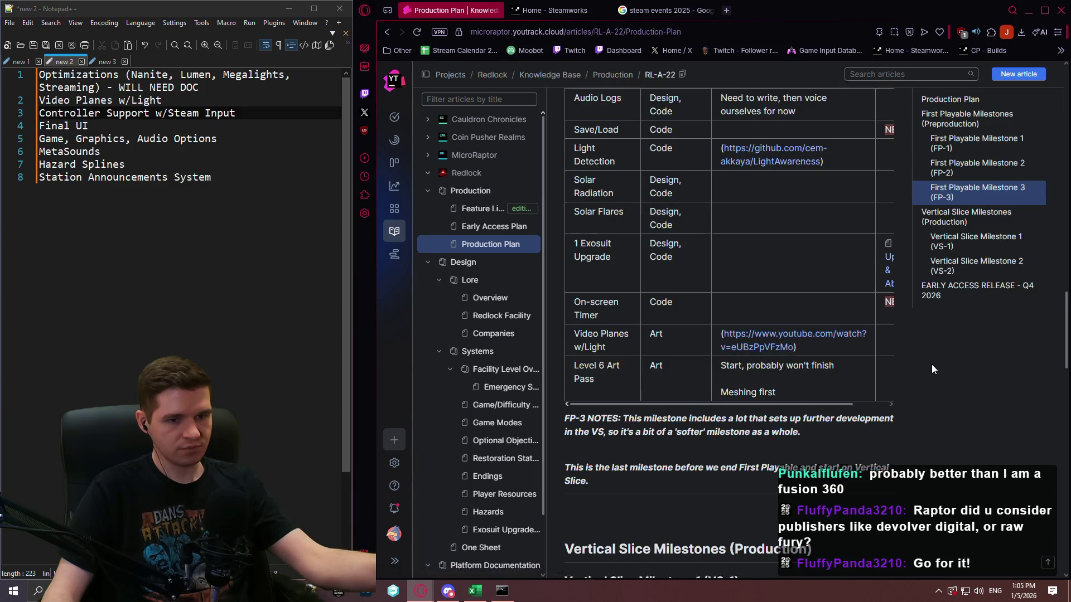
scroll(932, 364, down, 3)
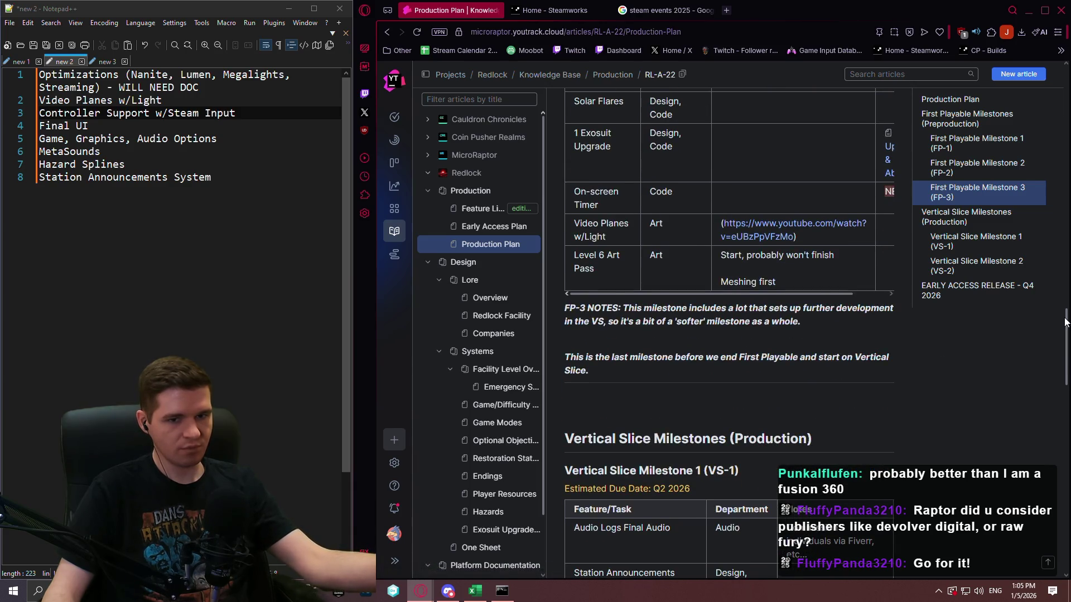
scroll(1047, 109, up, 15)
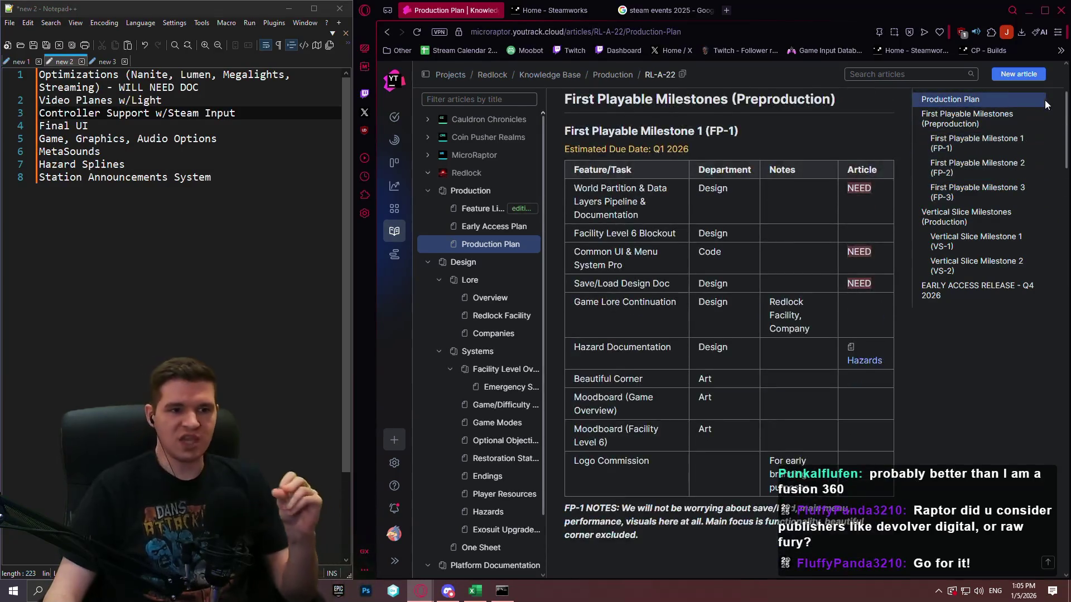
scroll(1046, 92, up, 3)
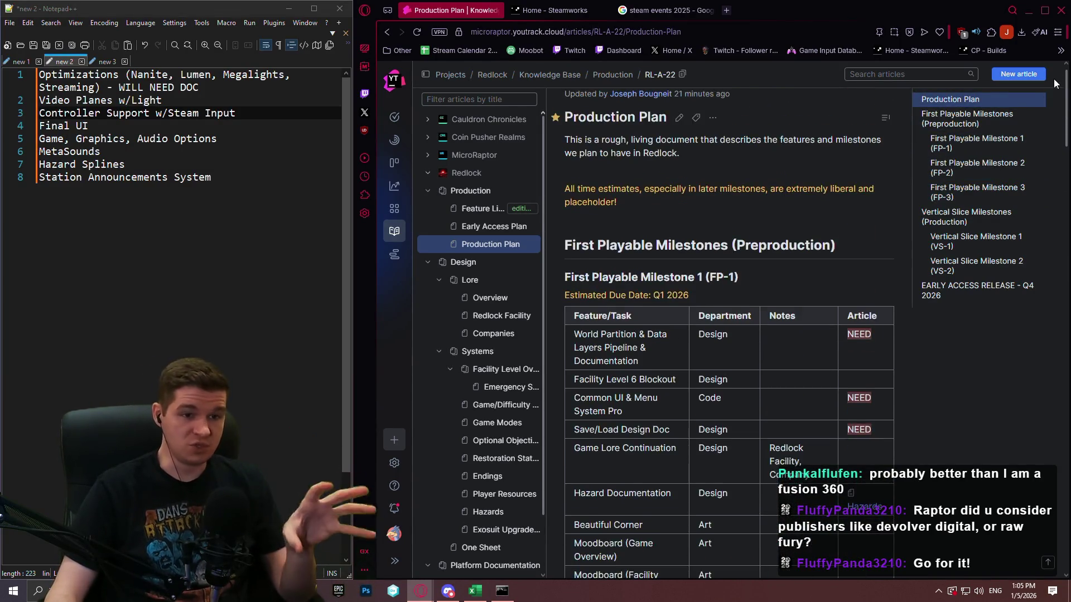
scroll(1046, 110, down, 4)
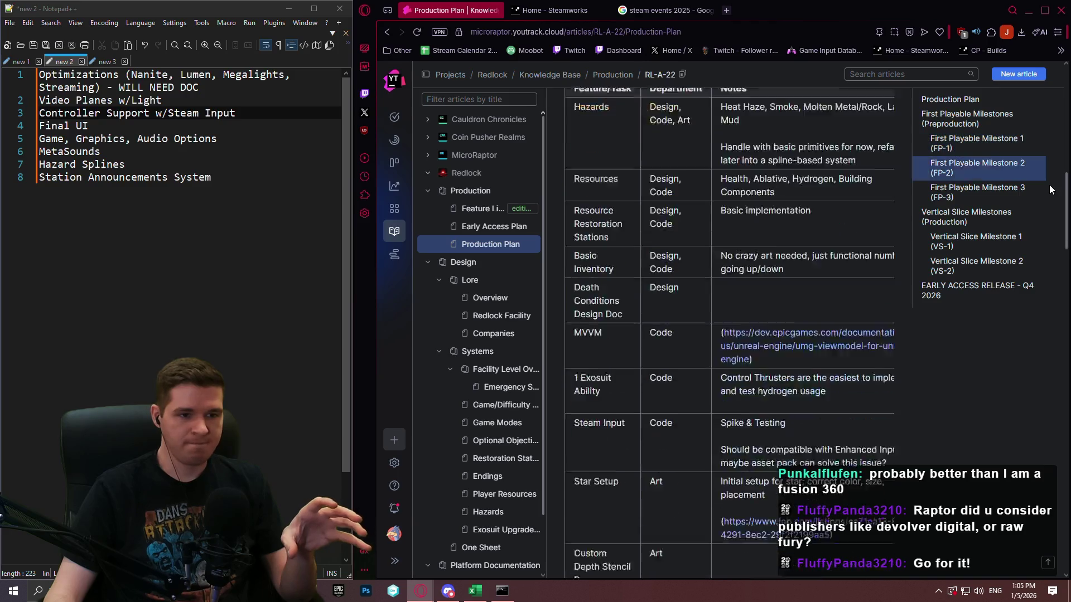
scroll(1049, 185, down, 10)
scroll(1047, 241, down, 12)
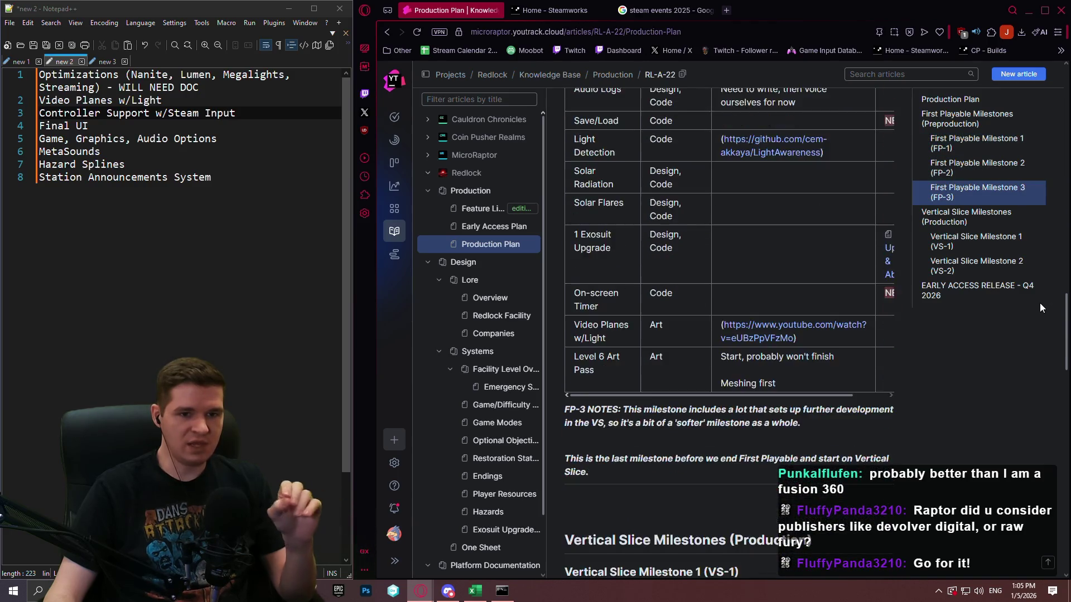
scroll(1038, 312, down, 2)
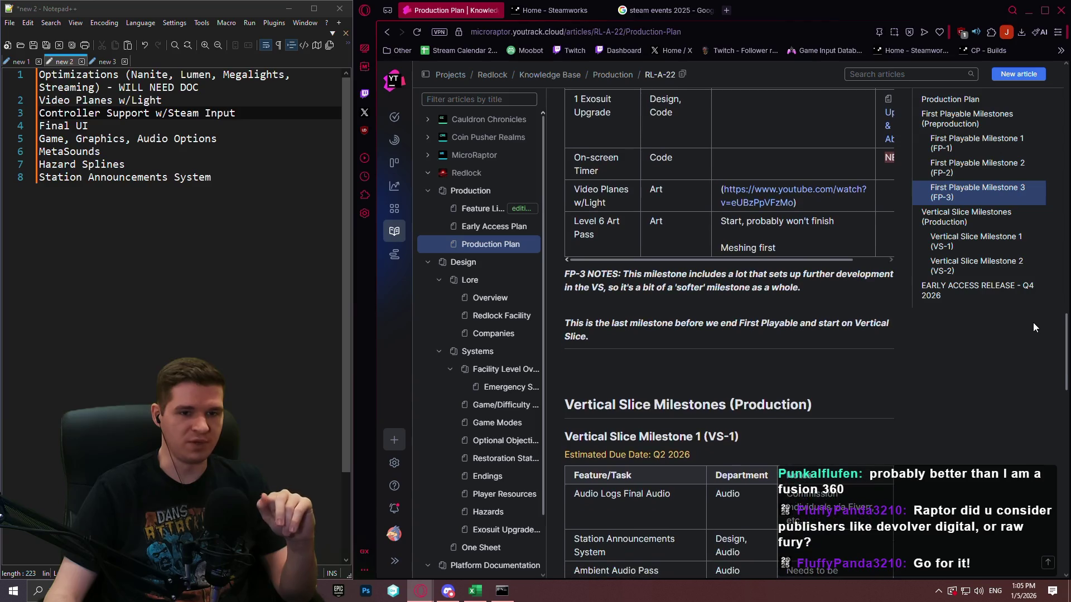
scroll(1032, 328, up, 6)
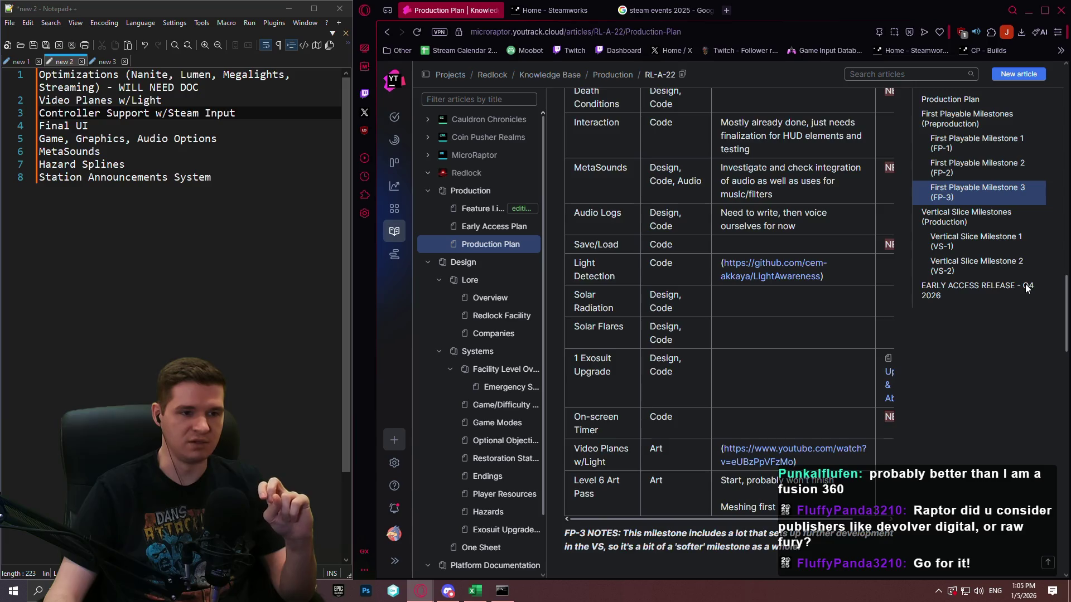
scroll(1025, 247, up, 15)
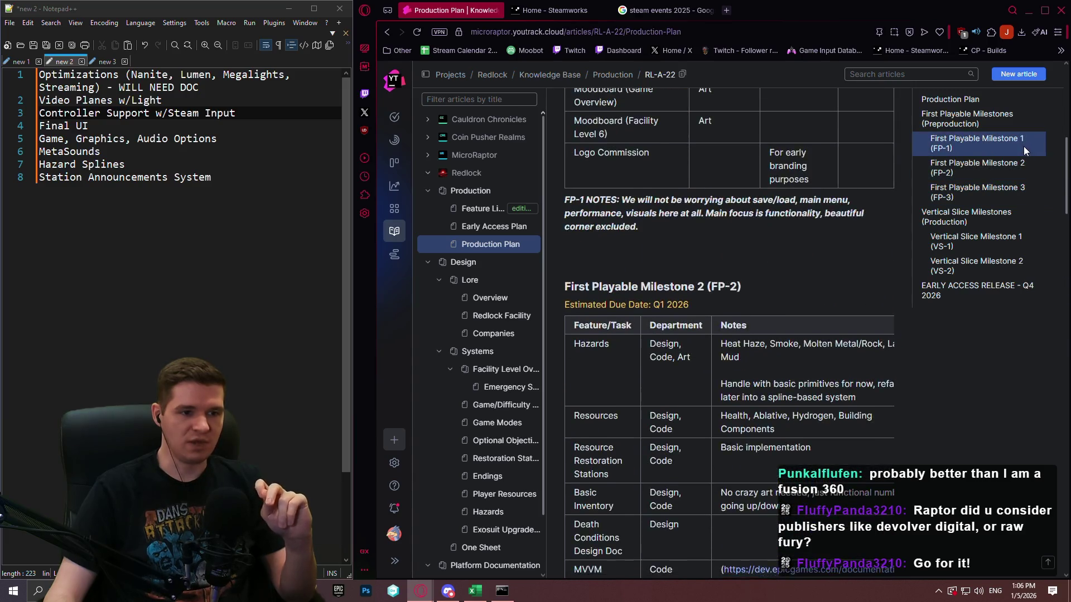
click(1023, 143)
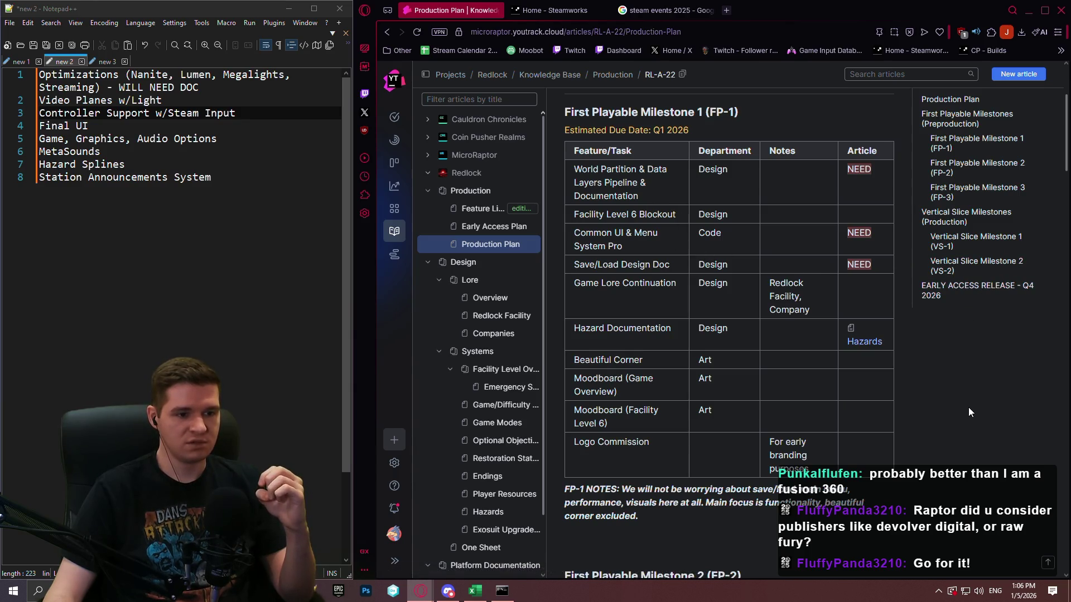
scroll(959, 407, down, 8)
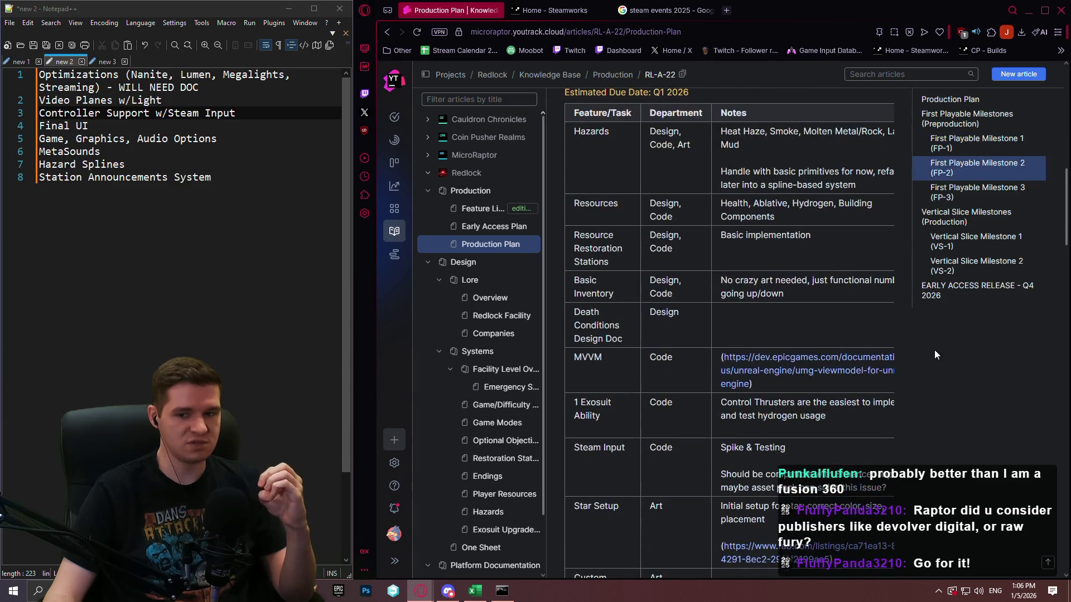
scroll(916, 339, up, 8)
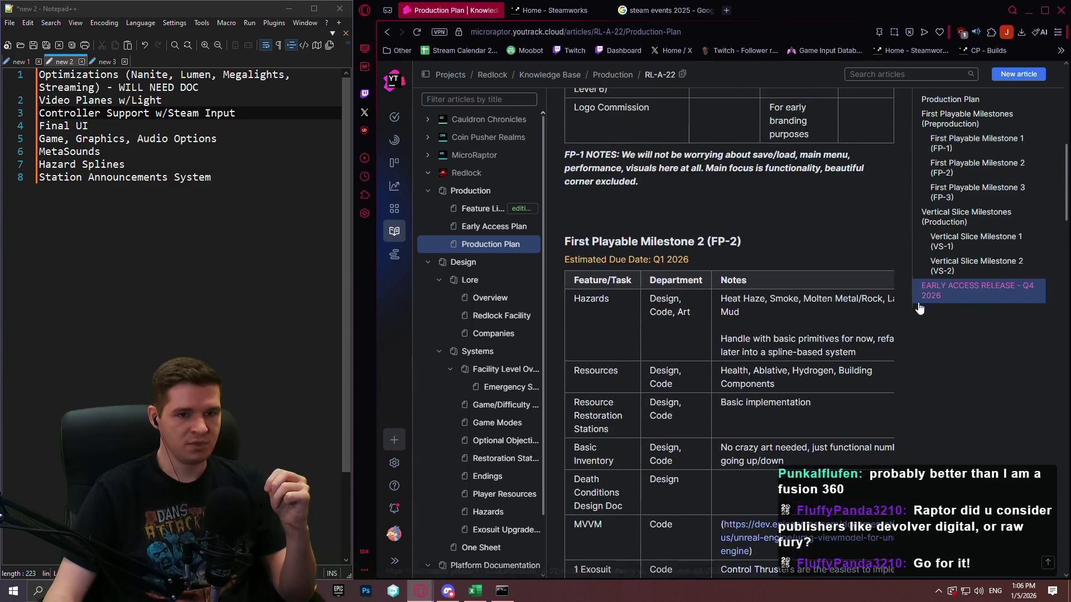
scroll(624, 268, up, 3)
scroll(607, 195, down, 4)
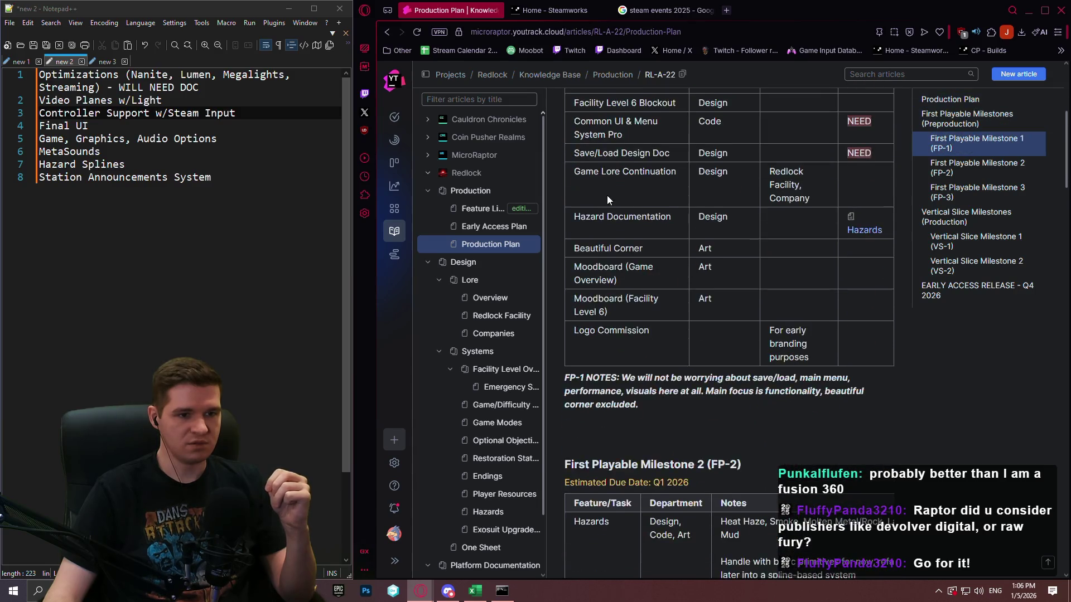
scroll(609, 191, up, 2)
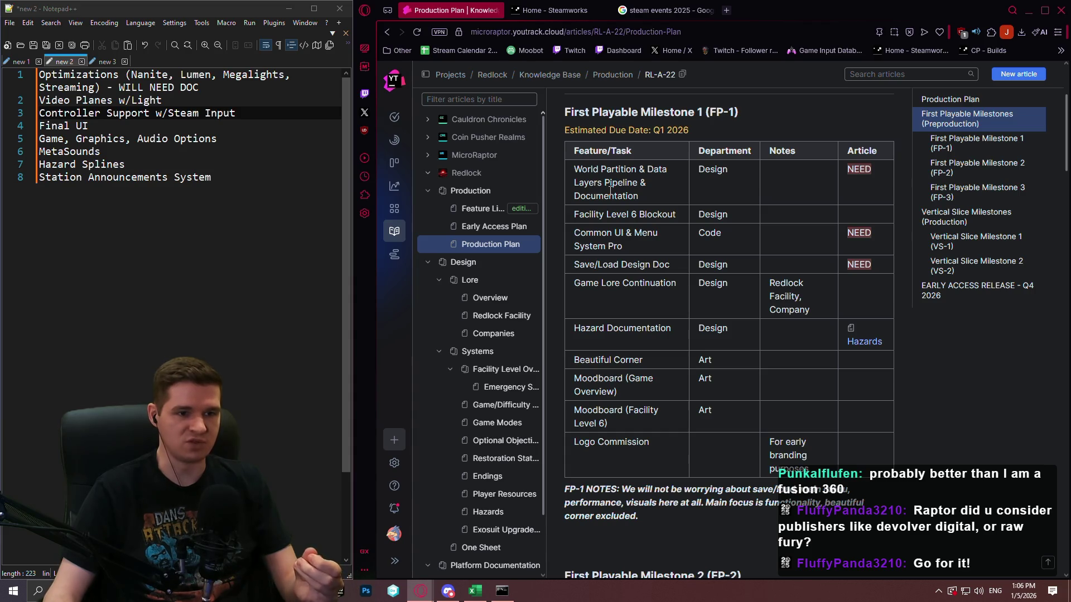
scroll(771, 280, up, 1)
scroll(771, 283, down, 1)
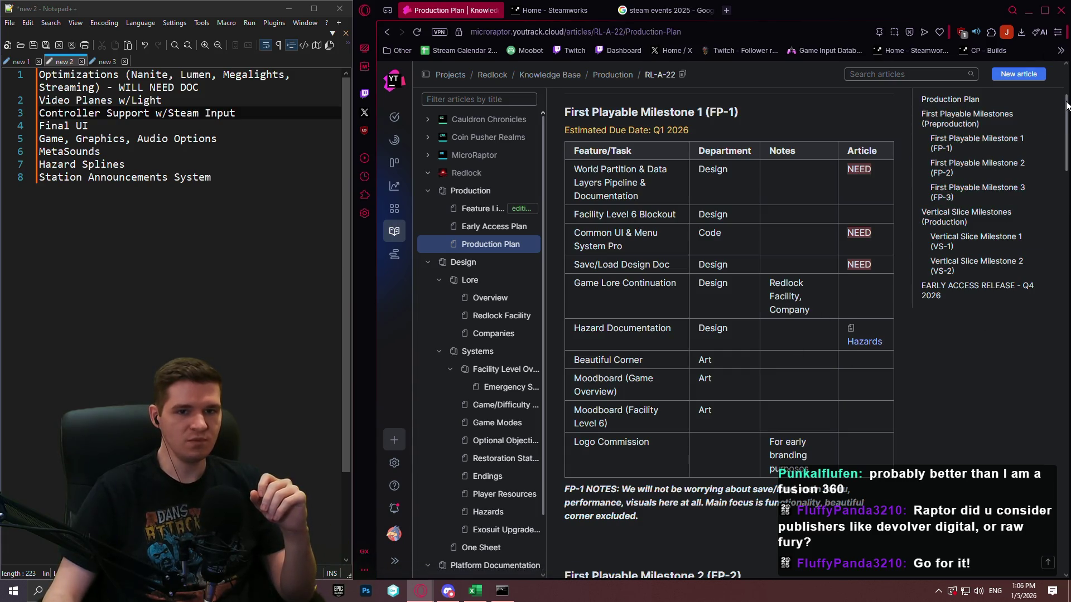
scroll(1066, 106, down, 4)
scroll(1066, 95, up, 6)
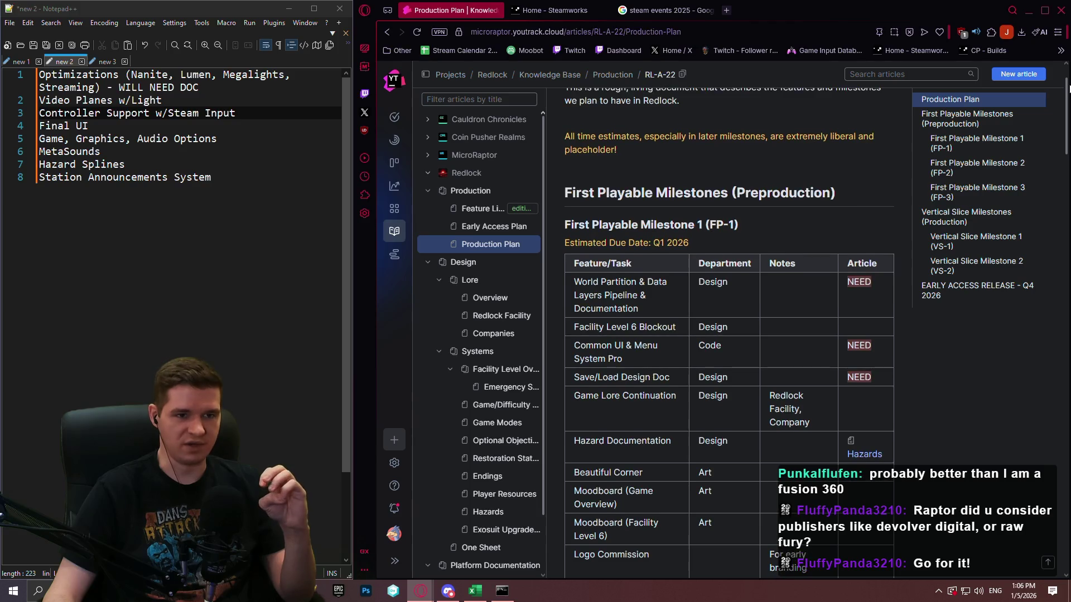
scroll(1067, 100, down, 3)
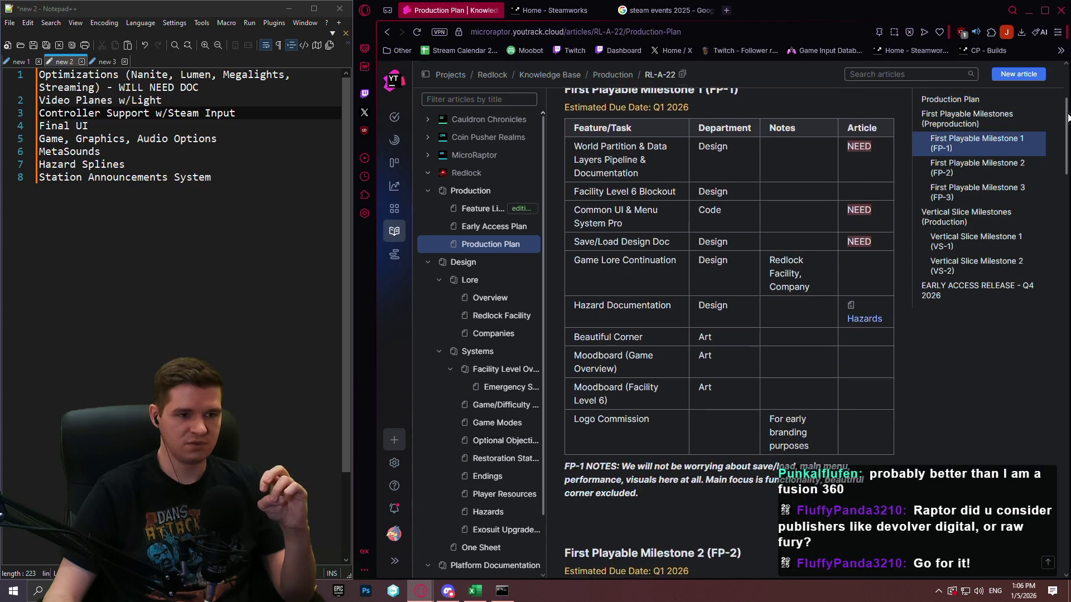
scroll(1066, 117, down, 10)
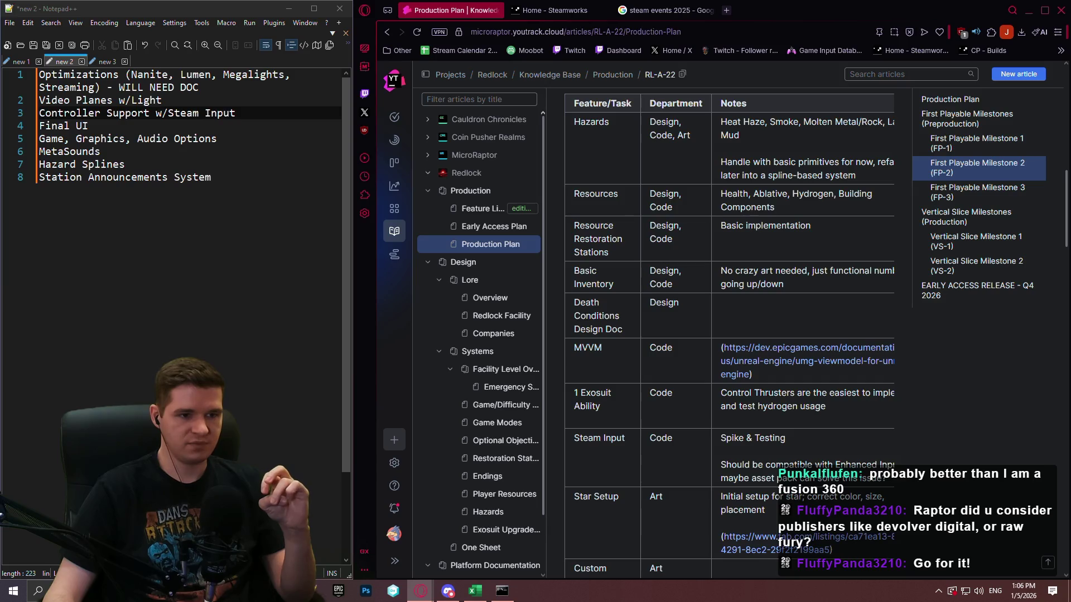
scroll(730, 335, down, 1)
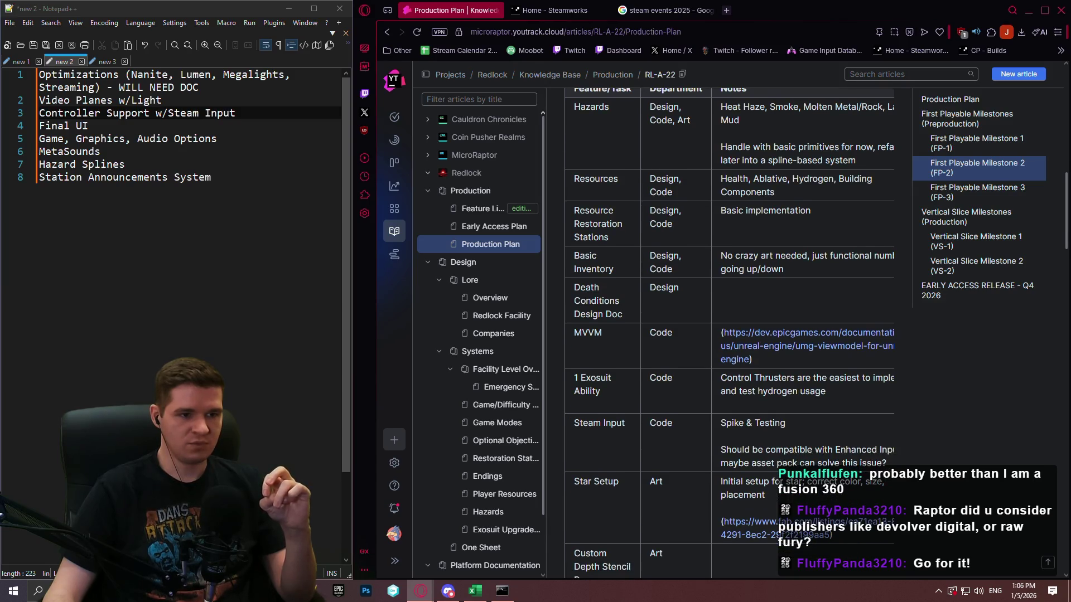
mouse_move(571, 176)
mouse_down()
mouse_move(593, 219)
mouse_move(829, 269)
mouse_up()
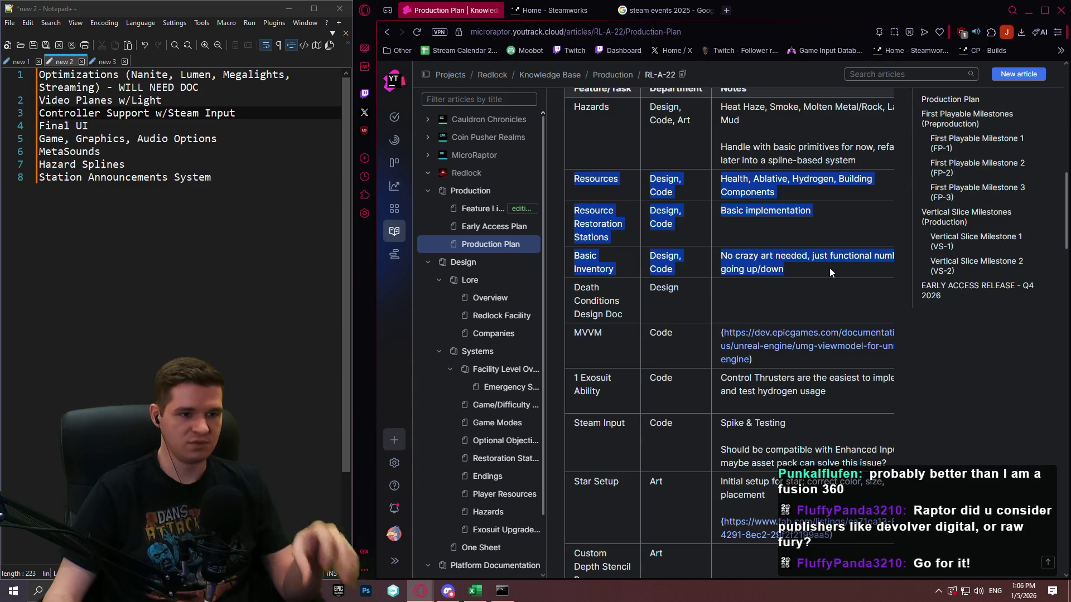
scroll(823, 377, up, 1)
scroll(823, 378, up, 1)
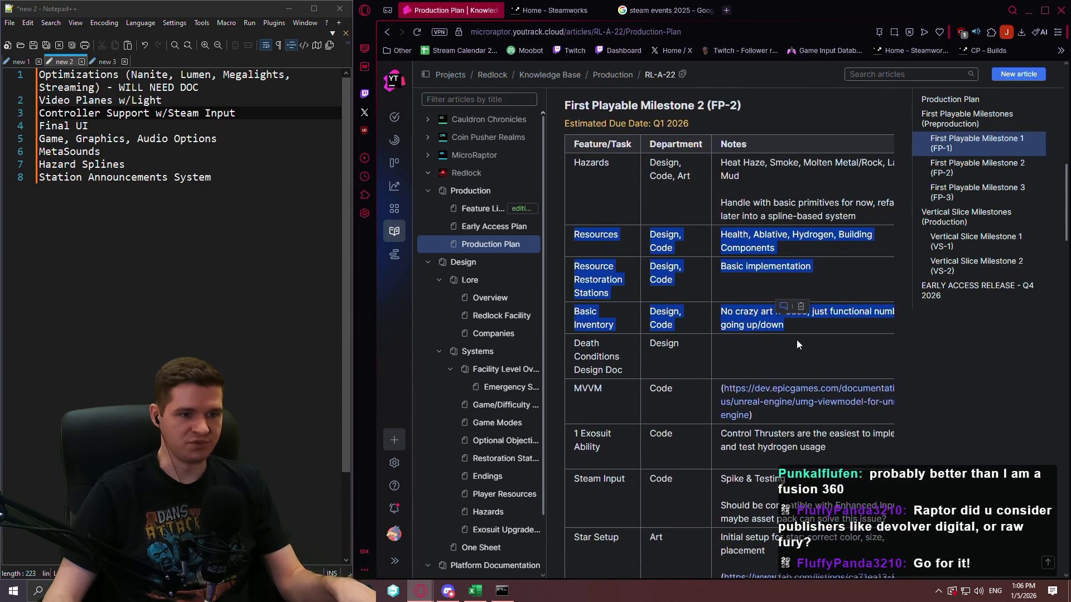
scroll(796, 340, down, 5)
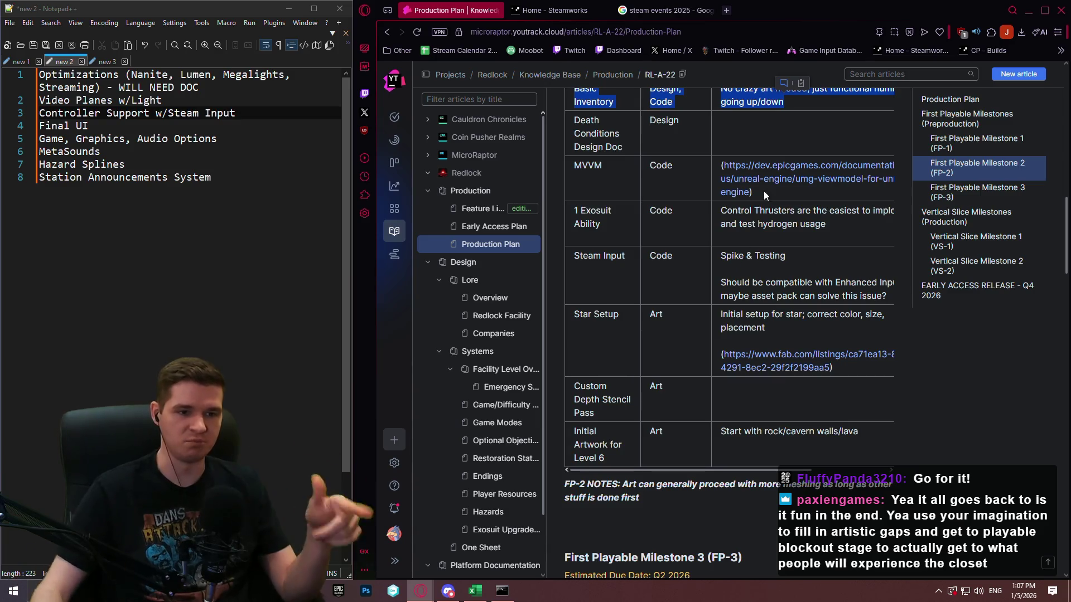
scroll(764, 191, up, 6)
scroll(756, 157, up, 6)
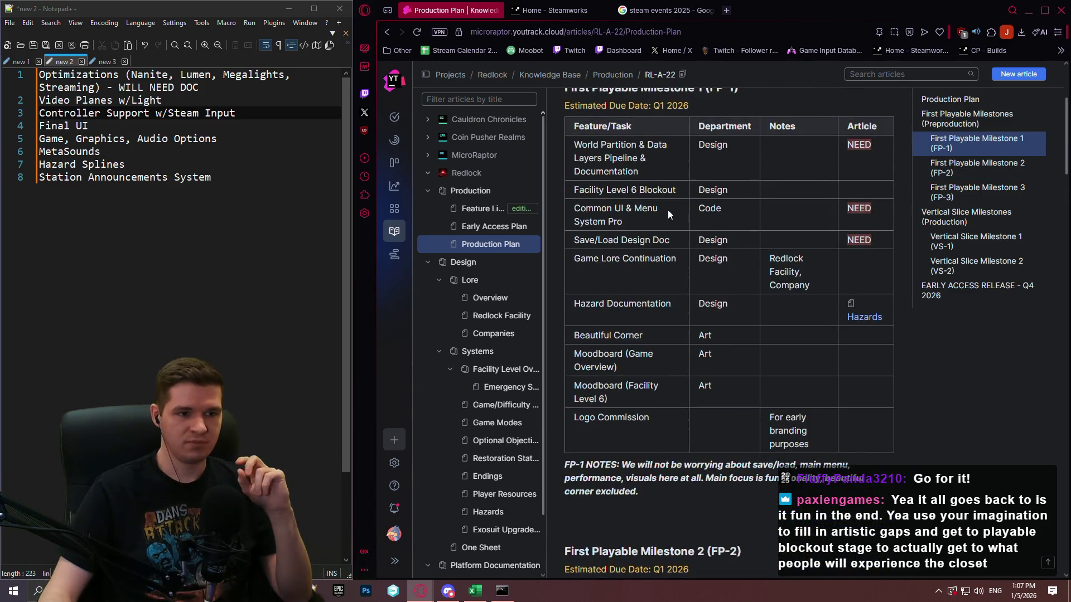
drag(659, 223, 564, 208)
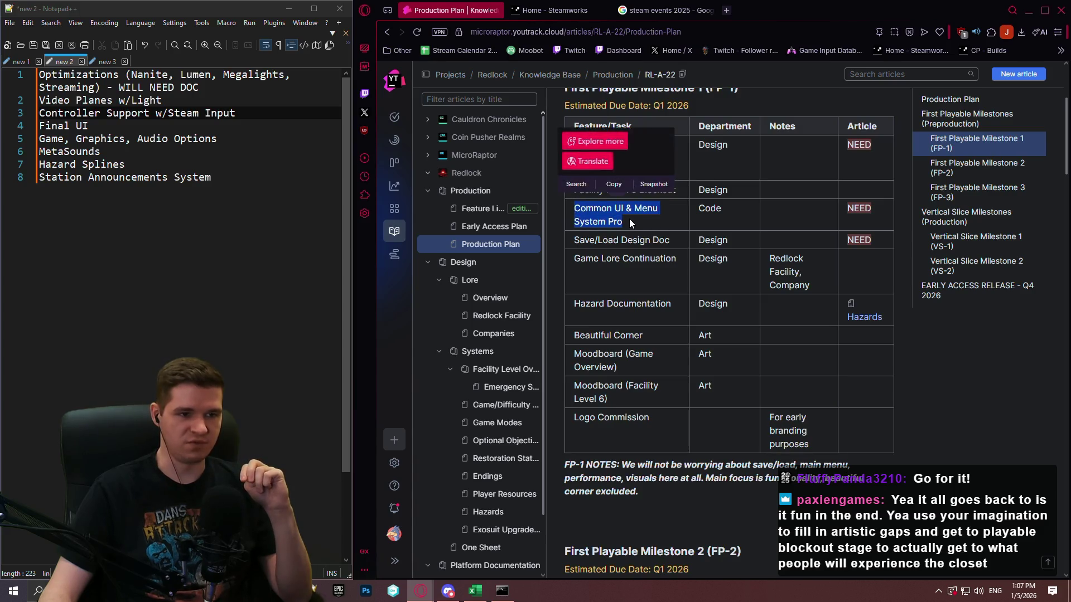
mouse_move(638, 222)
mouse_down()
mouse_move(555, 205)
mouse_move(567, 199)
mouse_up()
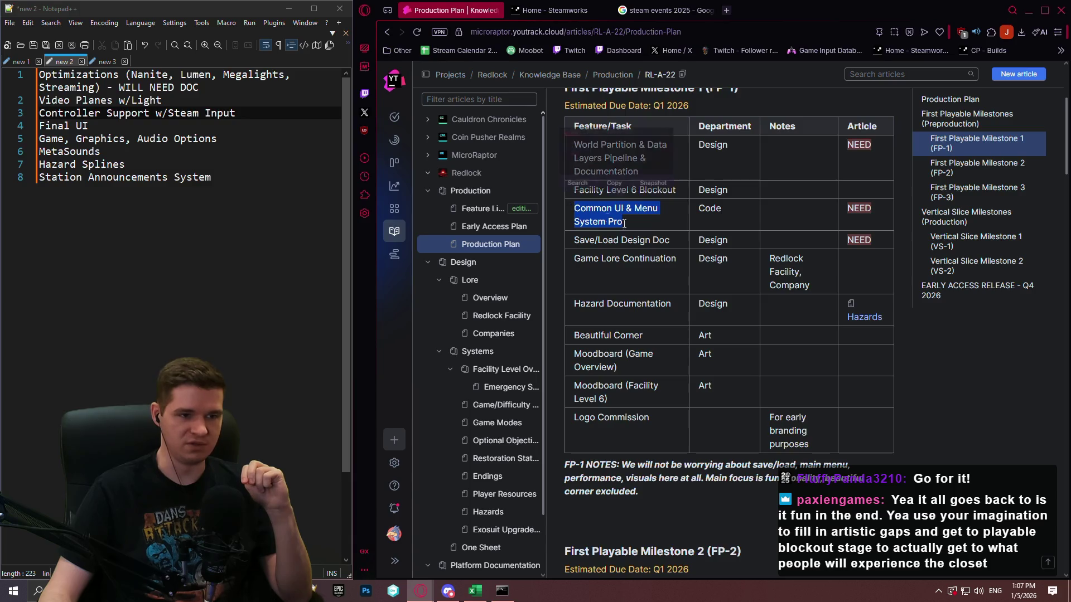
drag(680, 242, 579, 243)
click(647, 287)
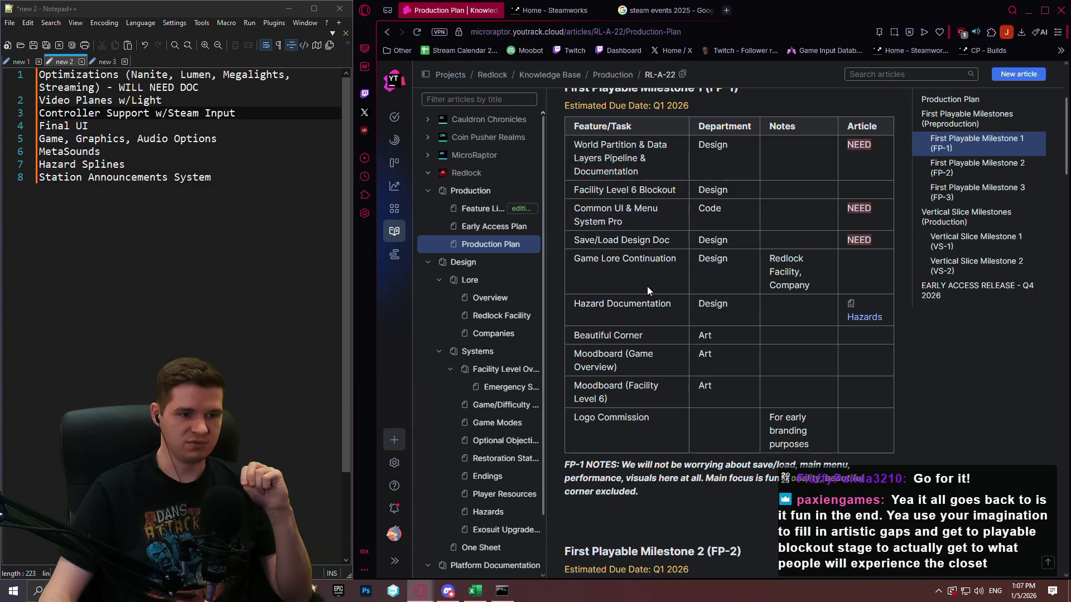
drag(679, 257, 573, 259)
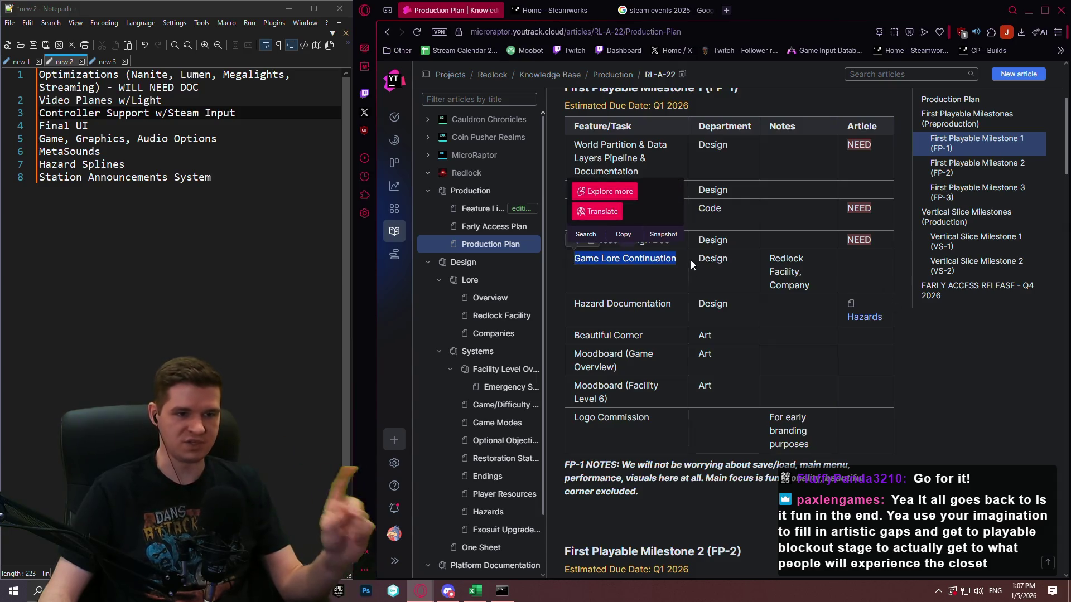
click(931, 372)
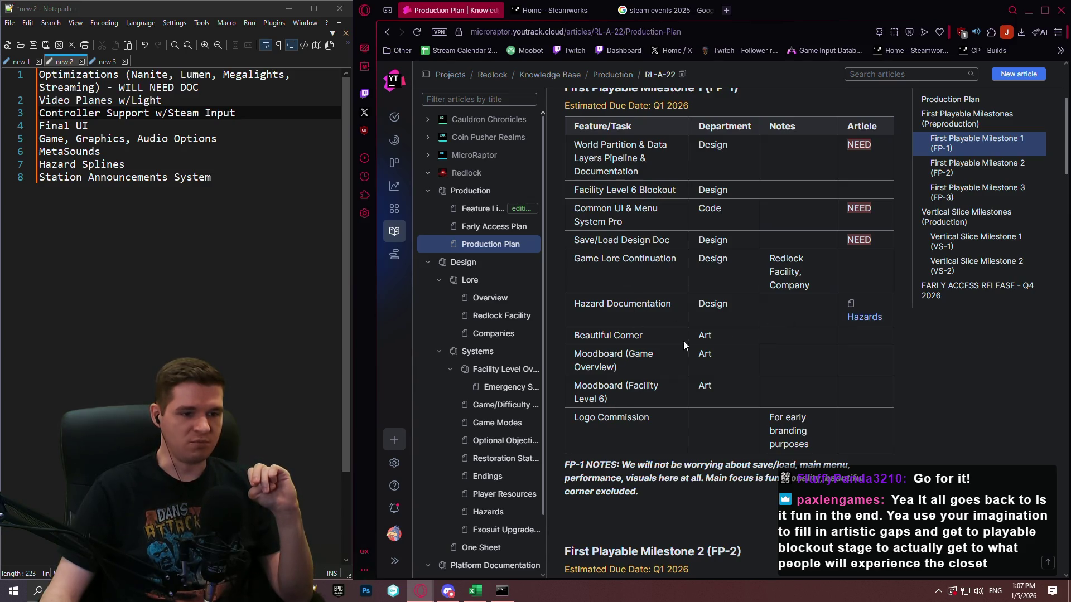
mouse_move(638, 406)
mouse_down()
mouse_move(564, 331)
mouse_move(873, 391)
mouse_up()
click(651, 397)
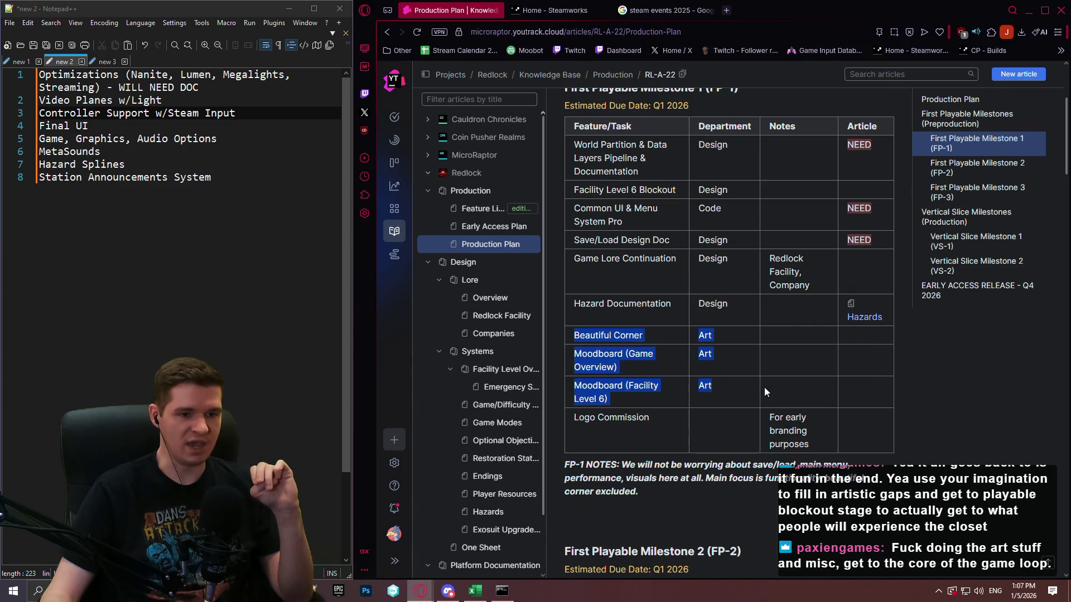
mouse_move(765, 389)
mouse_down()
mouse_move(689, 339)
mouse_move(717, 382)
mouse_move(717, 306)
mouse_move(712, 380)
mouse_move(691, 359)
mouse_move(822, 399)
mouse_up()
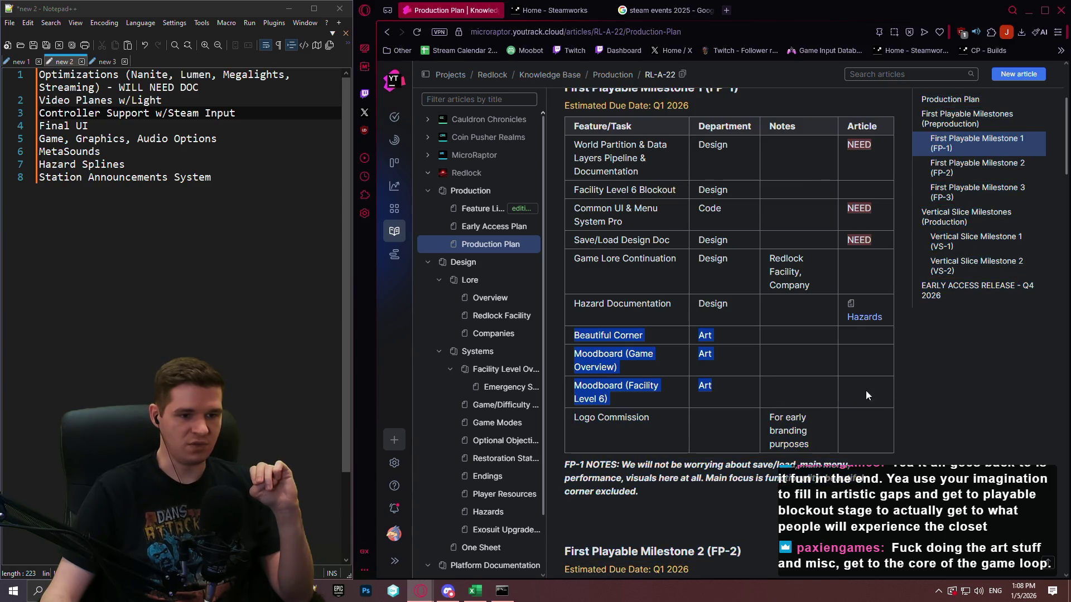
click(702, 343)
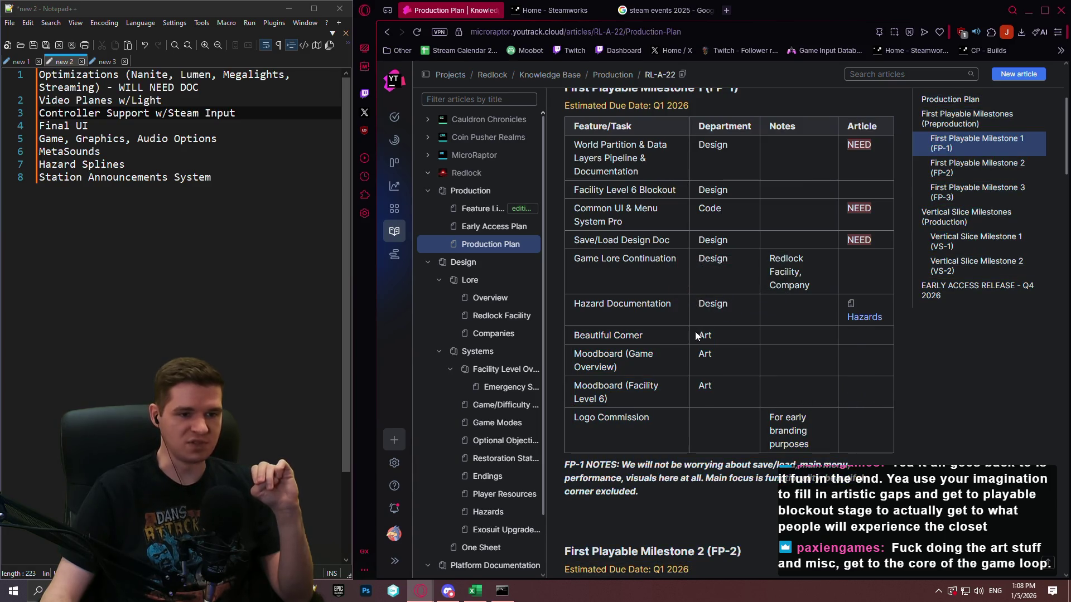
mouse_move(696, 333)
mouse_down()
mouse_move(717, 355)
mouse_move(724, 397)
mouse_move(580, 305)
mouse_move(574, 336)
mouse_up()
click(685, 388)
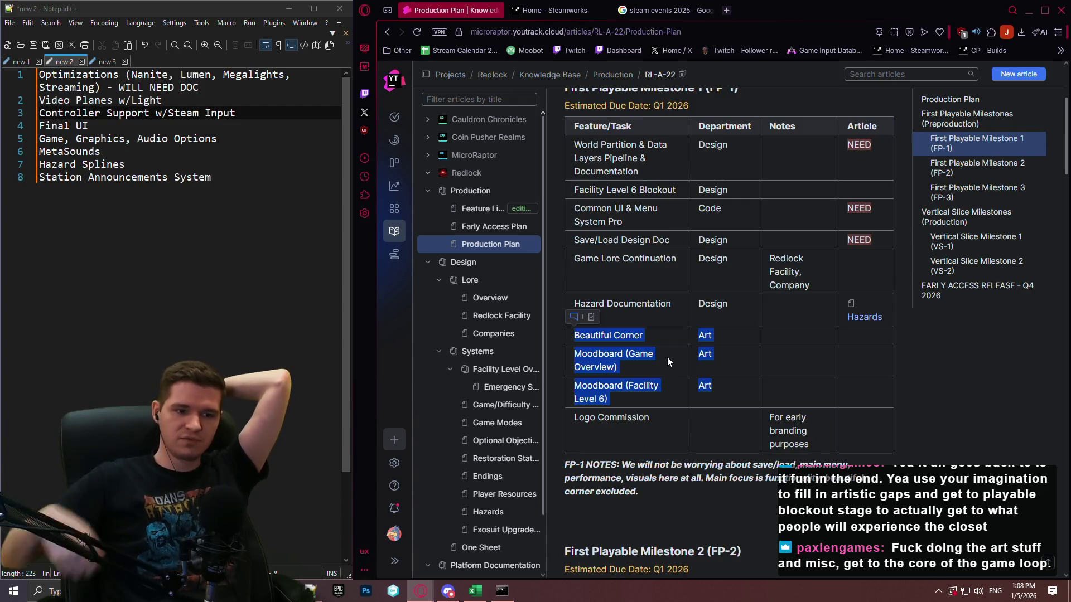
click(649, 344)
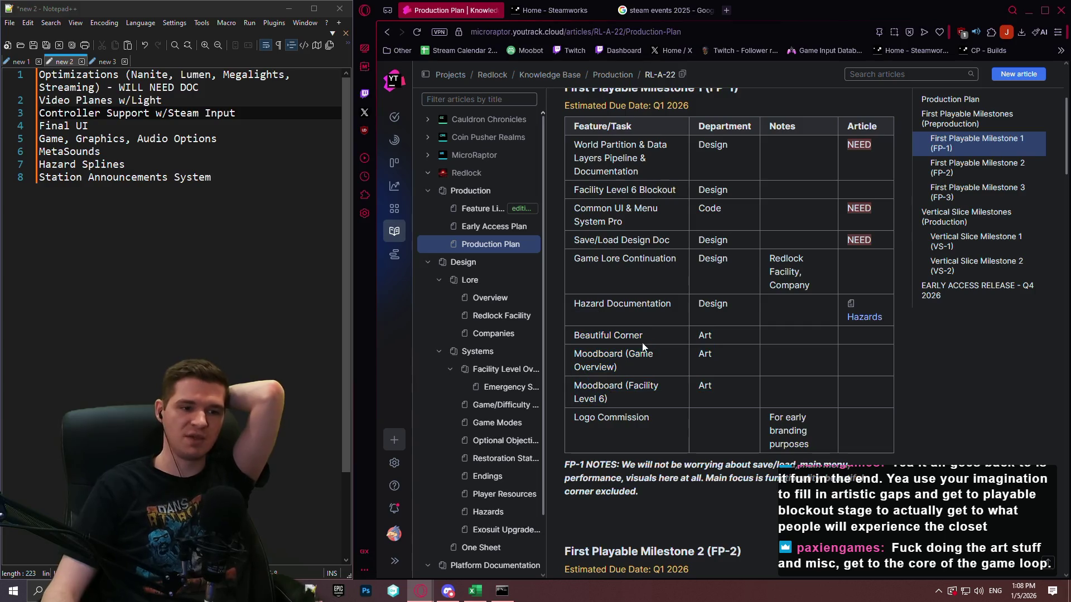
drag(572, 337, 755, 394)
click(729, 396)
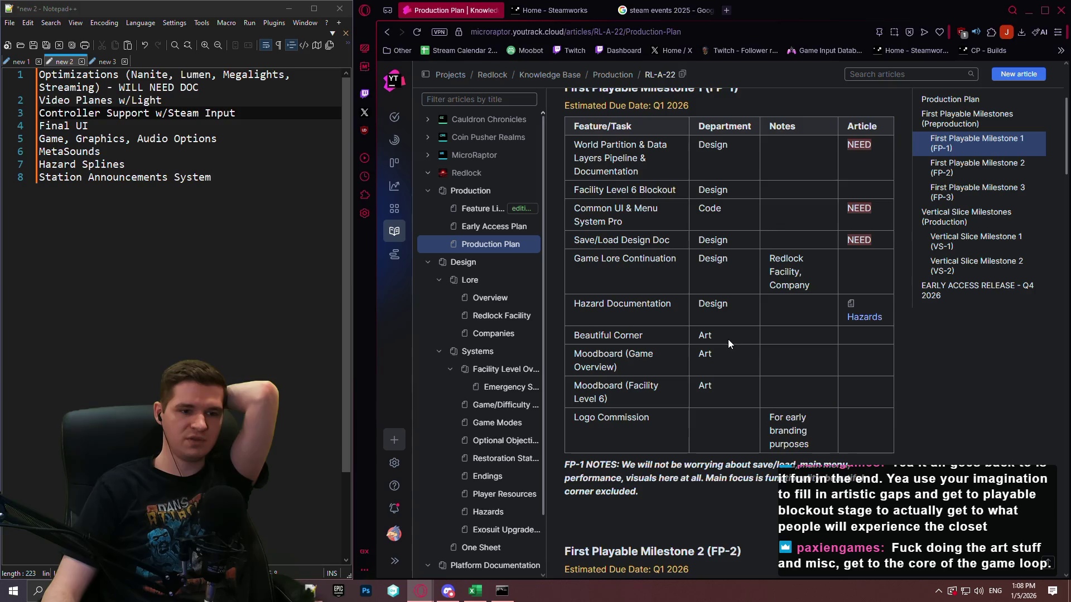
mouse_move(728, 342)
mouse_down()
mouse_move(575, 306)
mouse_move(572, 336)
mouse_up()
click(779, 366)
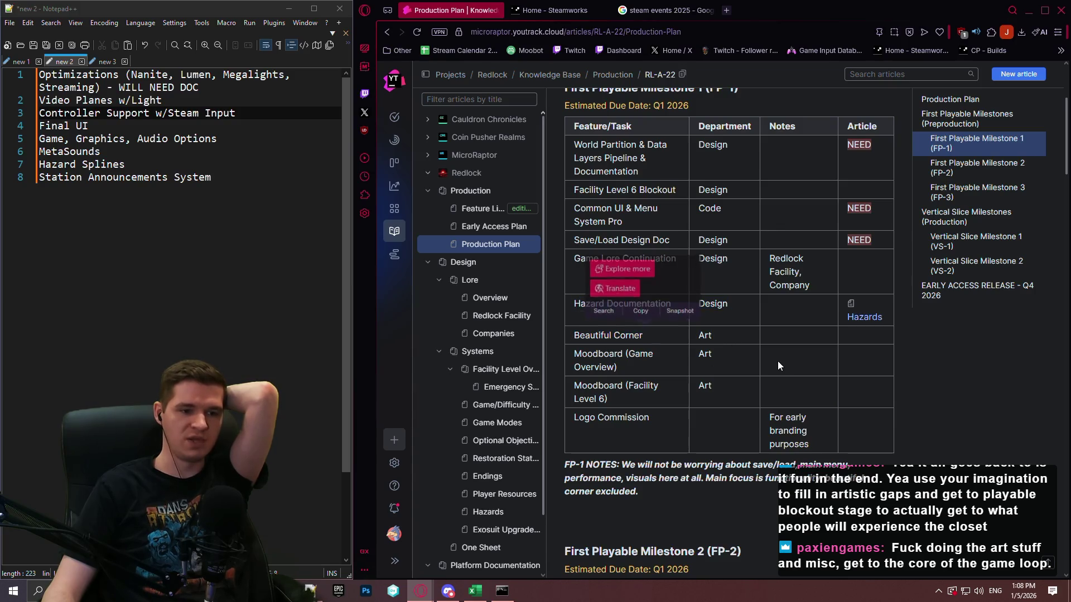
mouse_move(682, 363)
mouse_down()
mouse_move(578, 335)
mouse_move(569, 364)
mouse_move(573, 356)
mouse_up()
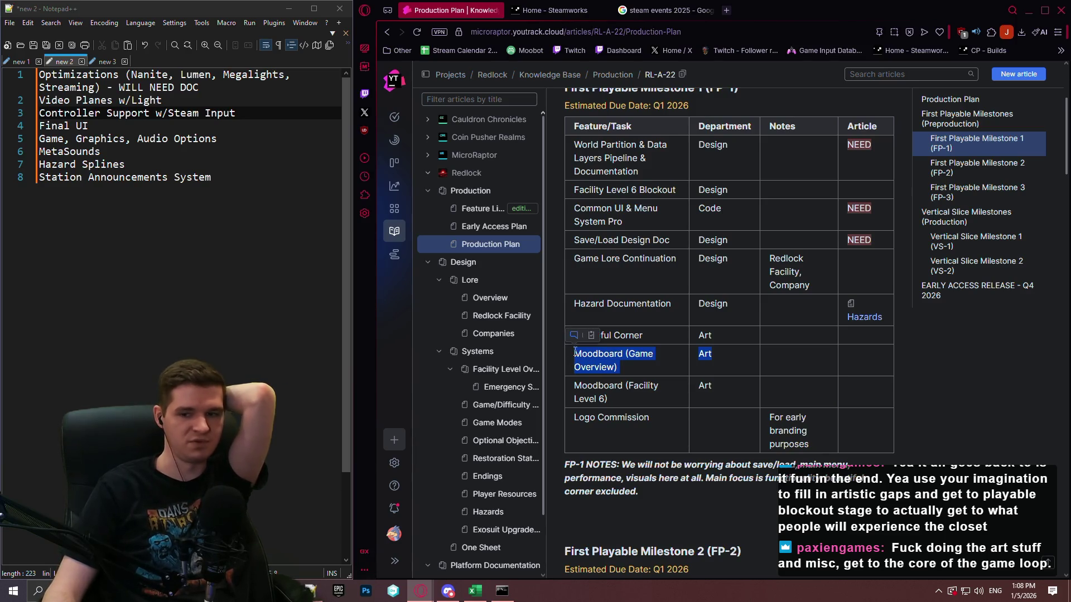
click(674, 362)
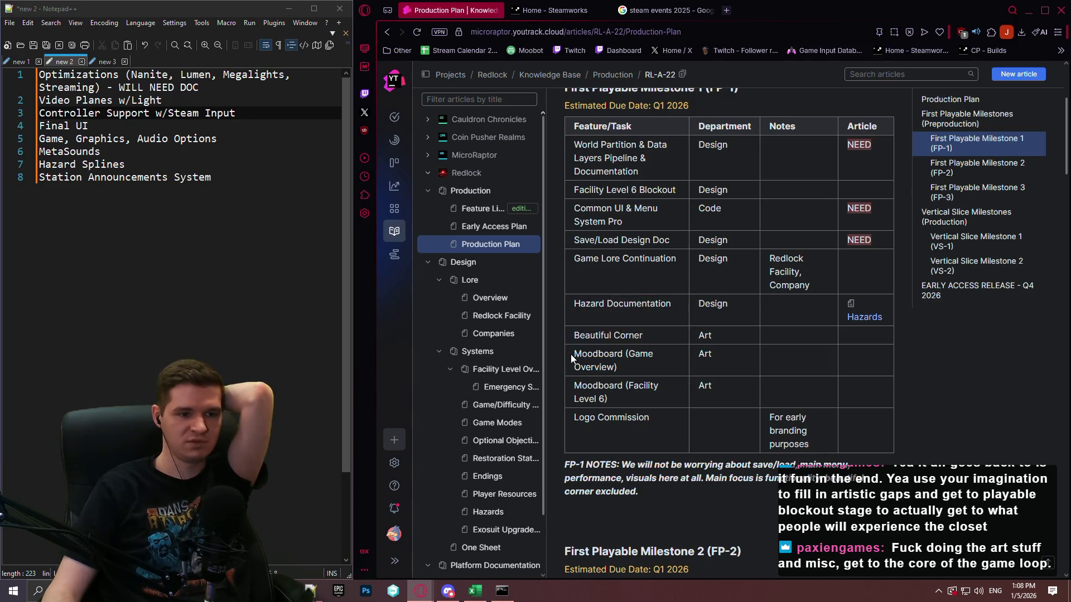
click(735, 367)
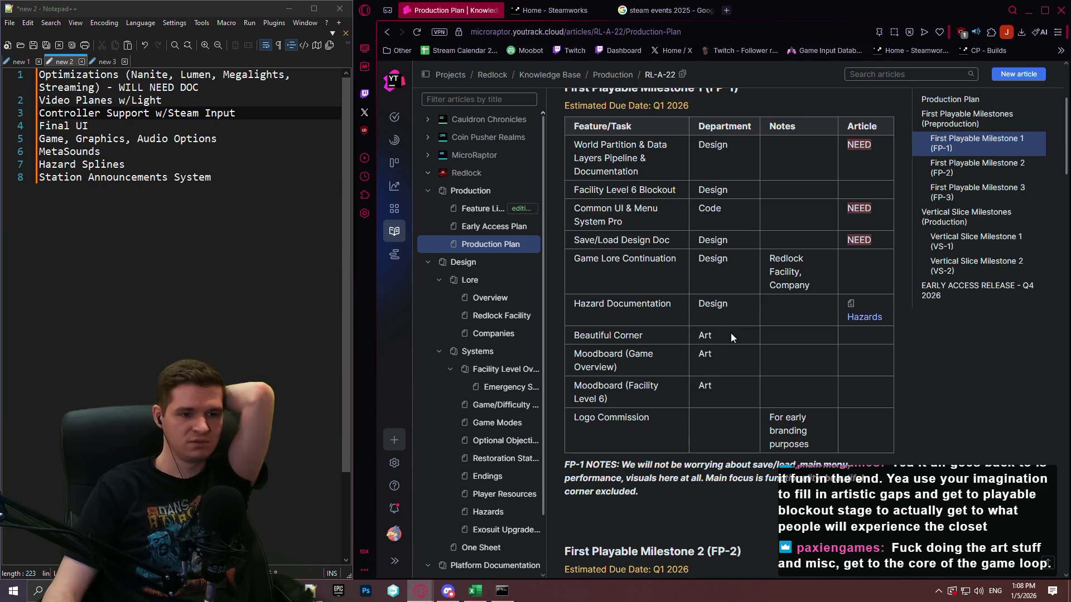
drag(726, 333, 568, 337)
click(640, 360)
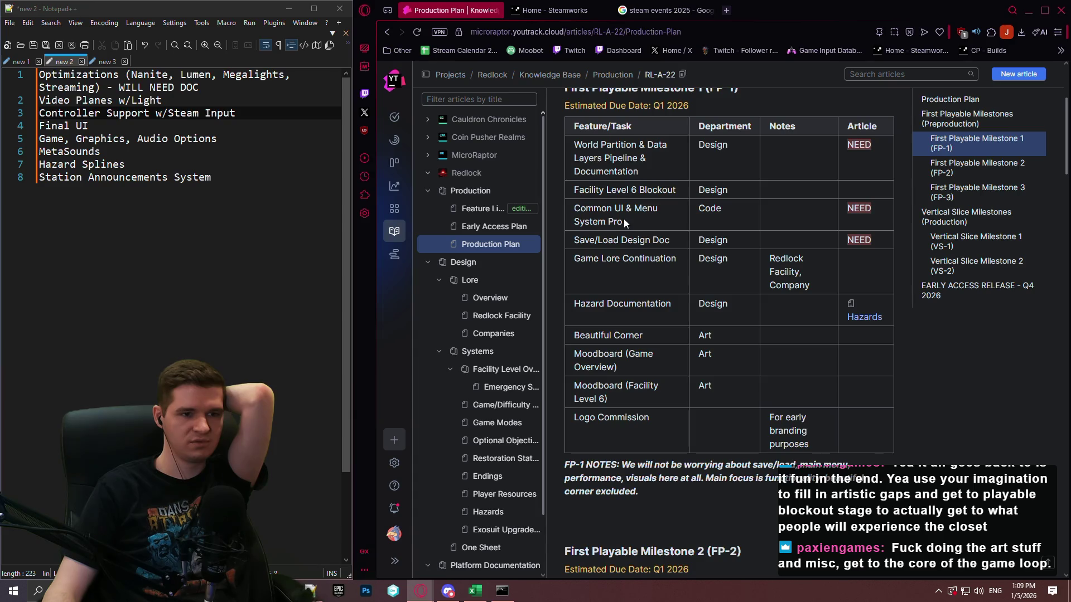
Step: In the FP-1 table, note 'Initial spike to determine unknowns and usage' for Common UI & Menu System Pro and publish
double_click(775, 229)
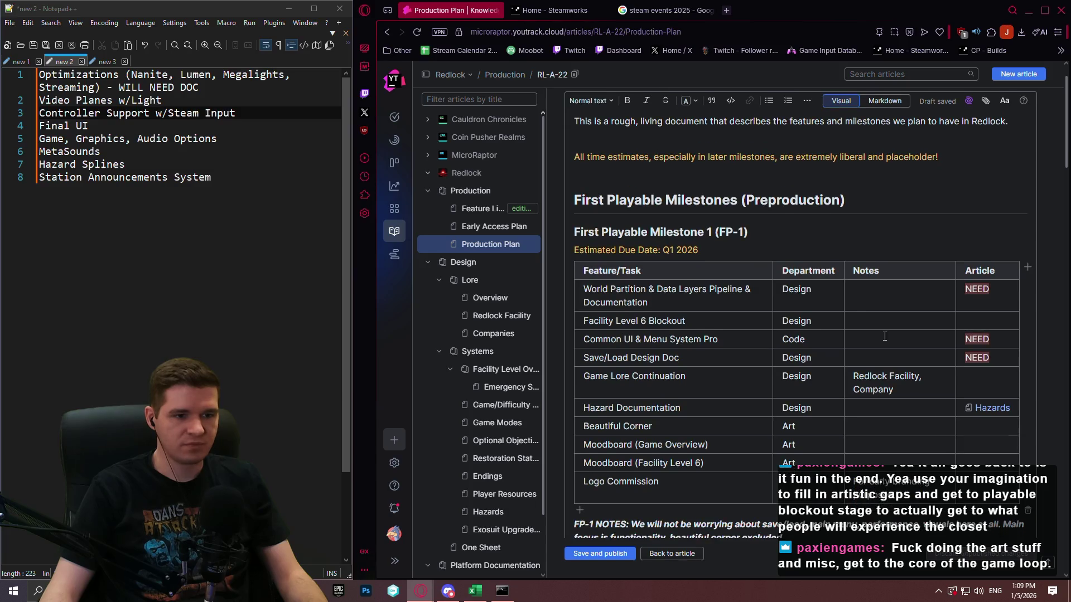
click(876, 338)
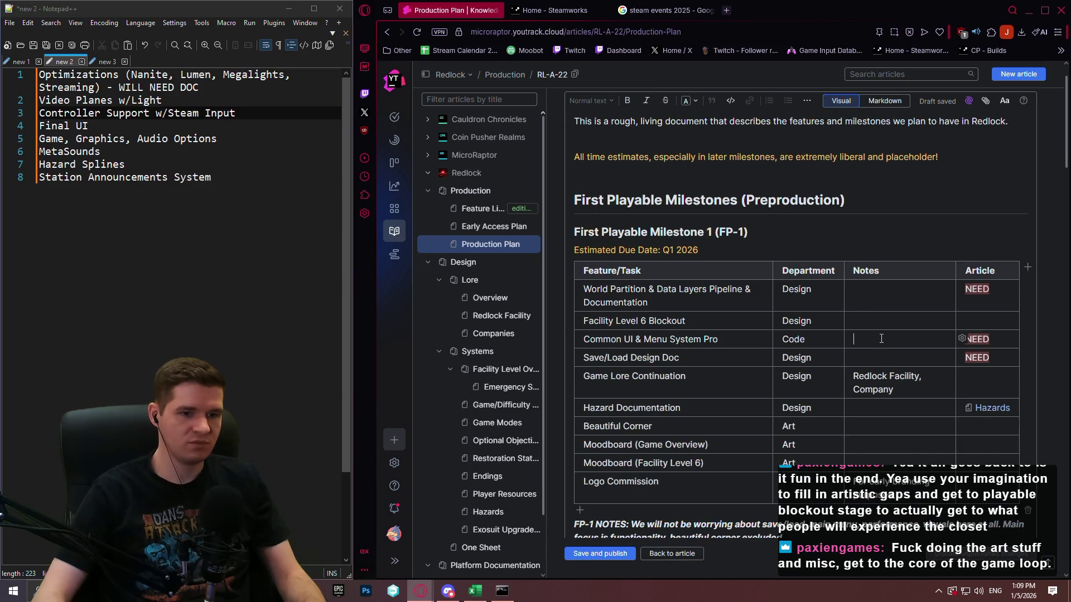
text(Init)
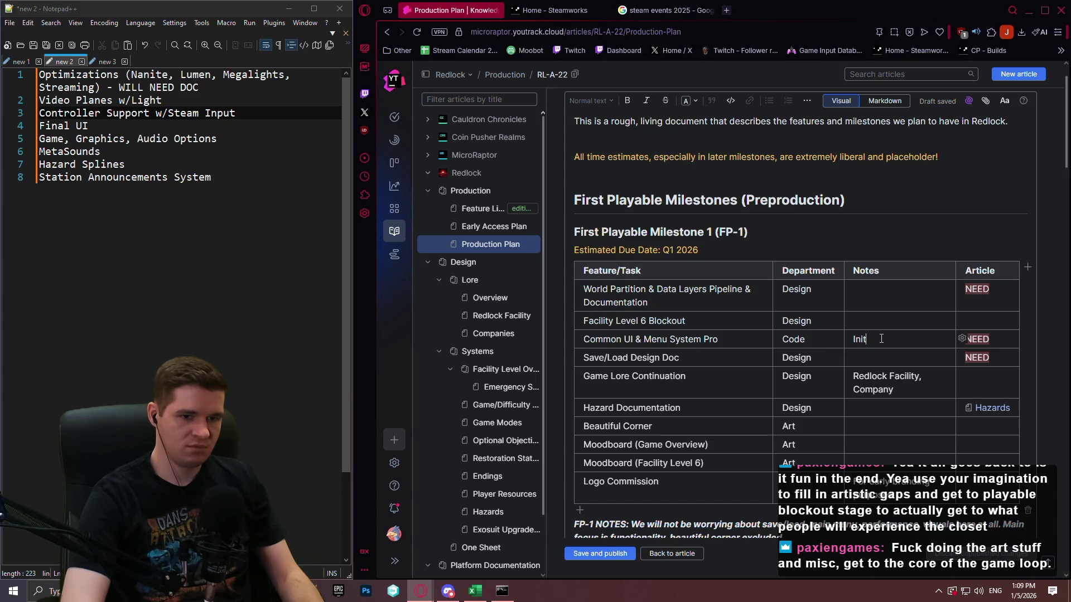
text(ial spike to )
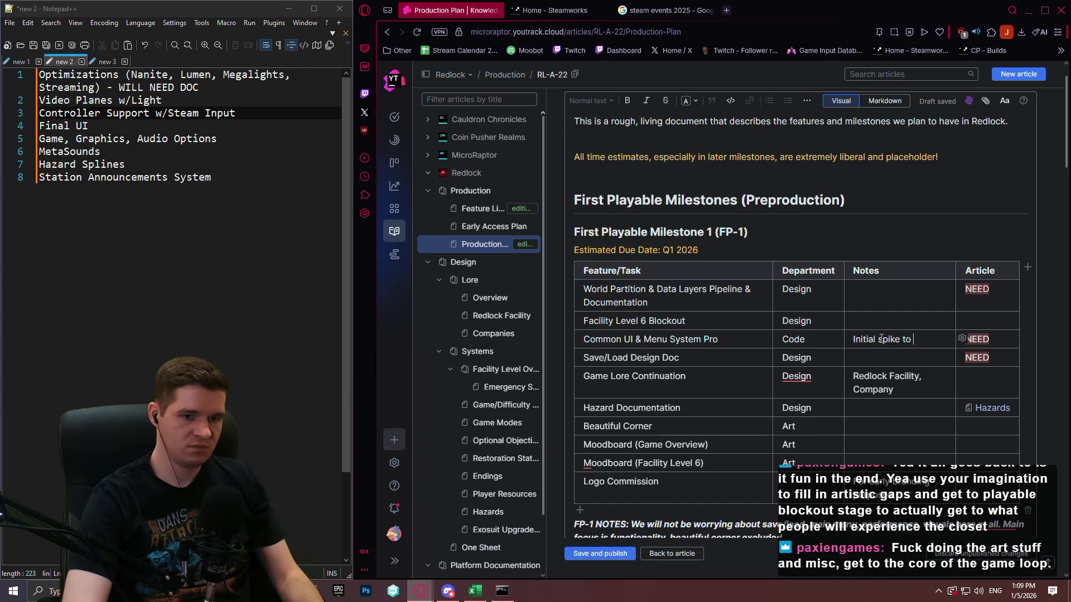
text(determ)
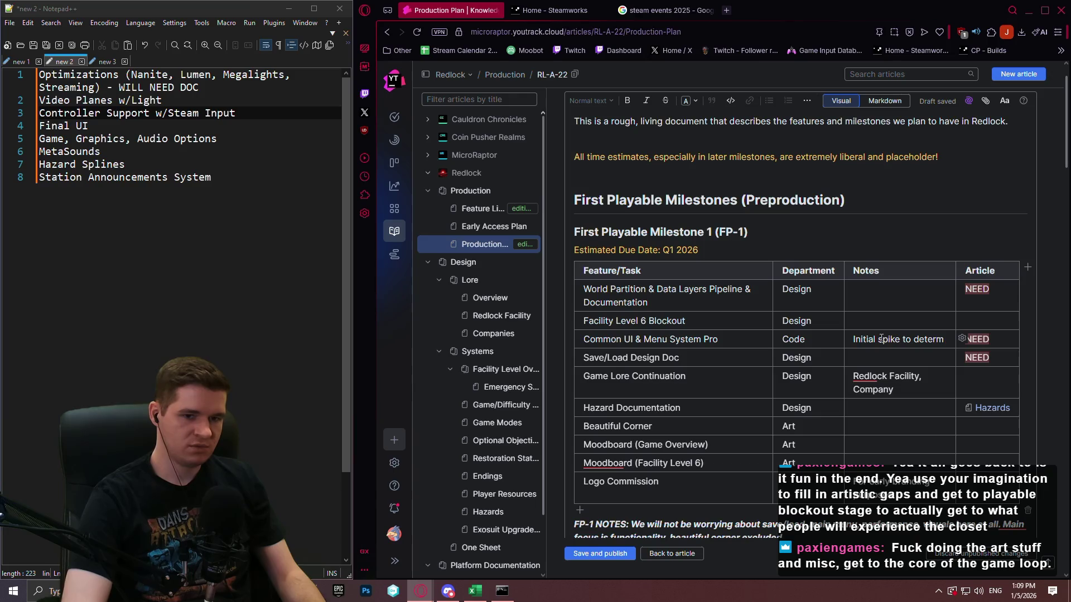
text(ine unknowns an)
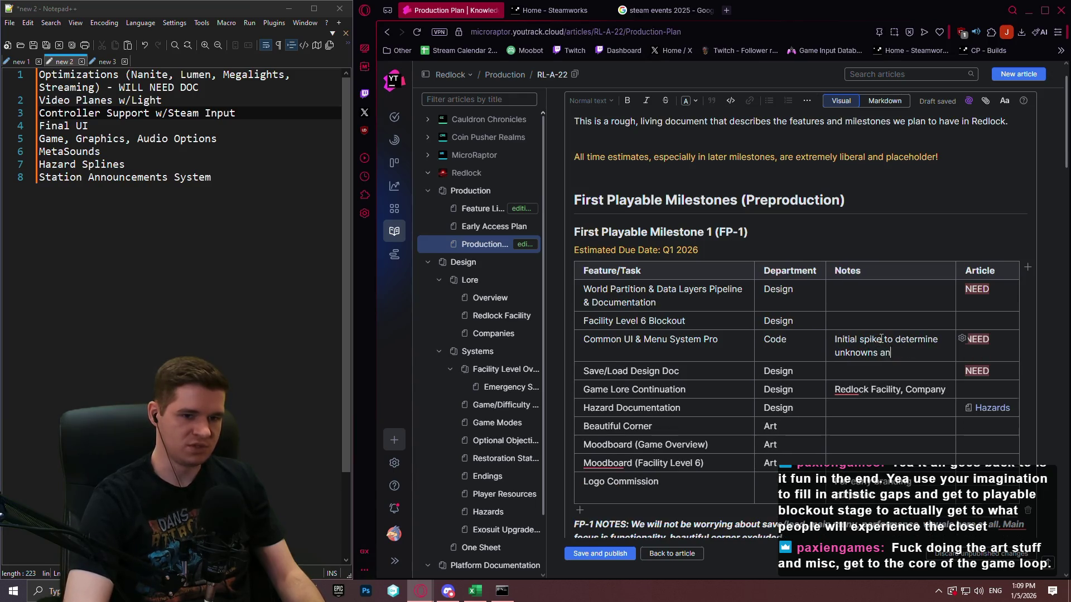
text(d us)
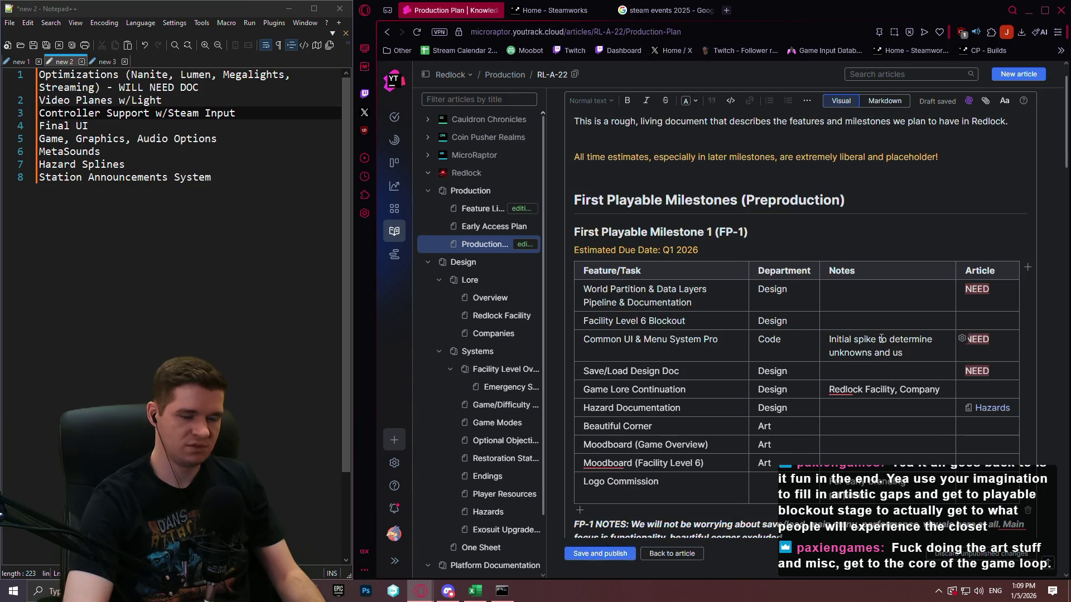
text(age)
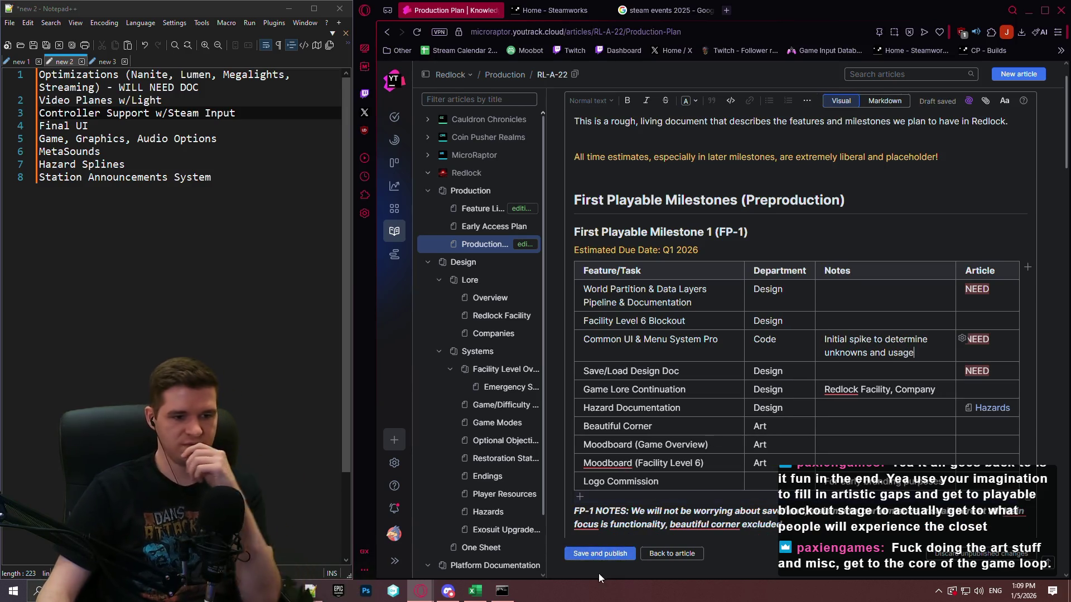
click(601, 554)
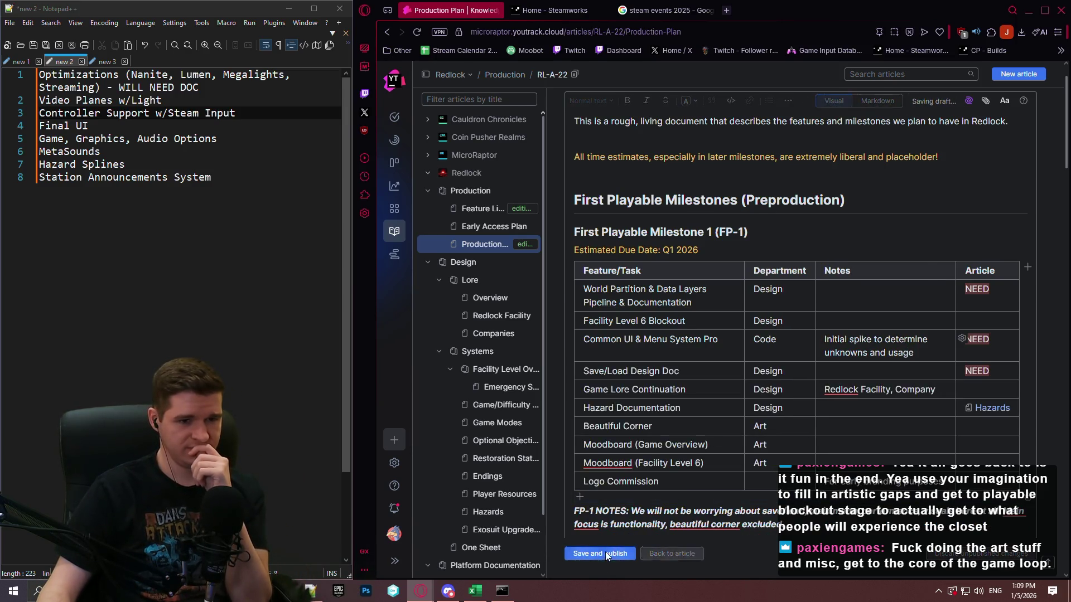
scroll(892, 309, down, 3)
scroll(876, 310, up, 3)
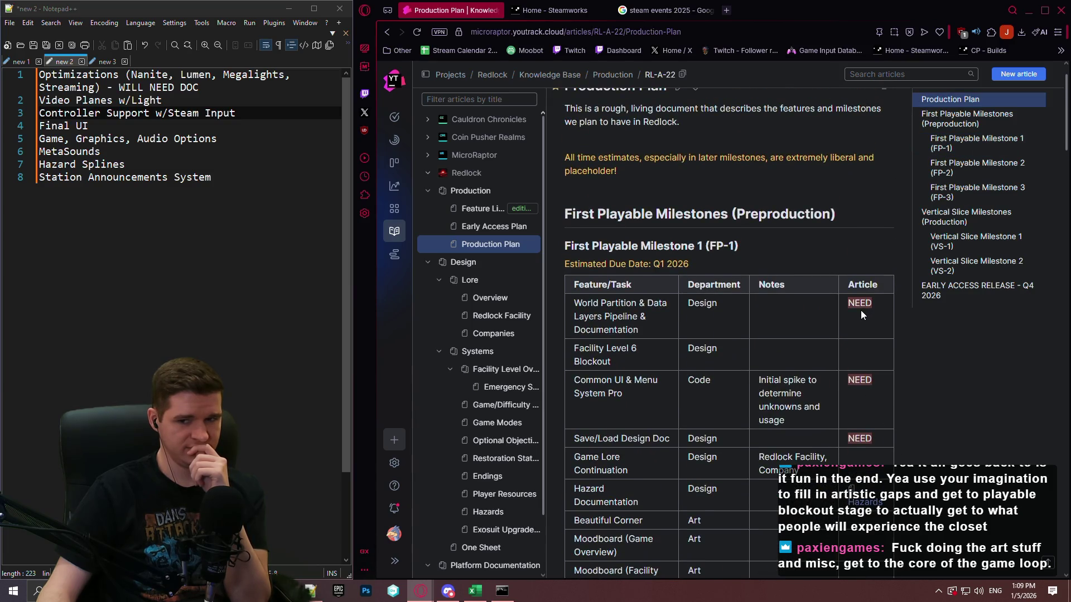
scroll(851, 315, down, 1)
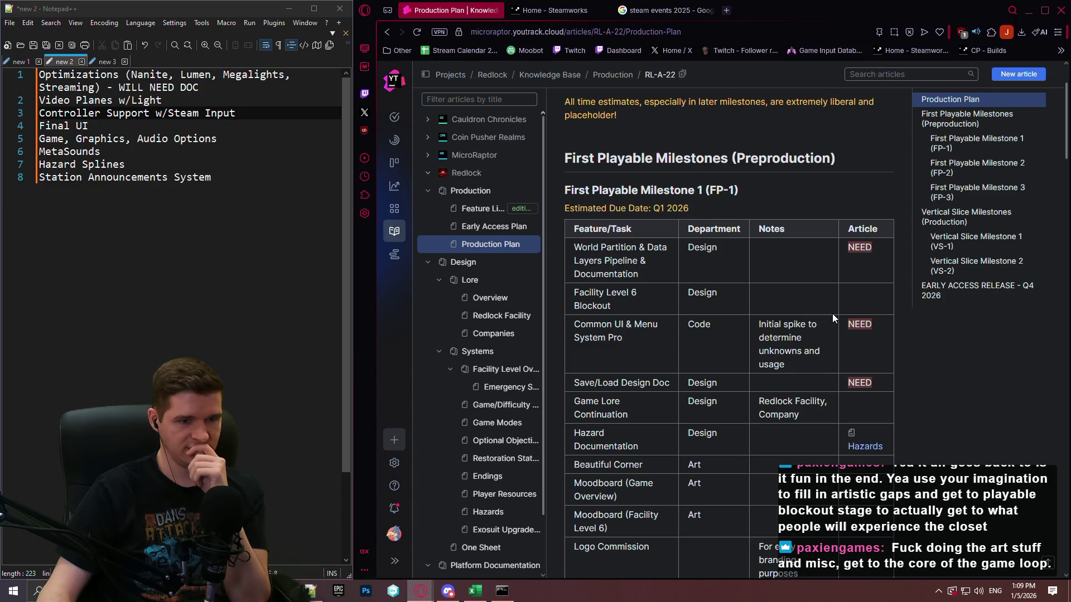
scroll(814, 329, down, 5)
scroll(778, 298, up, 1)
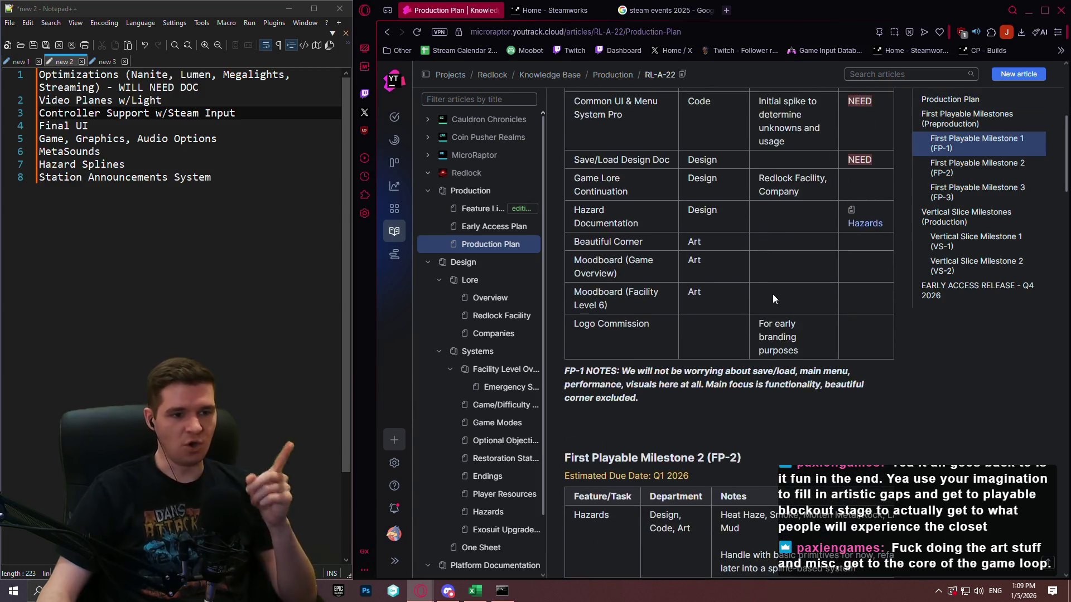
scroll(759, 262, up, 4)
scroll(674, 184, up, 2)
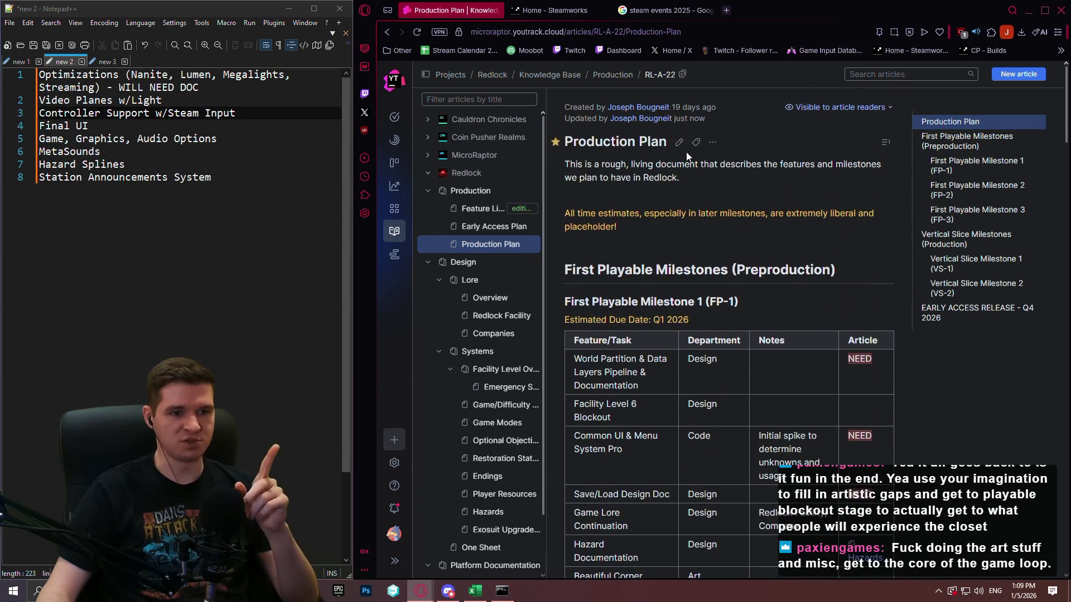
click(679, 142)
scroll(746, 287, down, 10)
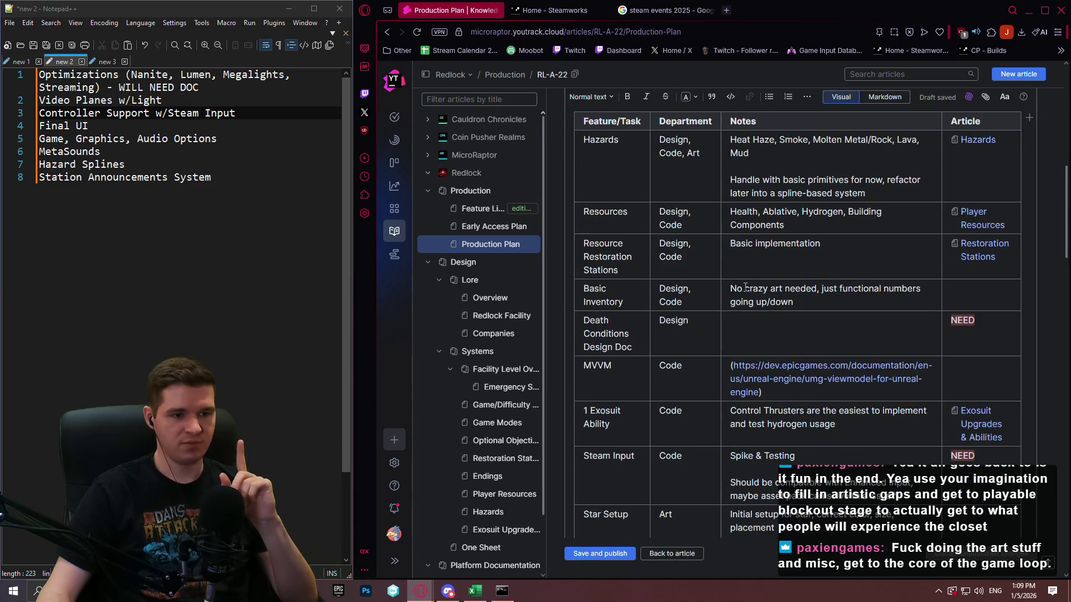
scroll(746, 287, down, 4)
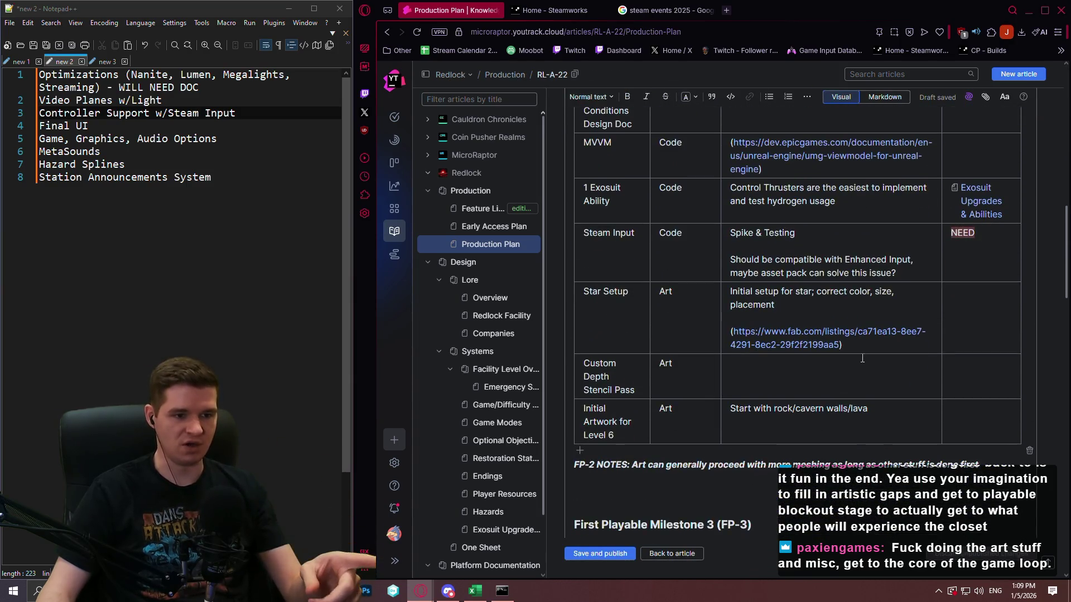
scroll(862, 359, up, 4)
scroll(863, 358, up, 1)
scroll(827, 319, down, 7)
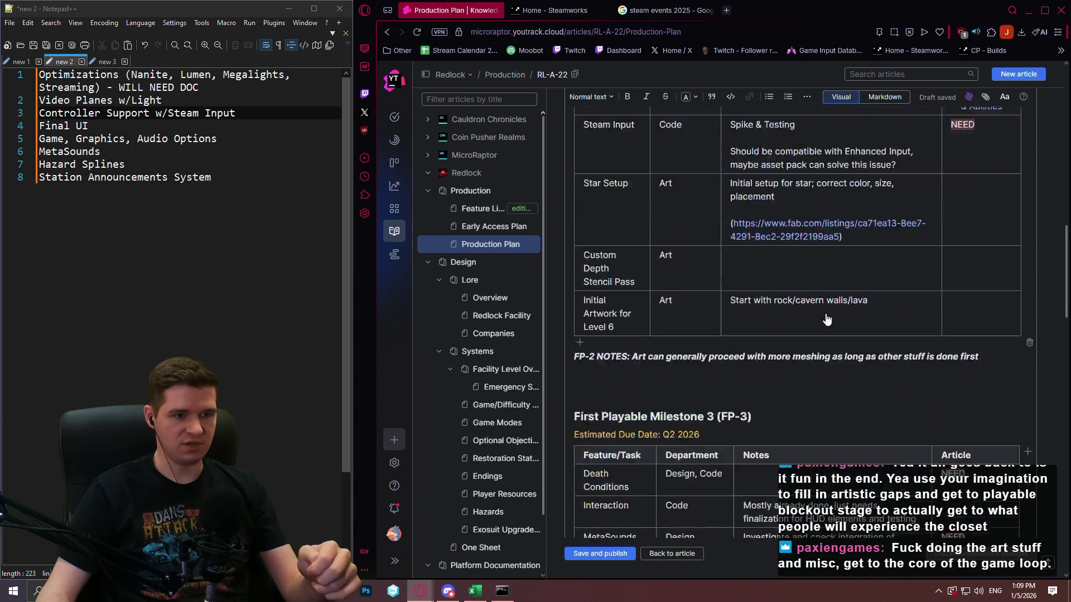
scroll(827, 319, down, 6)
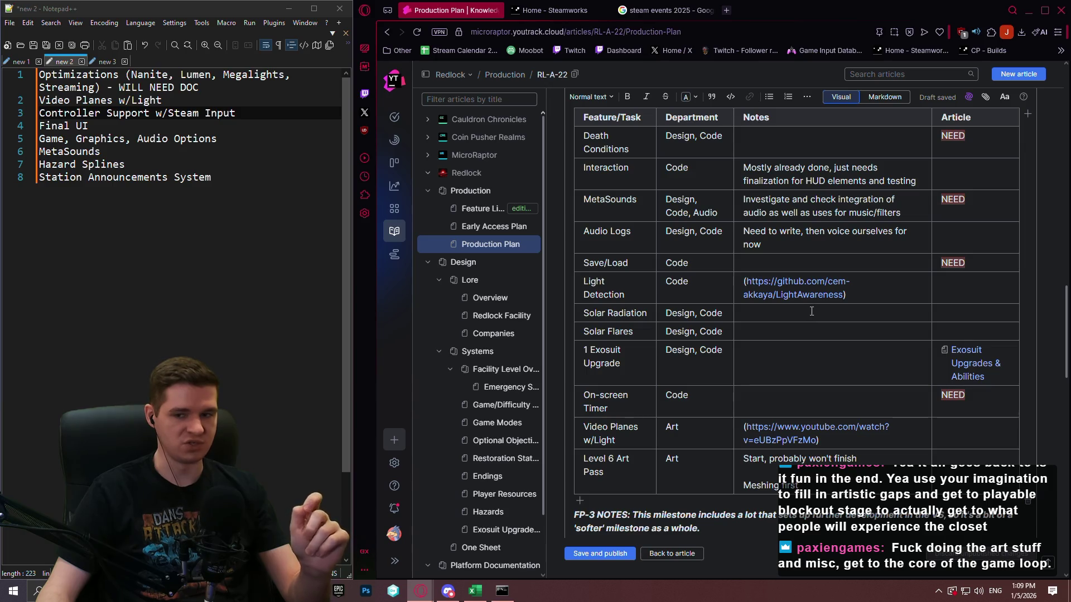
click(607, 559)
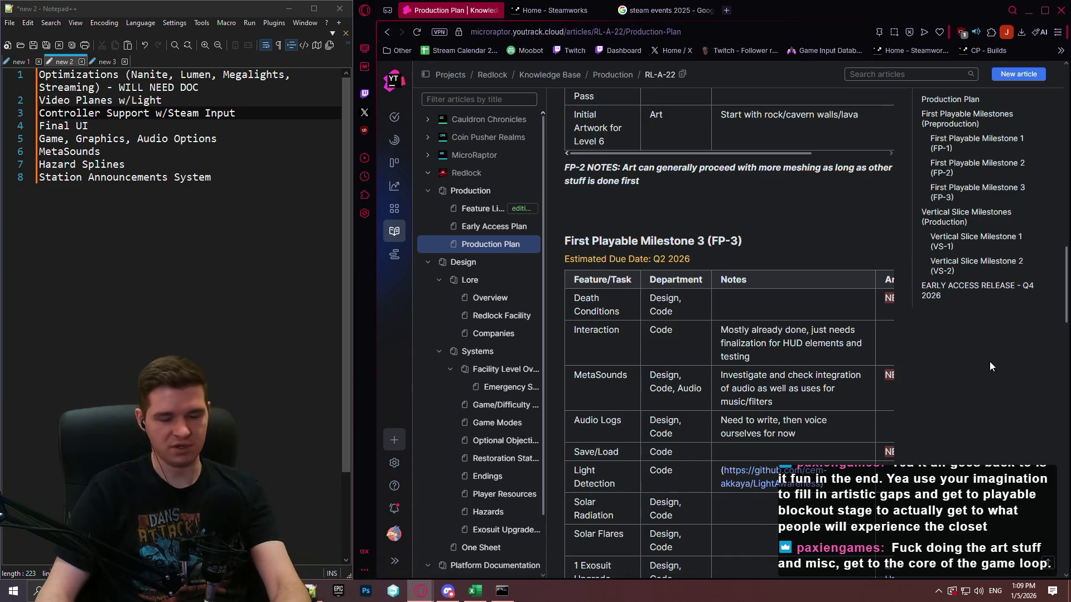
key(ctrl+Print)
drag(191, 52, 964, 560)
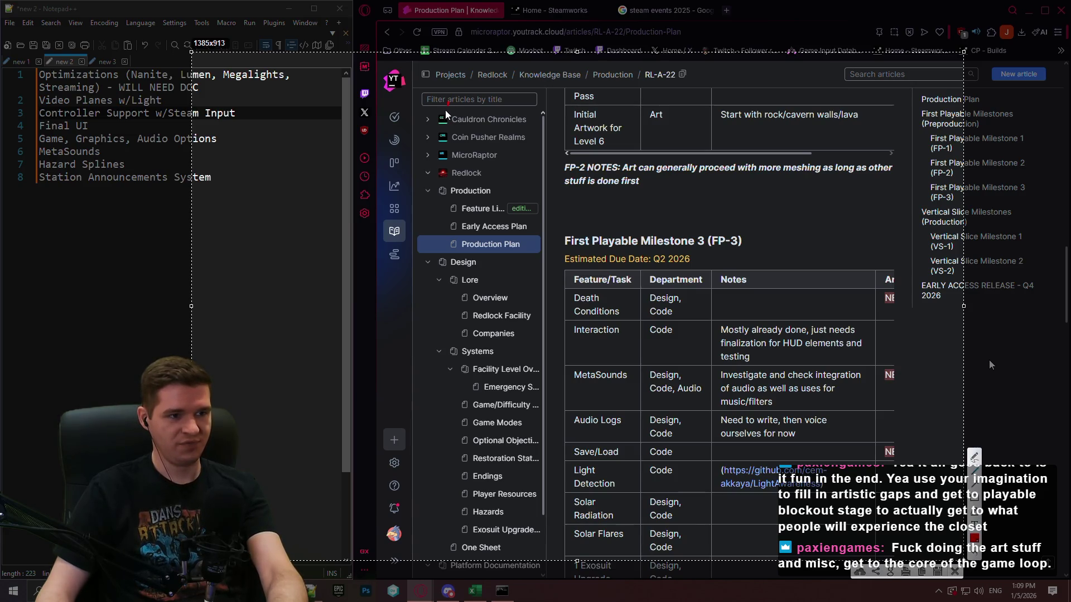
mouse_move(448, 103)
mouse_down()
mouse_move(451, 501)
mouse_move(556, 496)
mouse_move(552, 104)
mouse_up()
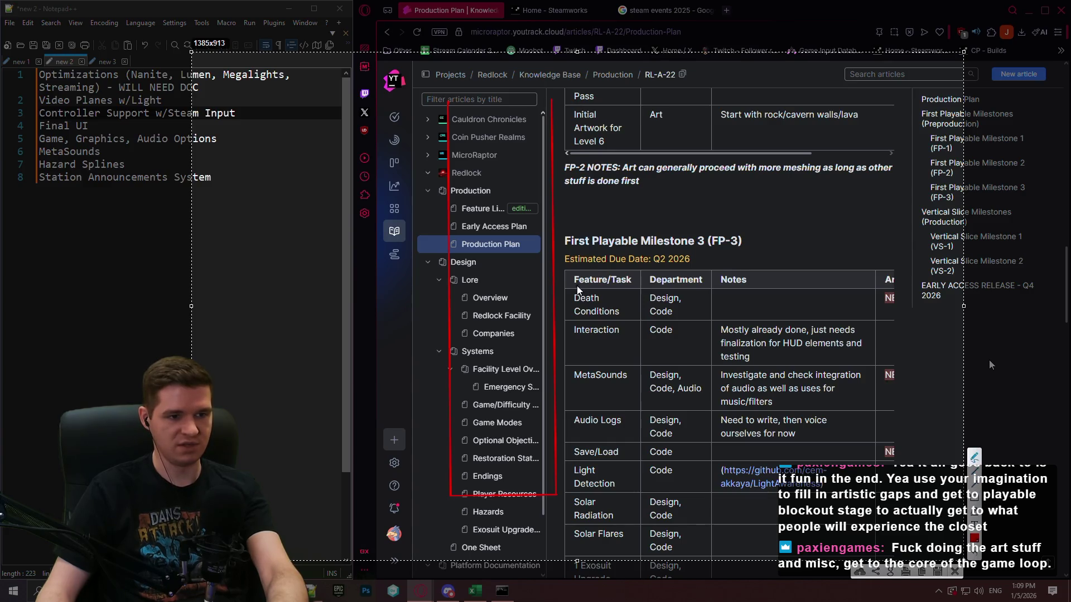
drag(596, 283, 598, 295)
mouse_move(612, 290)
mouse_down()
mouse_move(682, 295)
mouse_move(701, 281)
mouse_up()
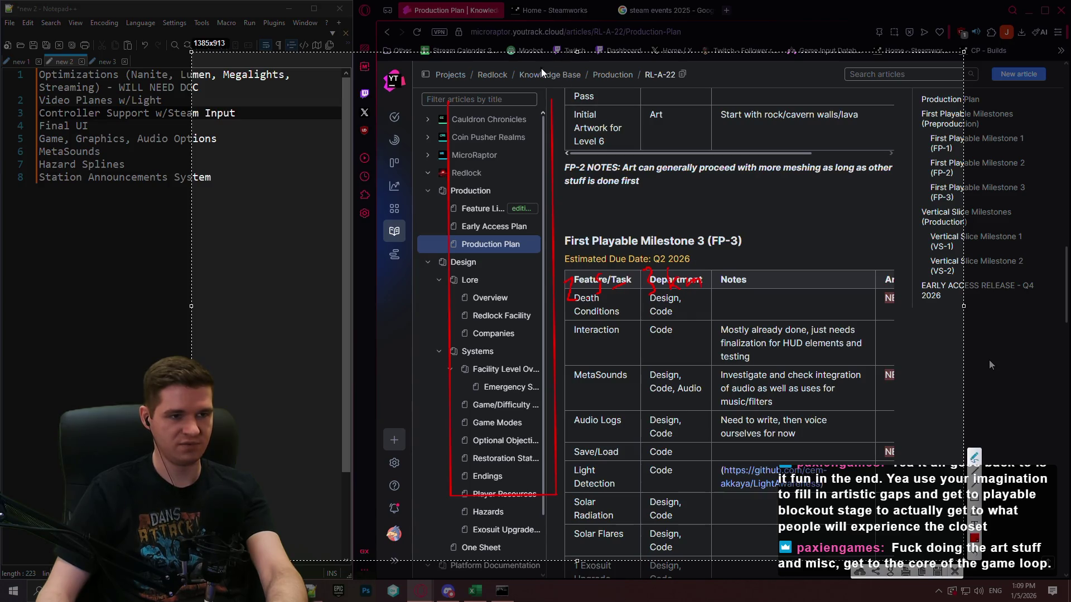
drag(537, 66, 526, 114)
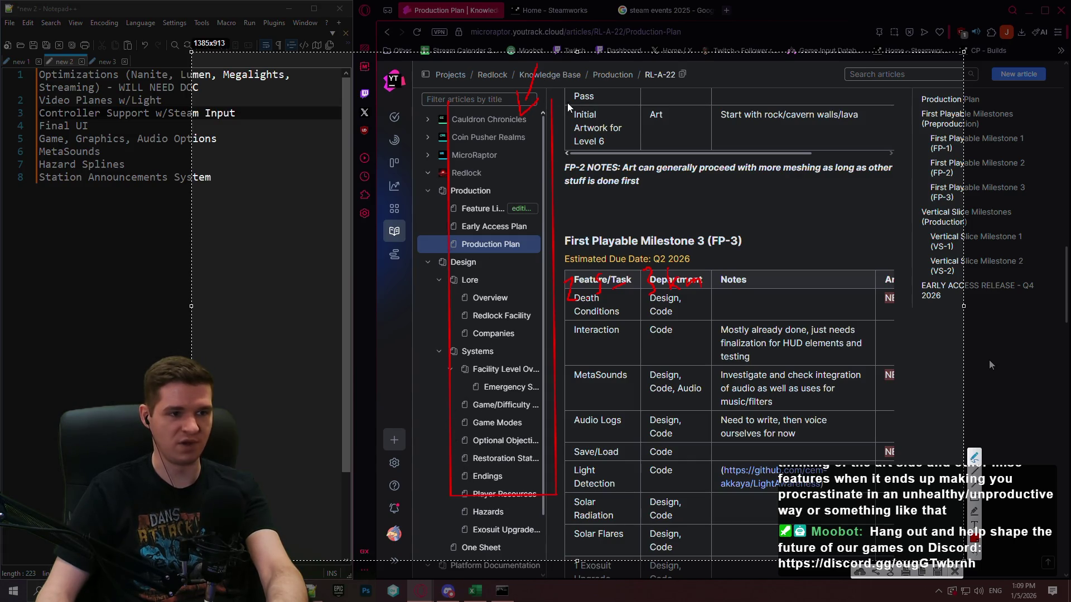
click(955, 571)
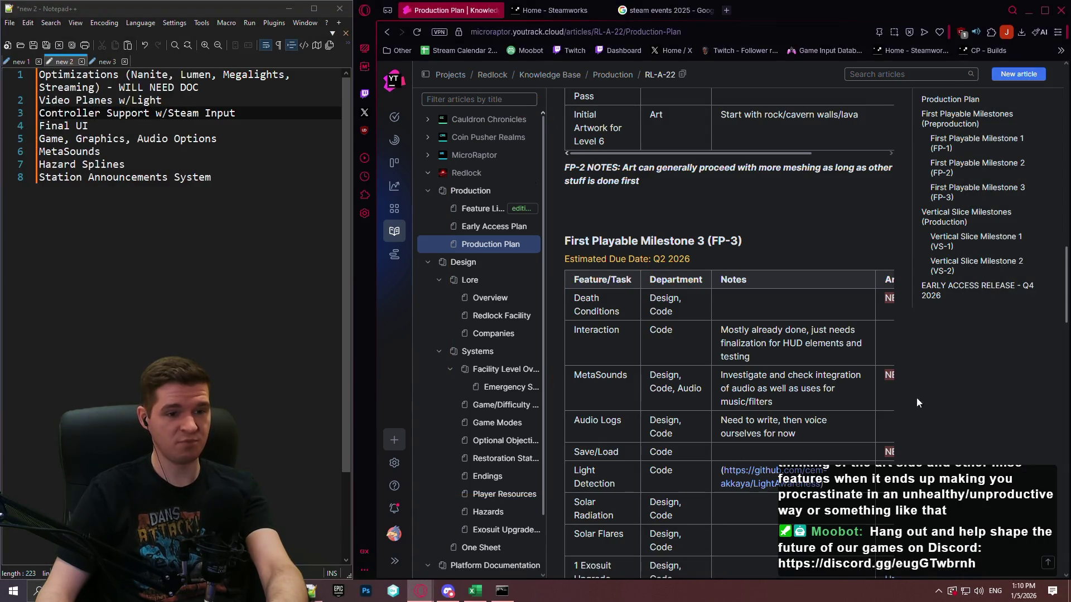
Step: Return to the top of Production Plan and reopen it as an editable draft
scroll(722, 232, up, 10)
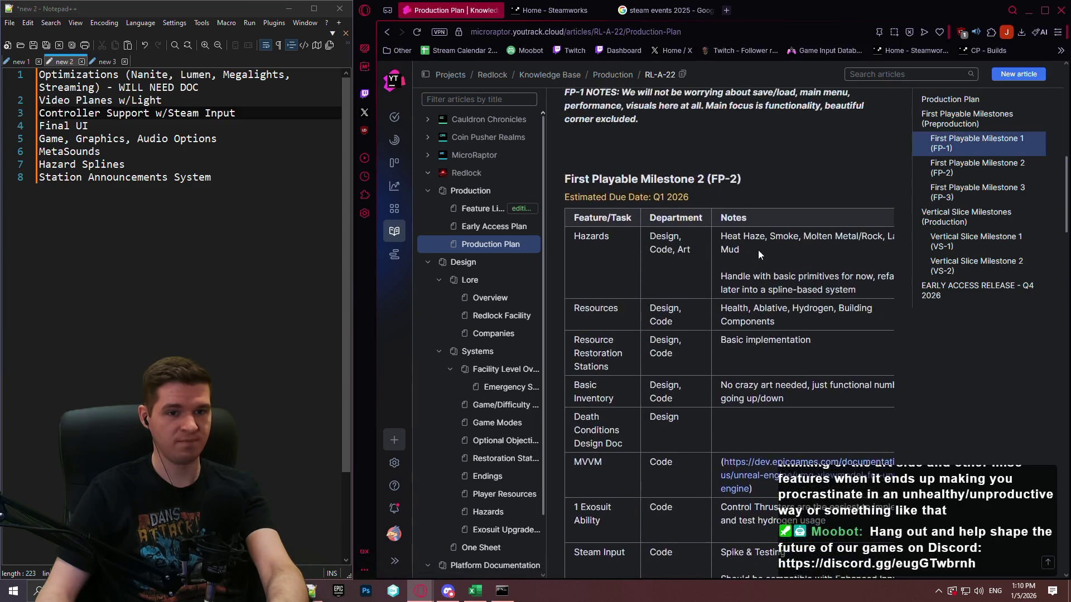
scroll(758, 250, up, 10)
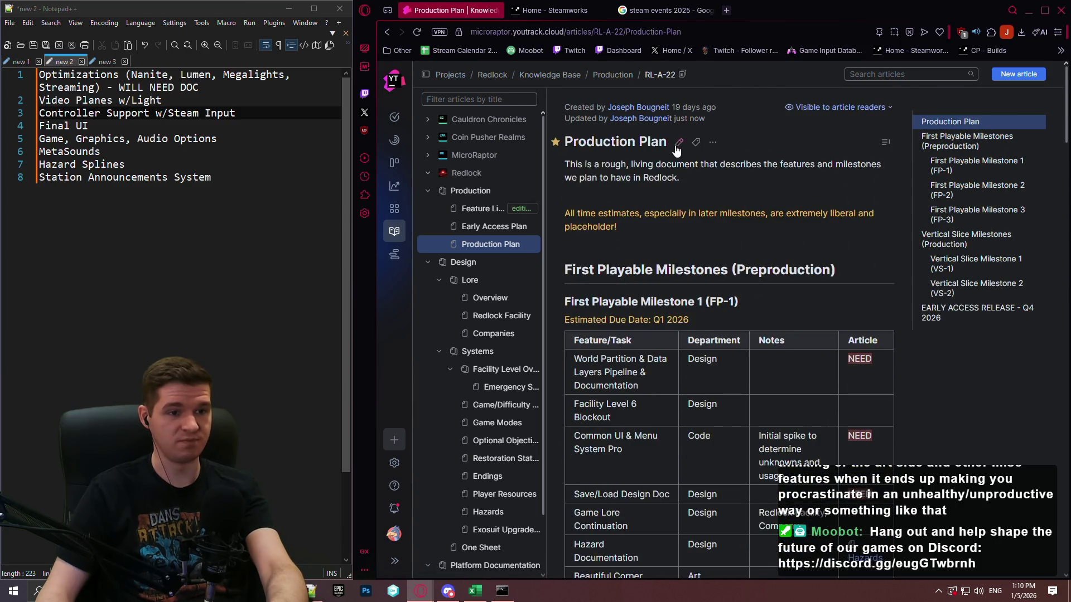
click(678, 143)
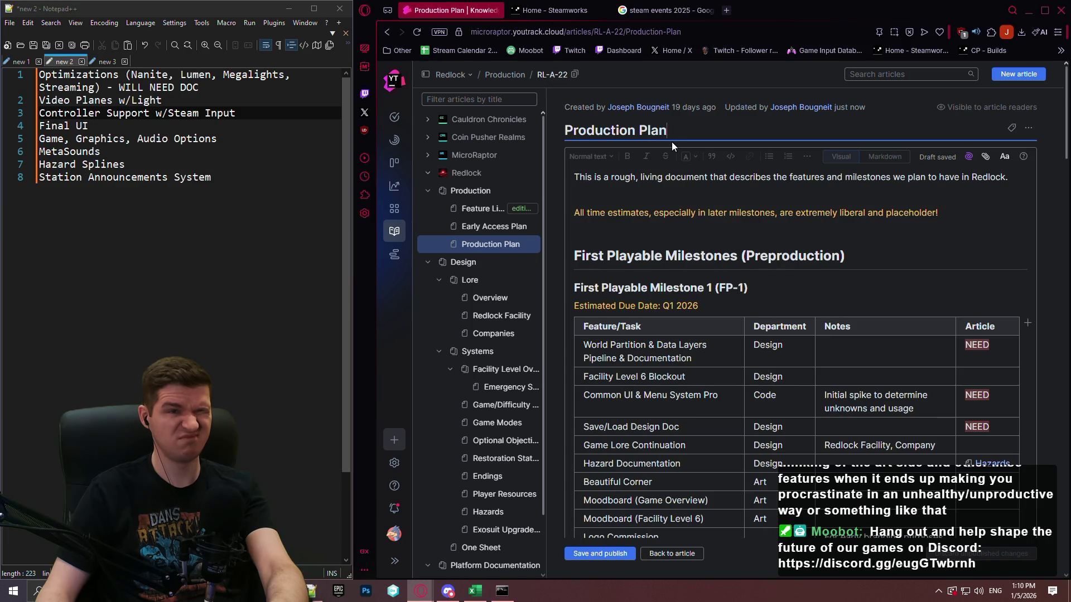
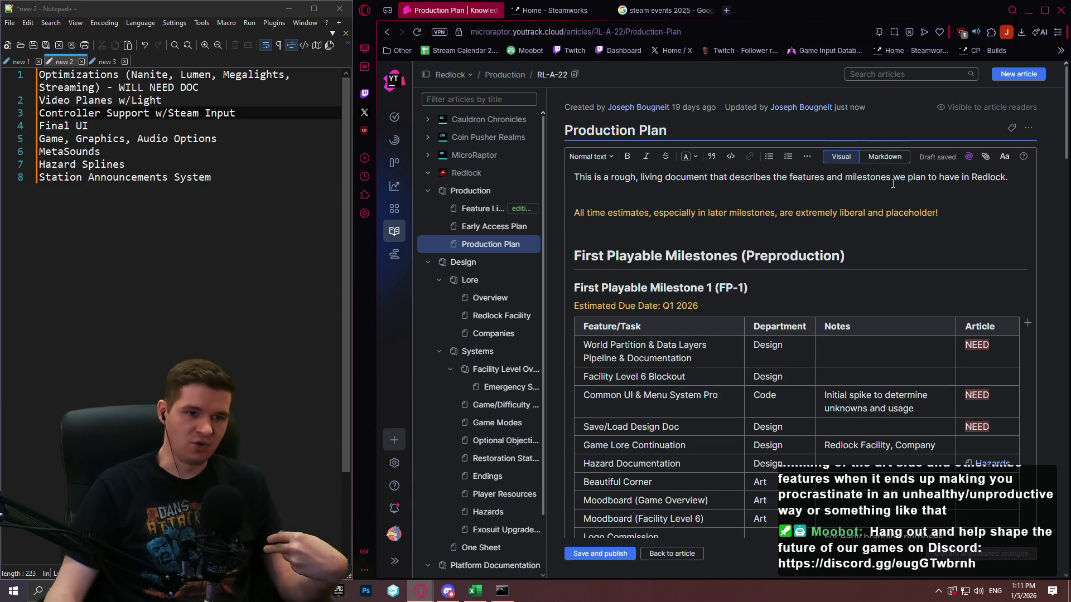
Step: Select the Beautiful Corner through Moodboard (Facility Level 6) Art rows in the FP-1 table
scroll(870, 194, down, 2)
scroll(853, 160, down, 5)
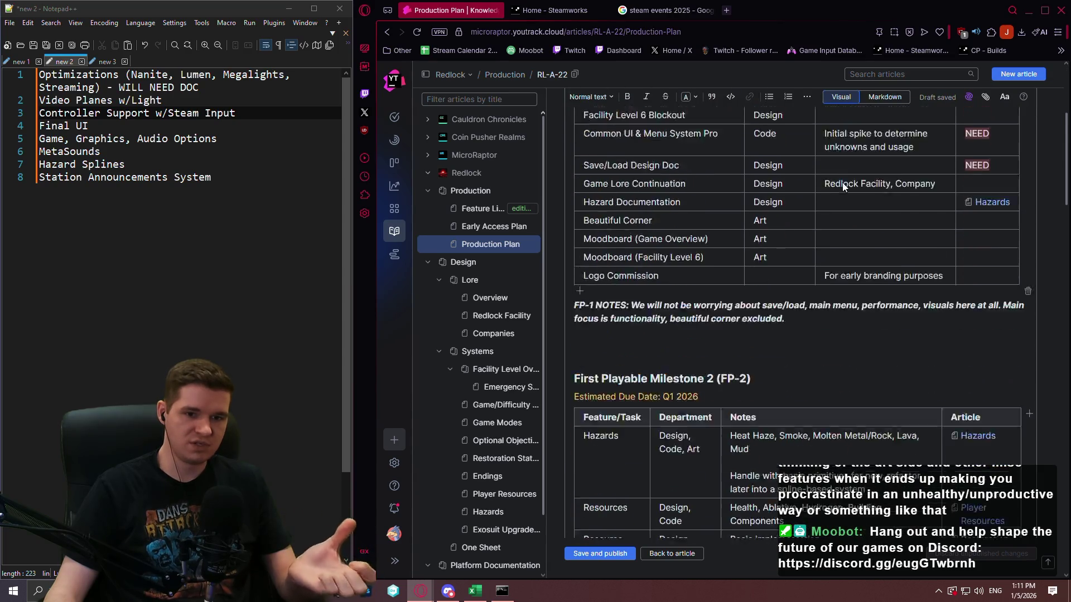
scroll(785, 372, up, 4)
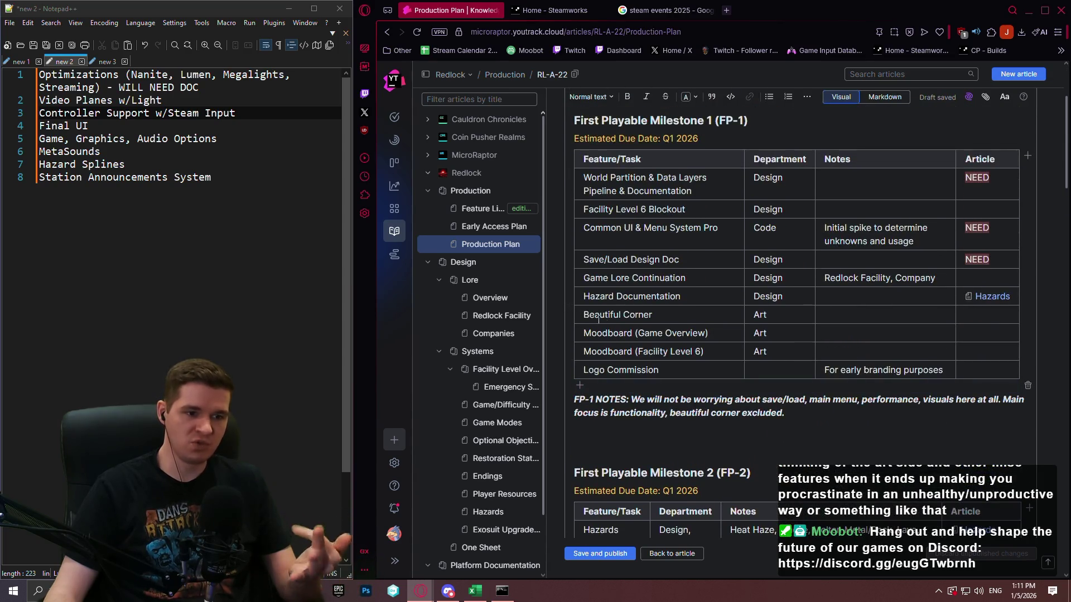
mouse_move(614, 316)
mouse_down()
mouse_move(848, 335)
mouse_move(873, 348)
mouse_move(977, 347)
mouse_up()
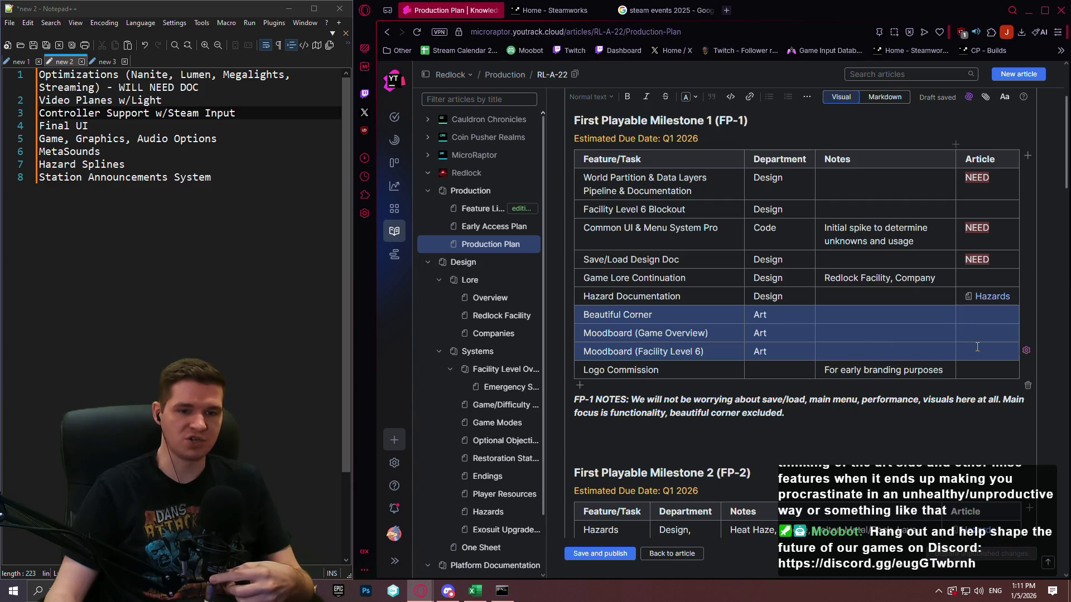
click(790, 318)
drag(583, 314, 984, 352)
click(614, 315)
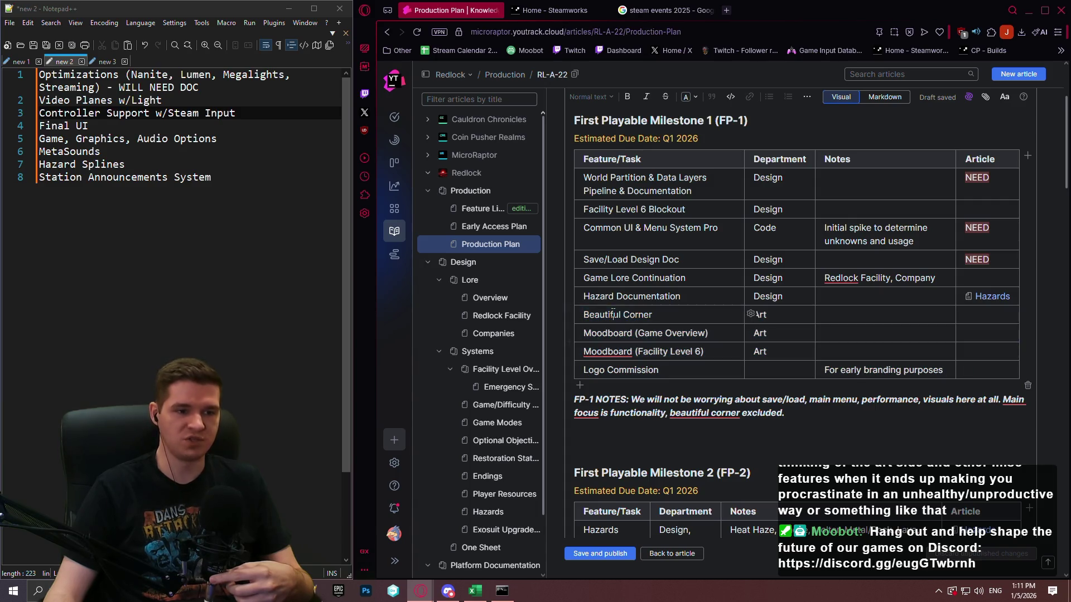
mouse_move(585, 313)
mouse_down()
mouse_move(973, 339)
mouse_move(976, 349)
mouse_up()
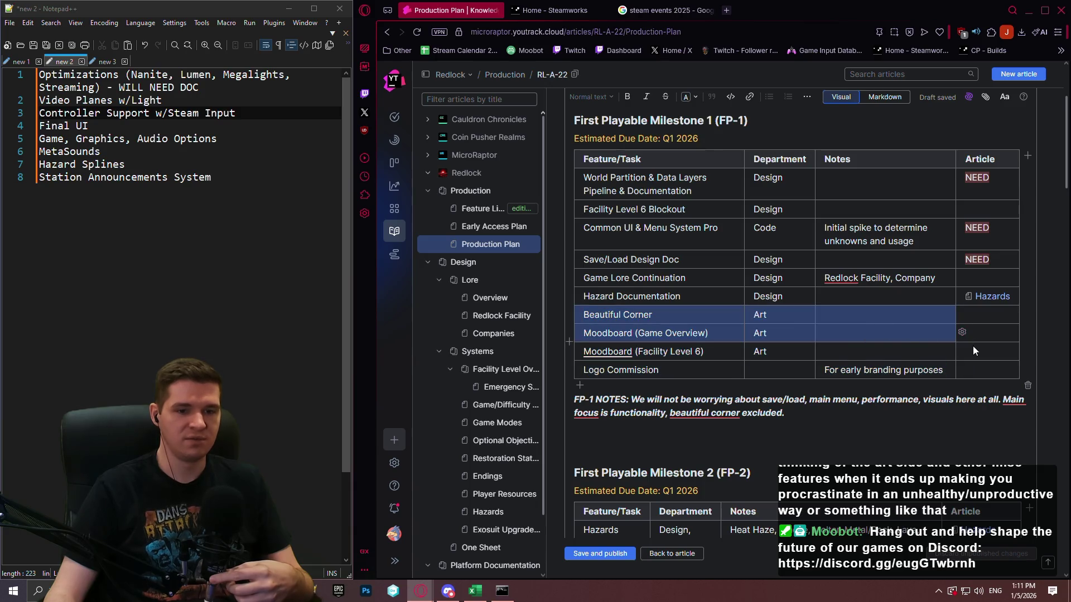
scroll(974, 352, down, 15)
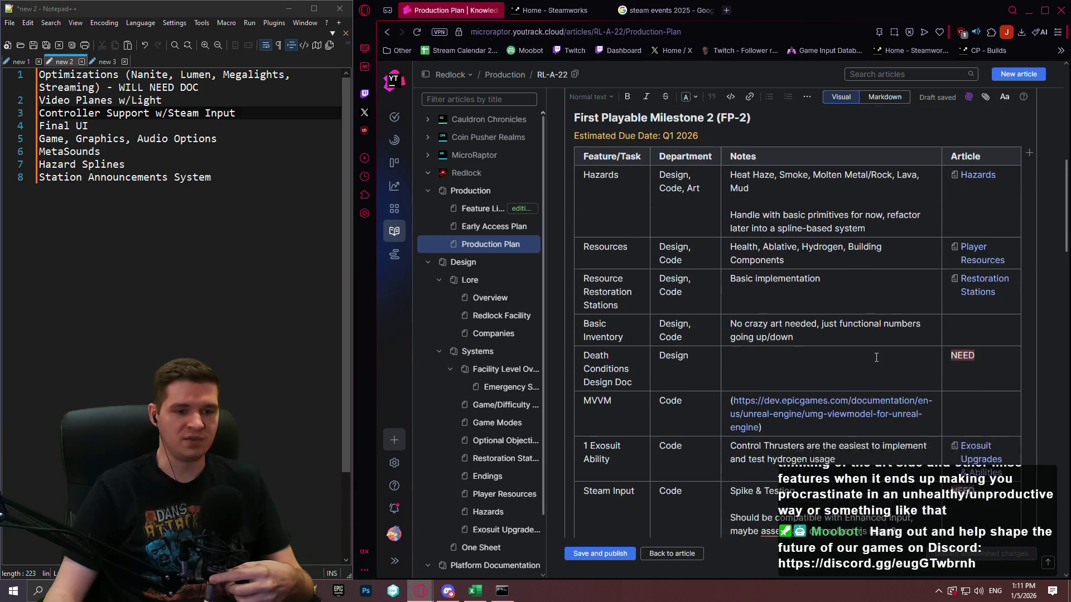
scroll(823, 377, up, 15)
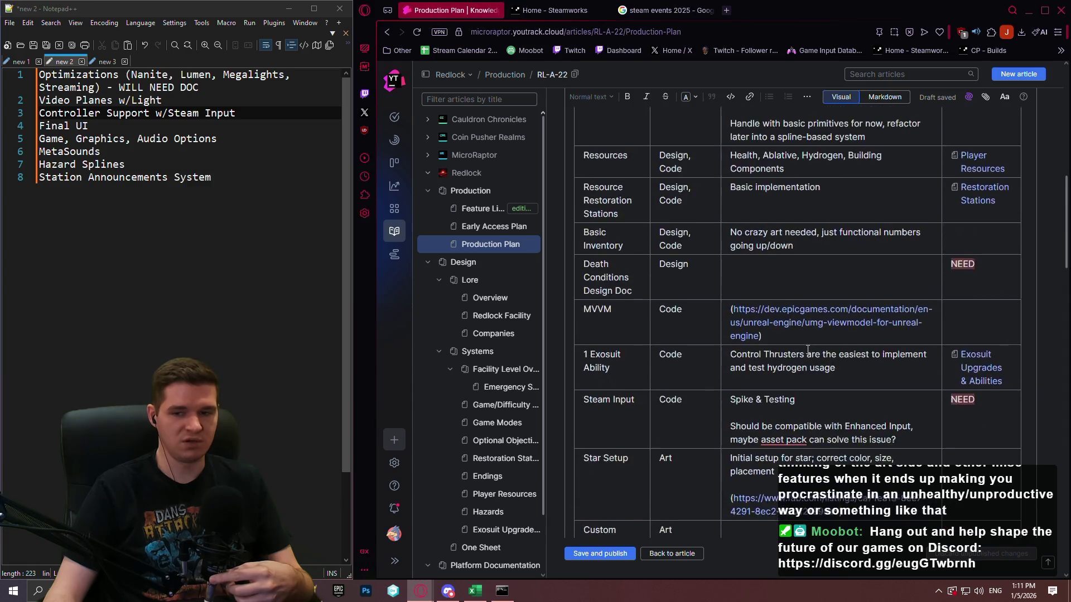
scroll(783, 393, down, 12)
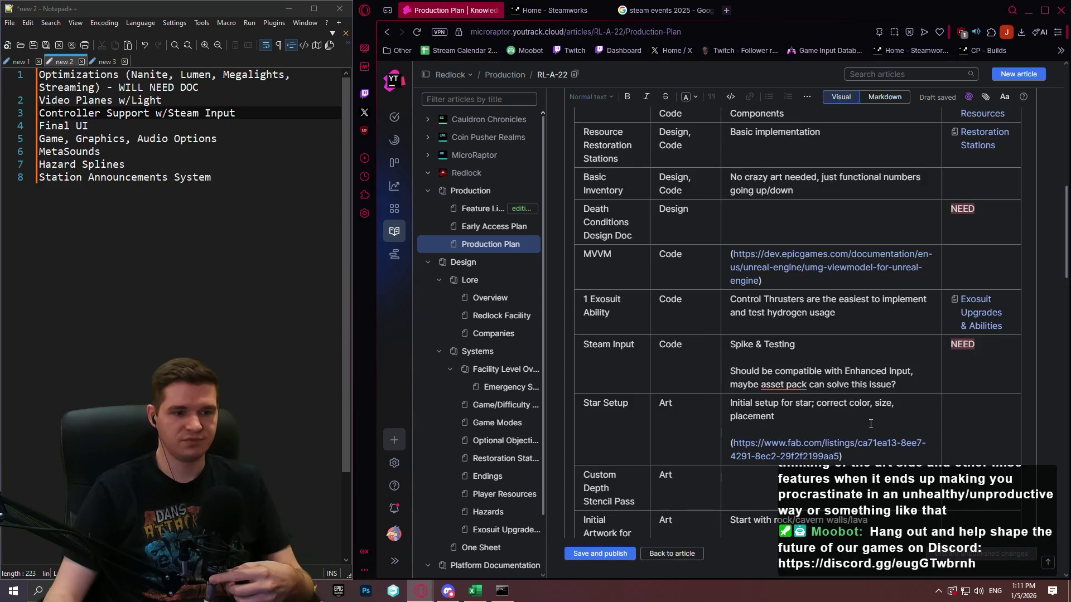
scroll(839, 380, up, 12)
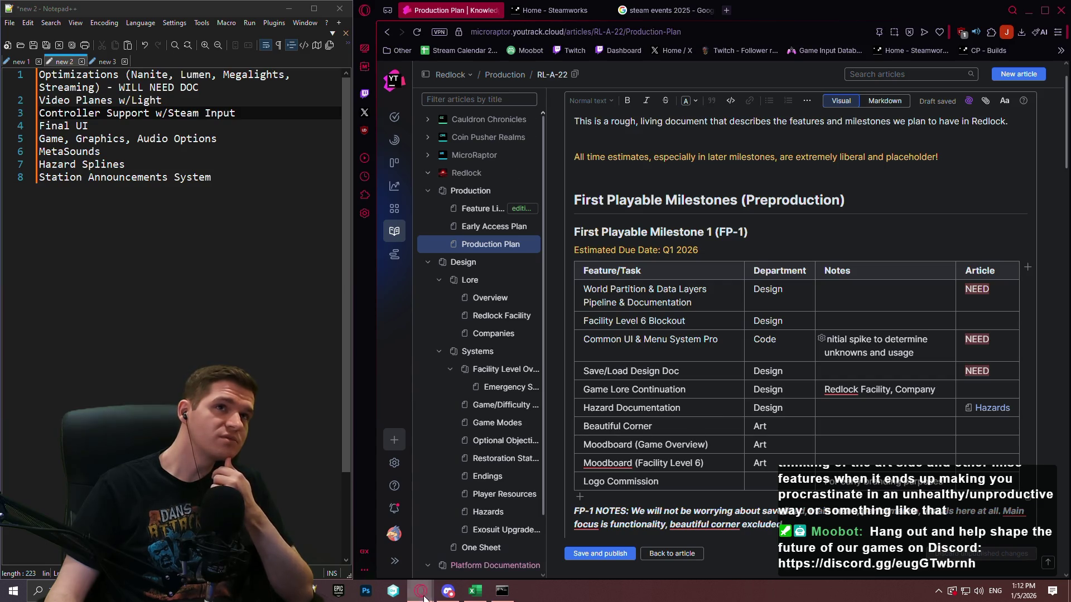
Step: Check the IntoTheChasm version control workspace, then bring the loading Unreal Editor forward
click(38, 591)
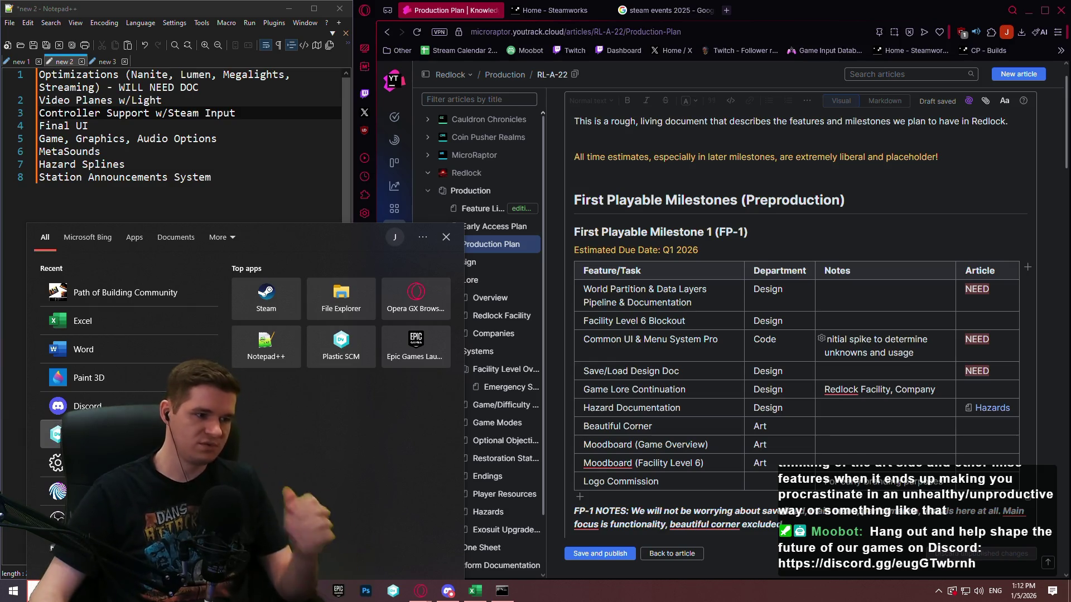
click(38, 590)
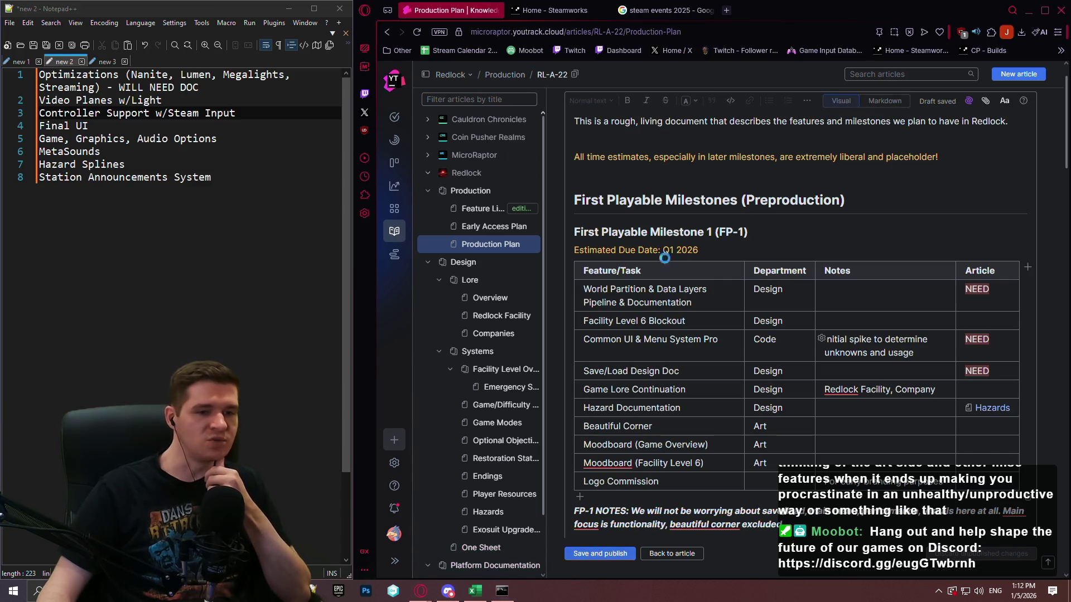
click(393, 590)
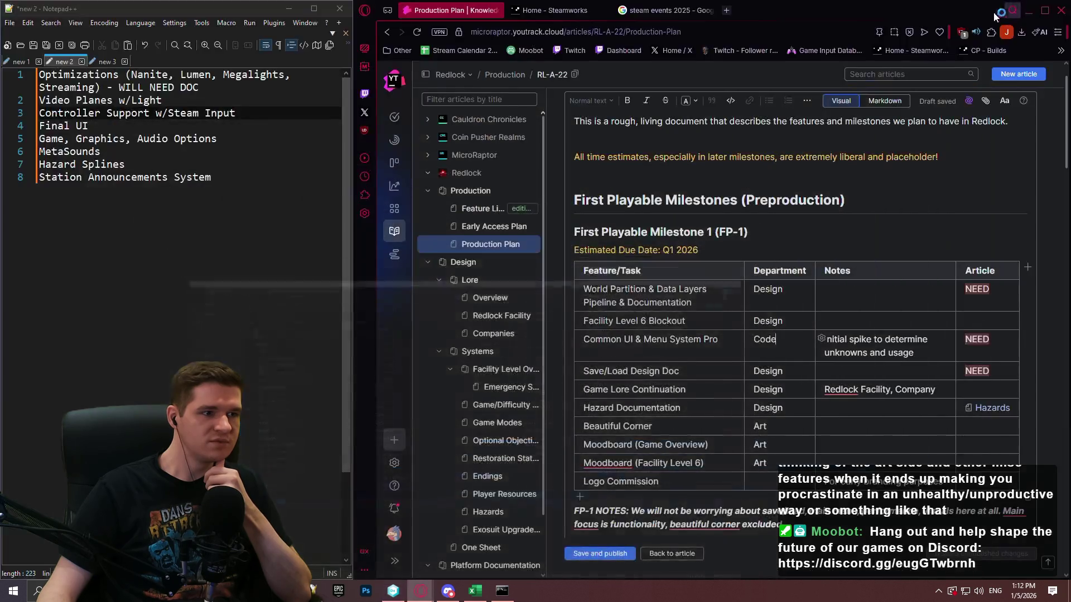
click(1006, 6)
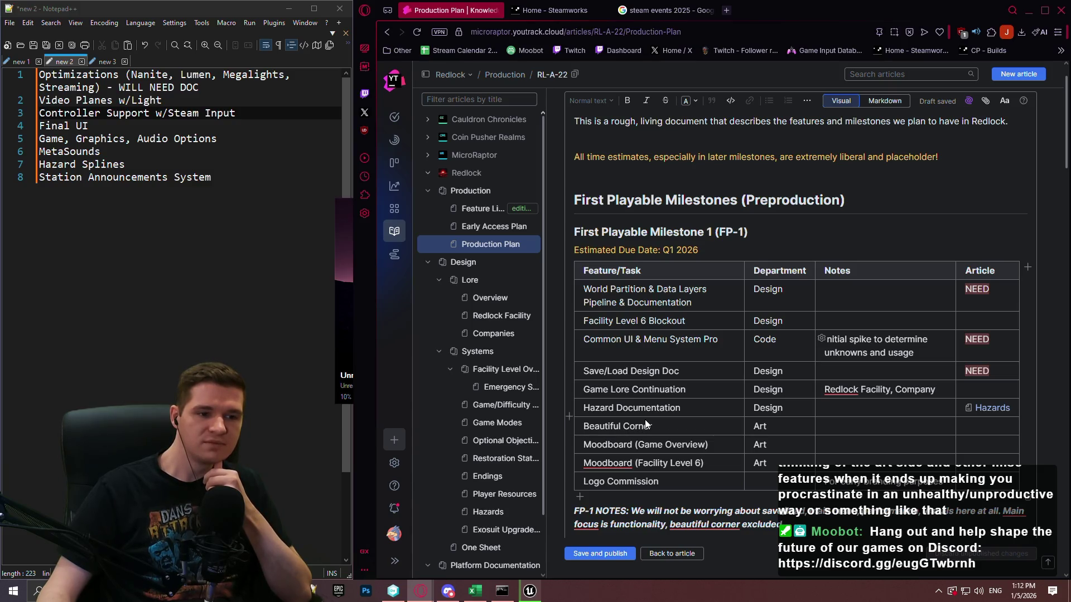
click(345, 253)
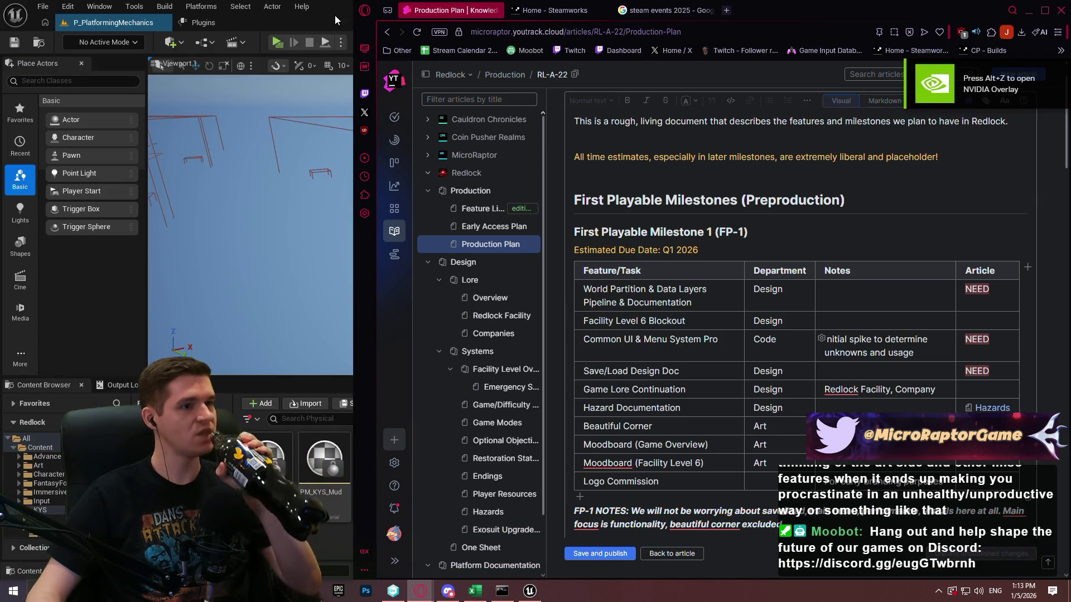
Step: Open the P_TreeClimb level from Content > KYS > Maps
click(334, 16)
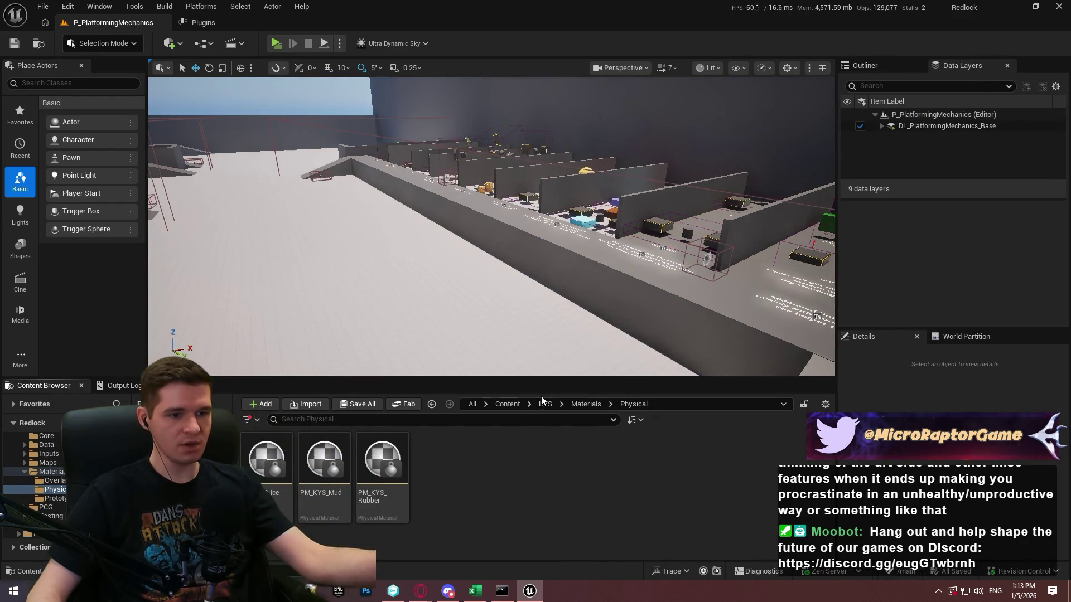
click(508, 404)
double_click(613, 457)
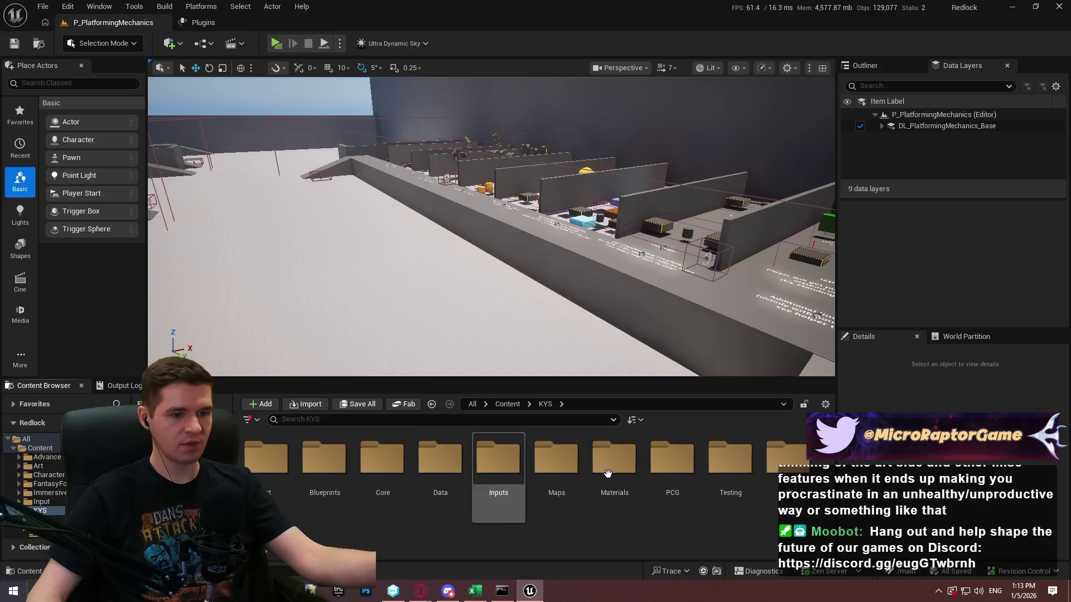
double_click(556, 457)
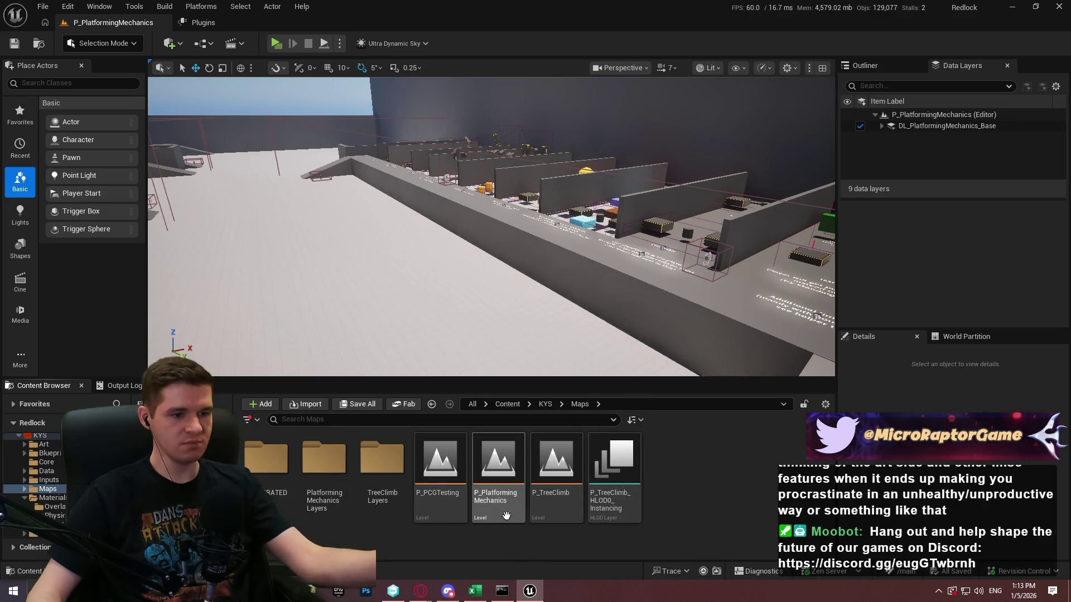
double_click(549, 513)
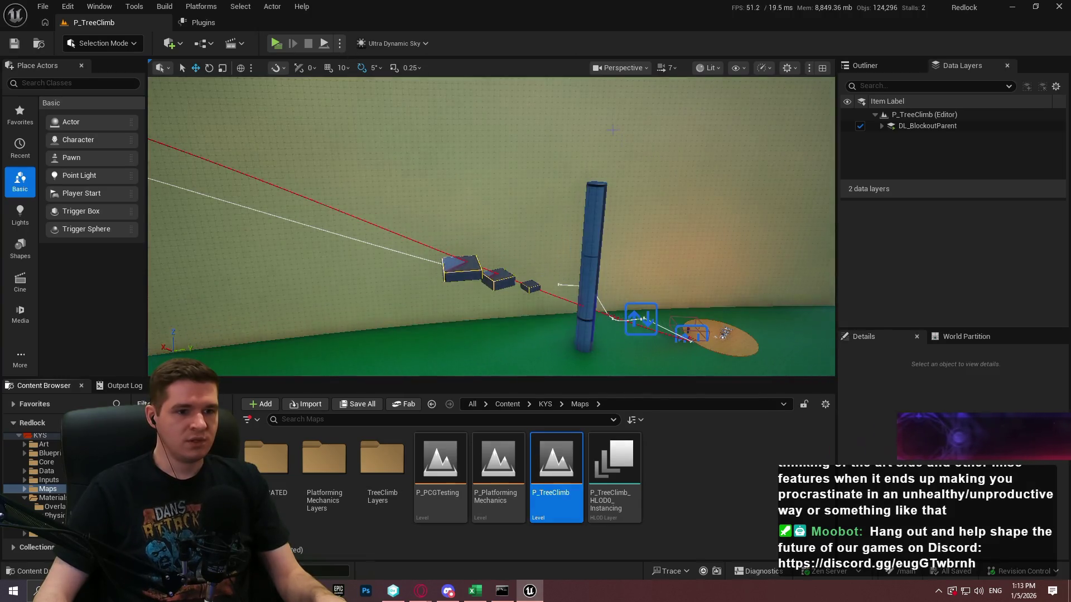
Step: Look up through the tree trunks inside the cylindrical wall, then clear the selection
click(768, 177)
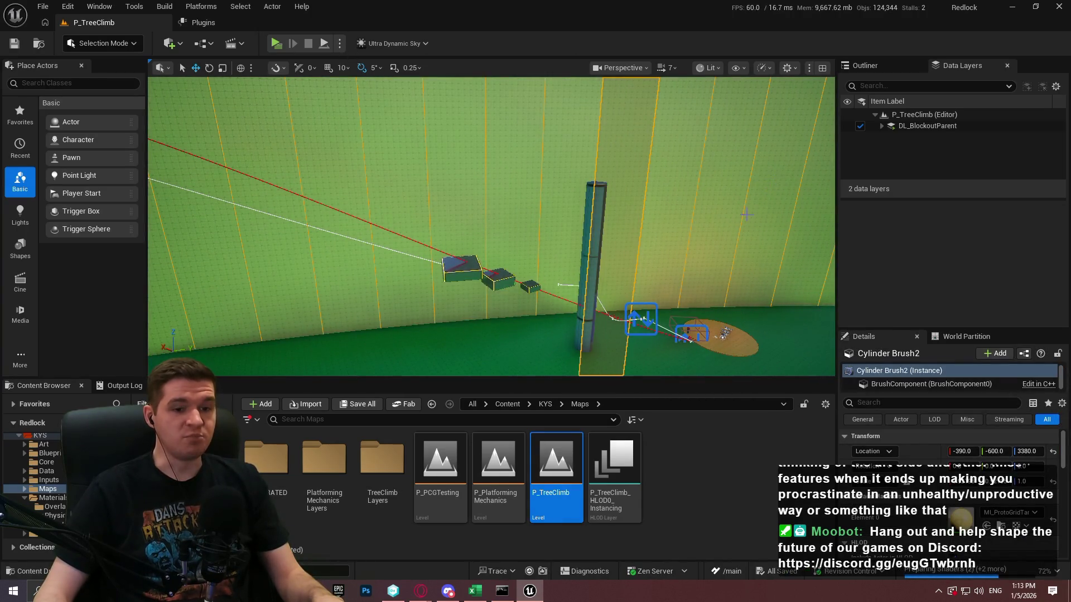
drag(777, 178, 777, 178)
drag(416, 123, 415, 122)
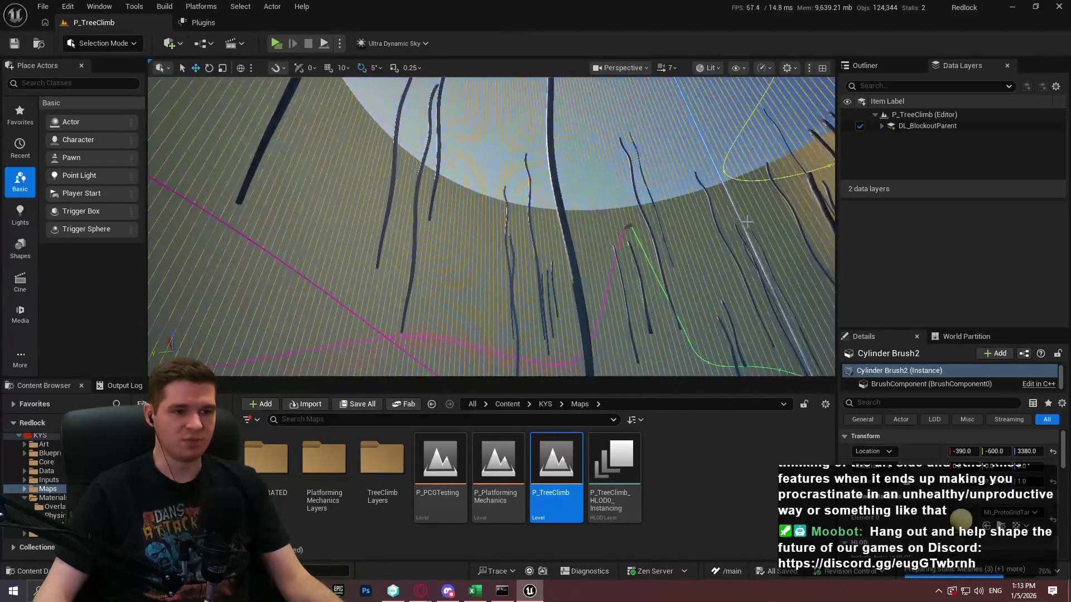
key(Escape)
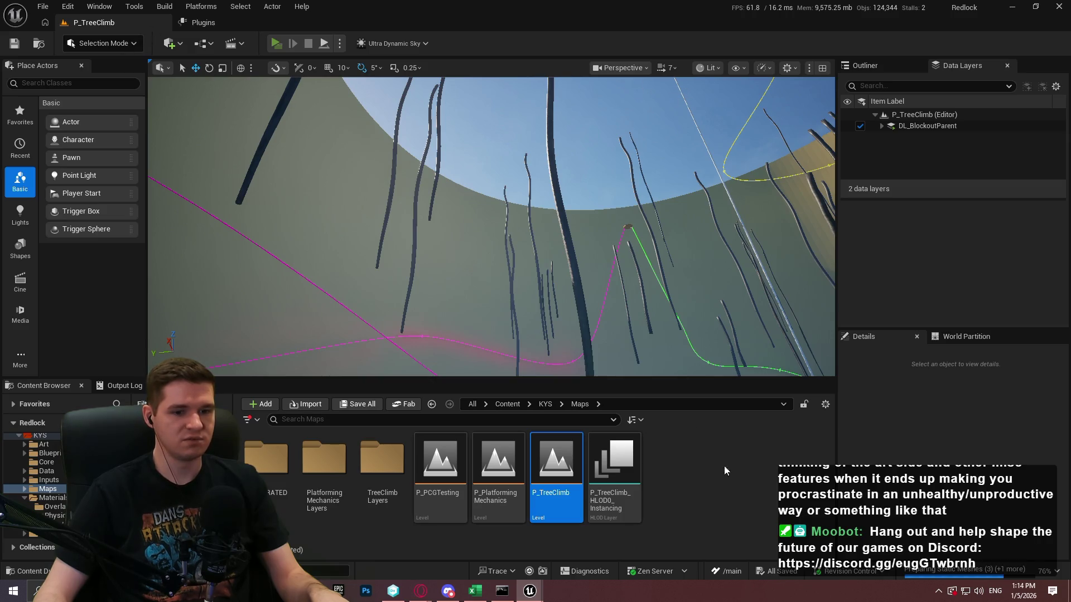
Step: Run the character through the trees toward the green gridded wall in Redlock Preview, then exit
mouse_move(530, 591)
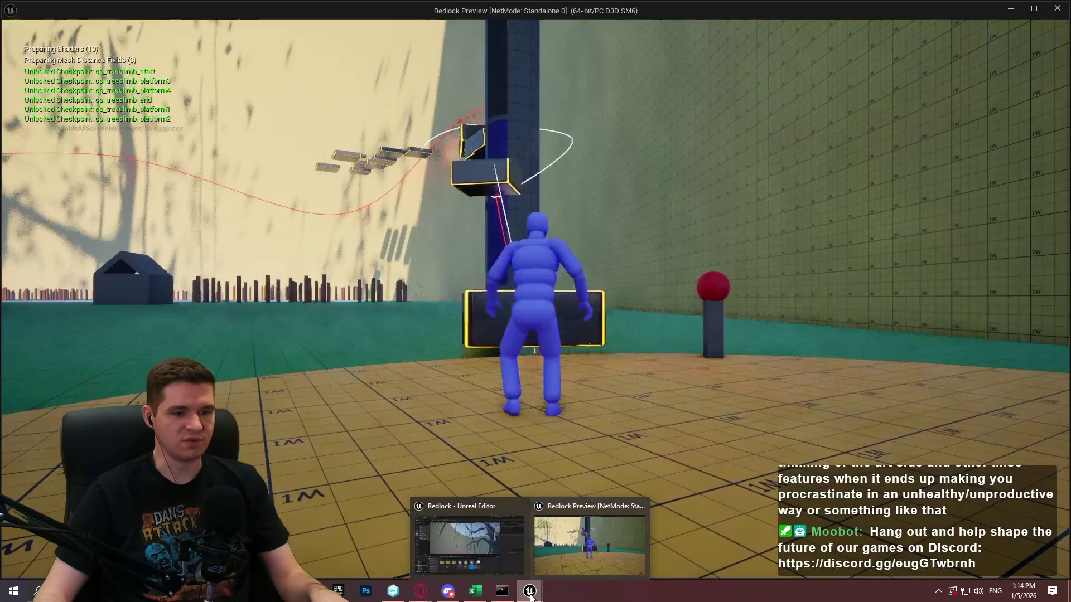
click(596, 544)
key(w)
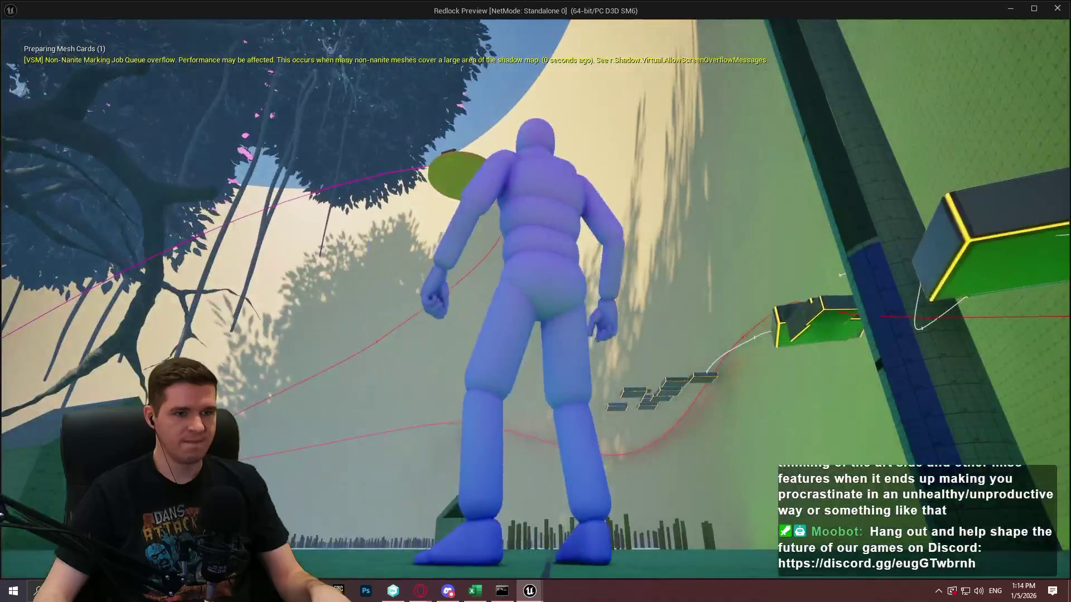
key(w)
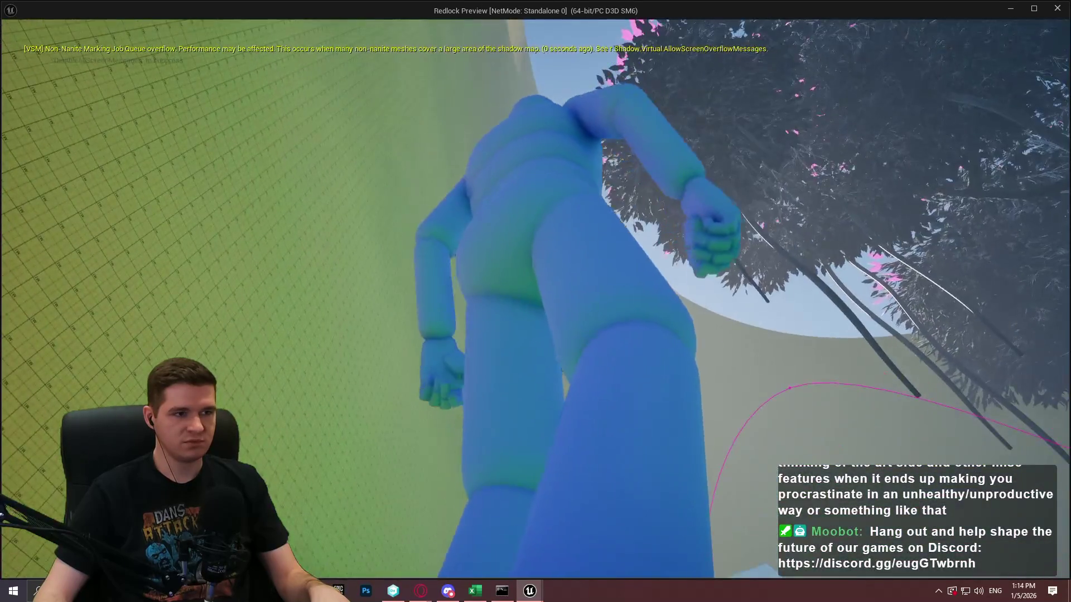
key(w)
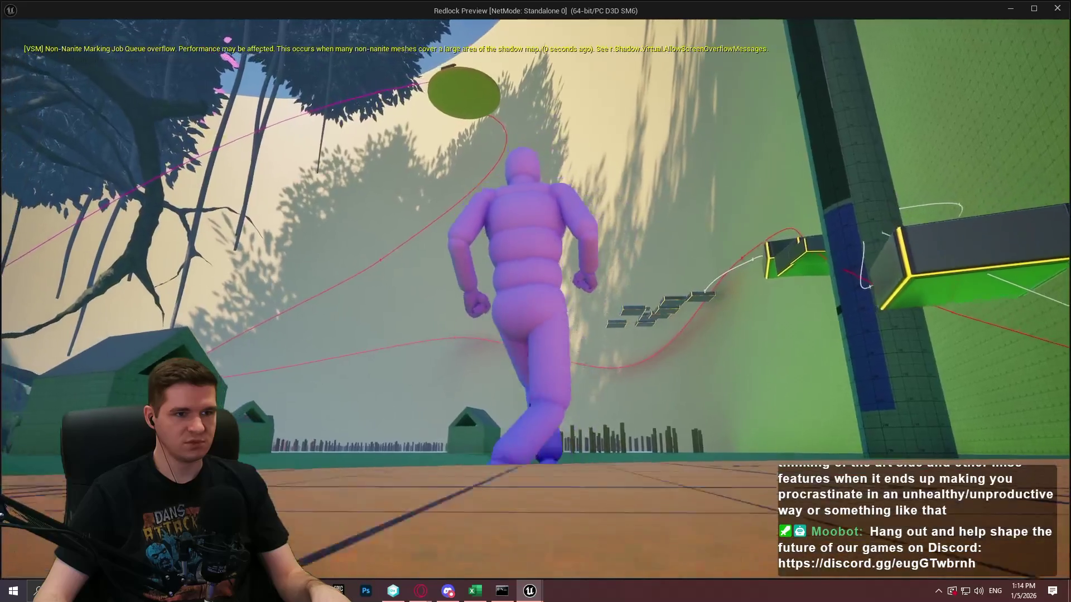
key(w)
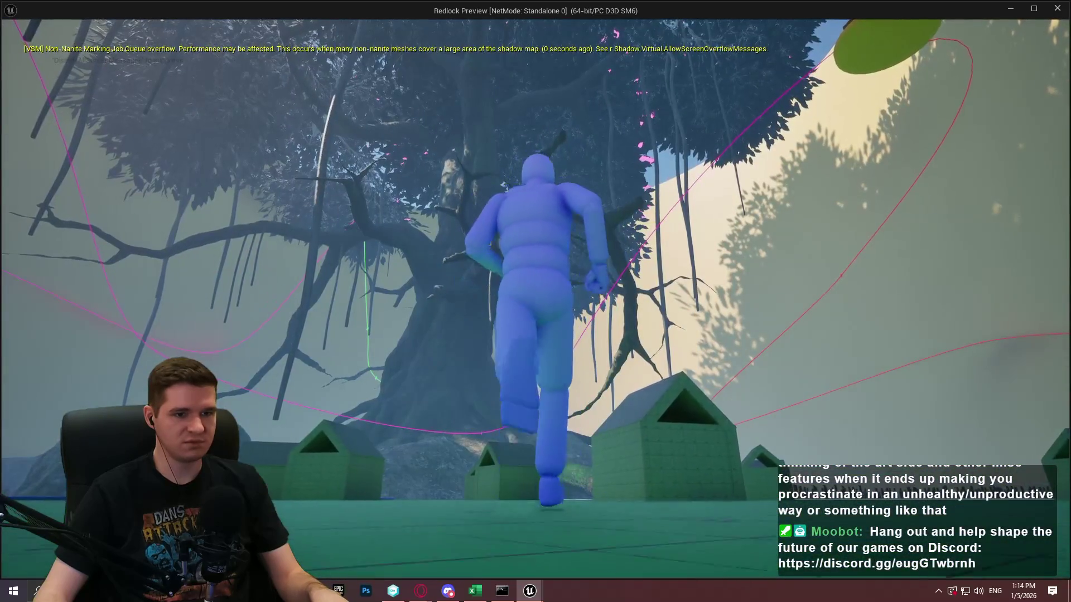
key(w)
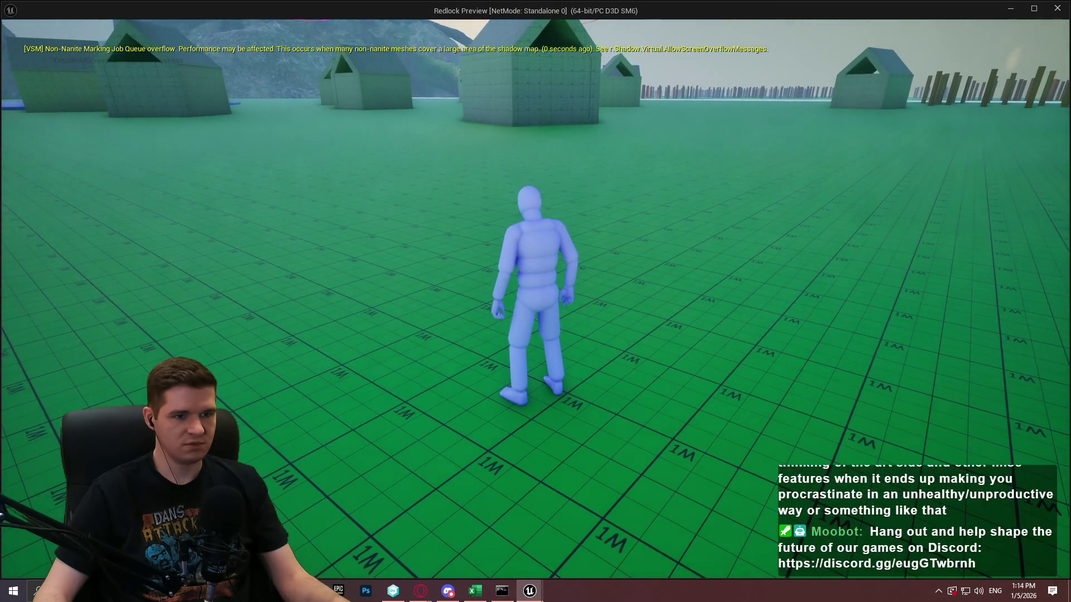
key(Escape)
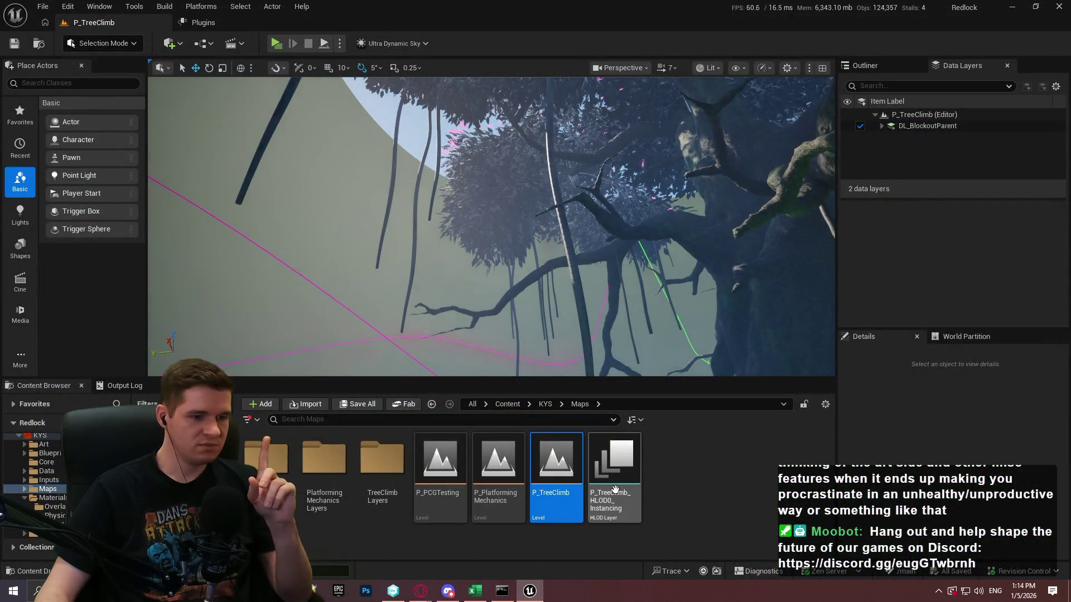
Step: Reopen P_PlatformingMechanics and browse to Content > KYS > Blueprints > Platforms > Spinning
double_click(510, 494)
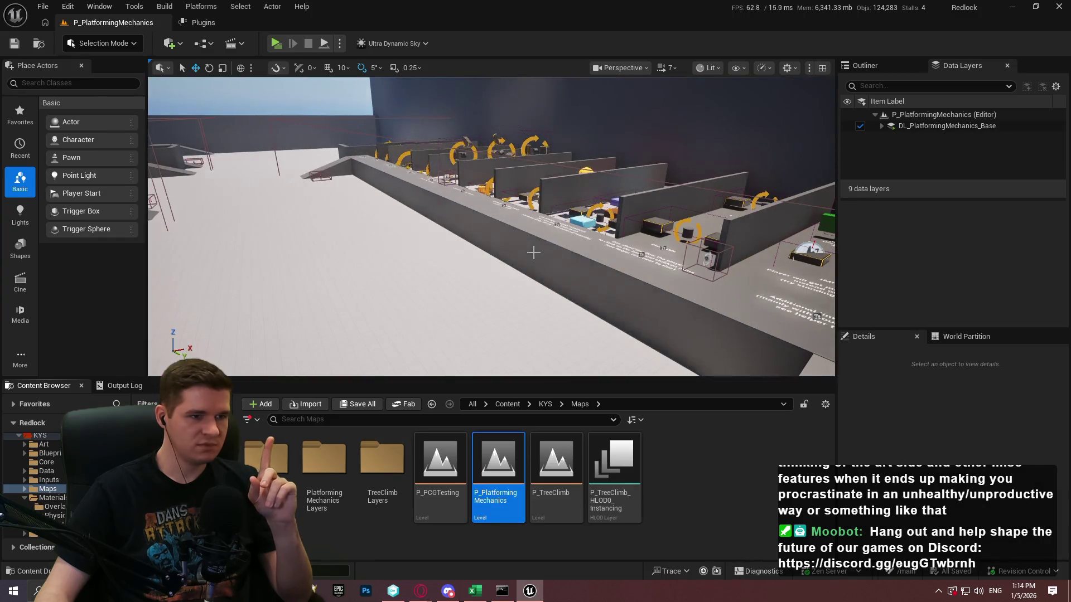
mouse_move(536, 249)
mouse_down()
mouse_move(524, 139)
mouse_move(524, 223)
mouse_move(554, 387)
mouse_up()
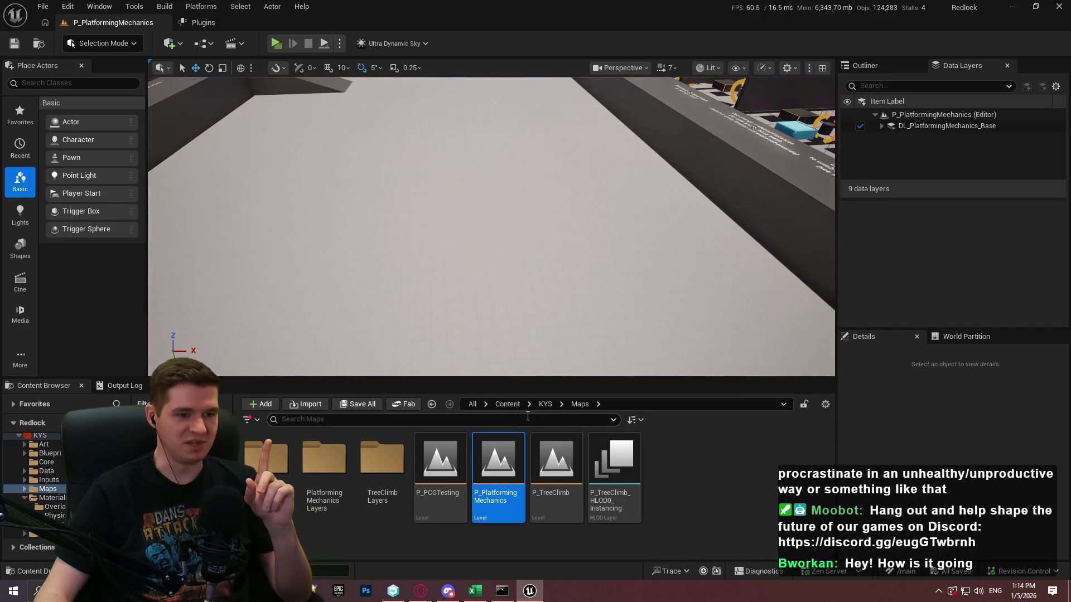
click(507, 404)
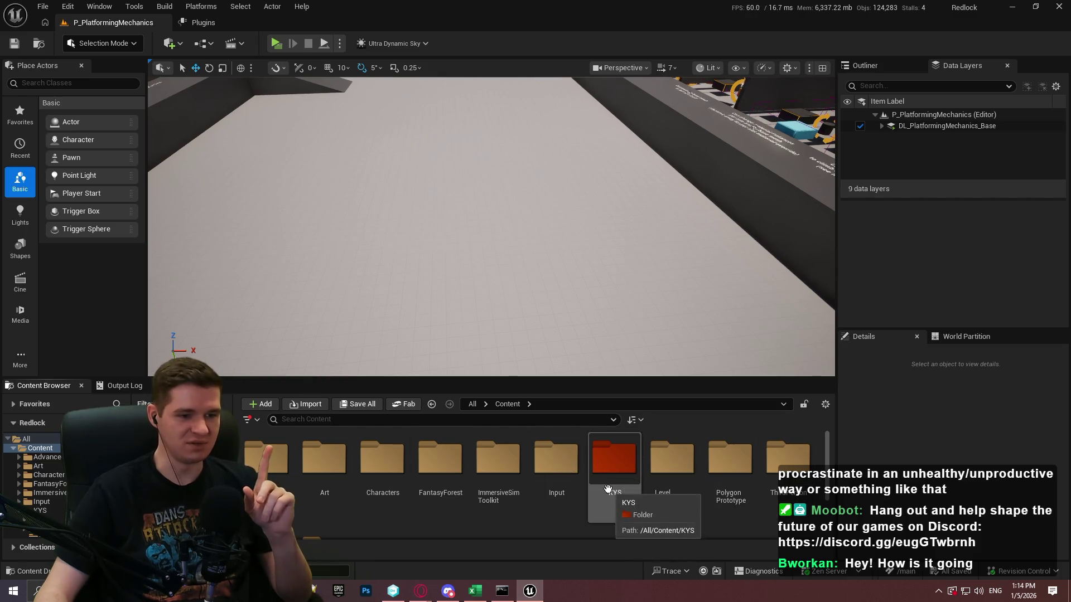
key(Right)
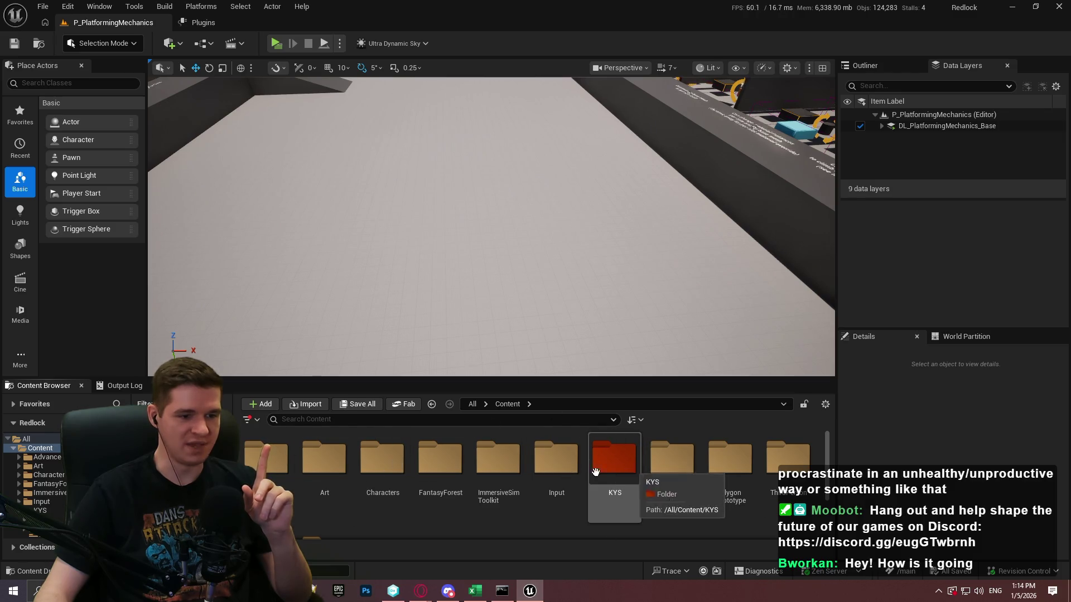
double_click(613, 458)
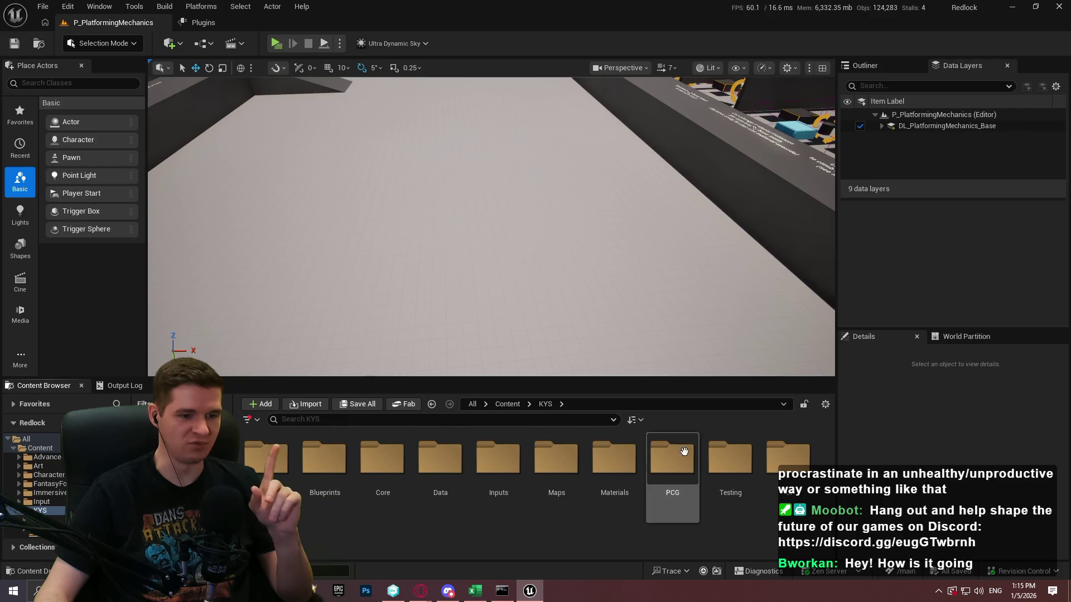
click(342, 465)
double_click(341, 466)
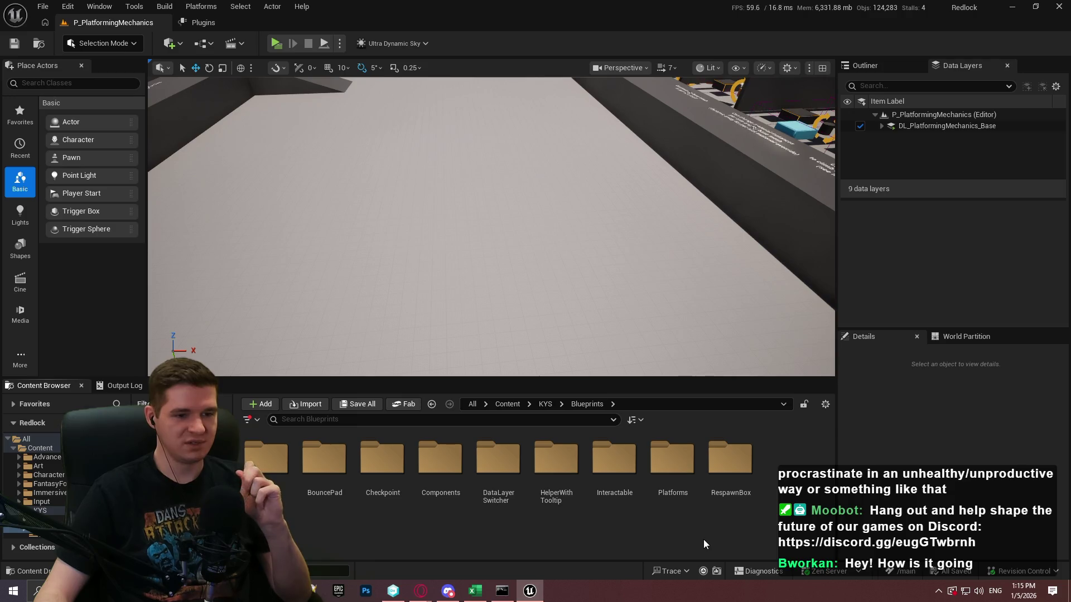
click(694, 489)
double_click(694, 489)
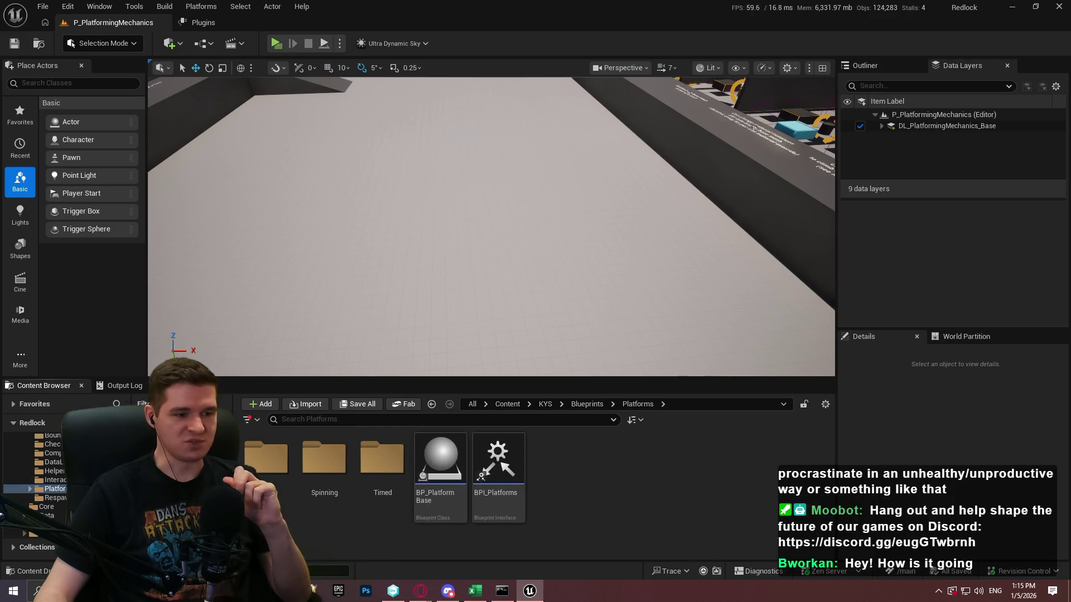
double_click(322, 481)
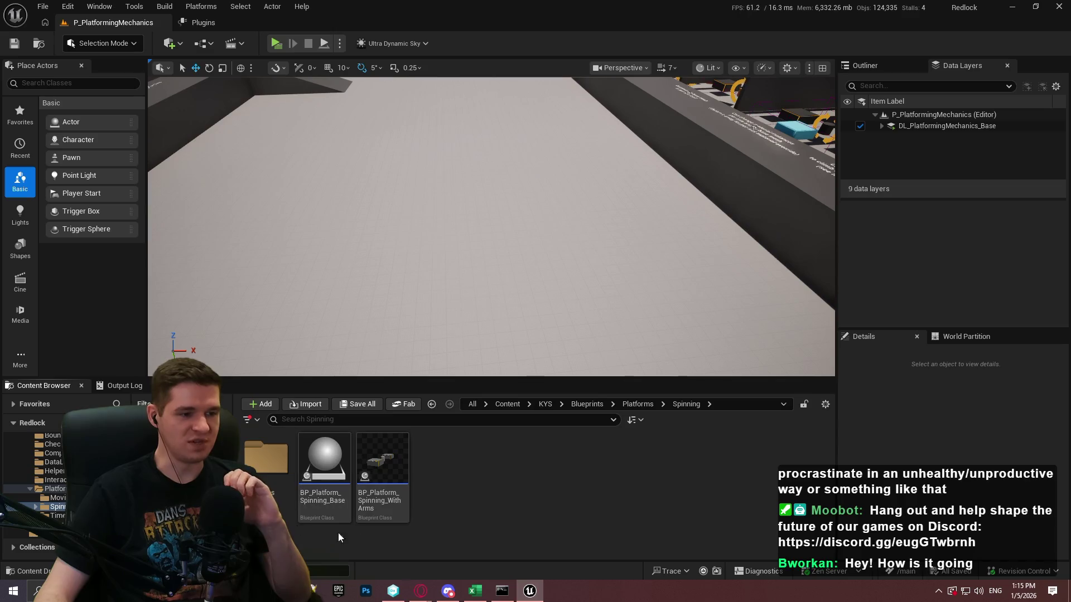
Step: Place BP_Platform_Spinning_WithArms on the floor and enlarge the Details panel
mouse_move(382, 463)
mouse_down()
mouse_move(487, 265)
mouse_move(469, 245)
mouse_move(466, 200)
mouse_up()
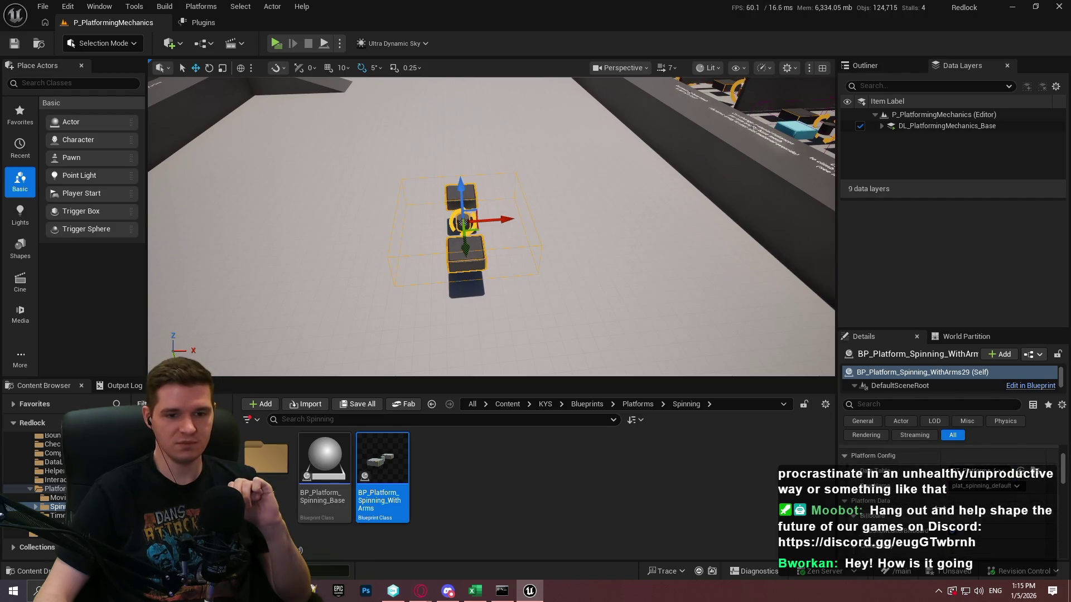
mouse_move(936, 328)
mouse_down()
mouse_move(942, 187)
mouse_move(933, 204)
mouse_move(896, 188)
mouse_up()
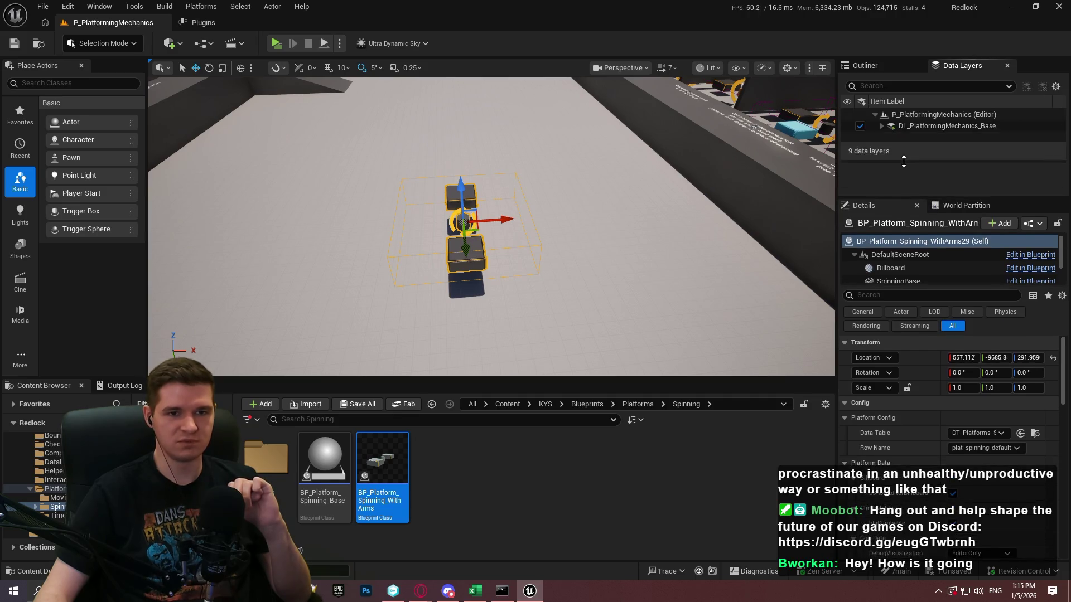
scroll(918, 396, down, 2)
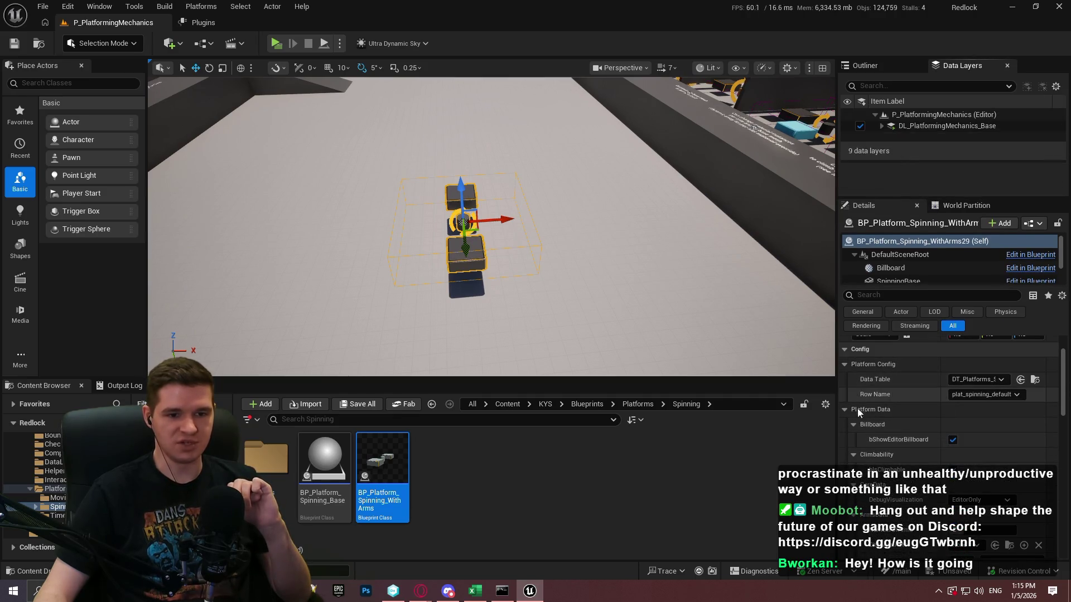
scroll(901, 434, down, 3)
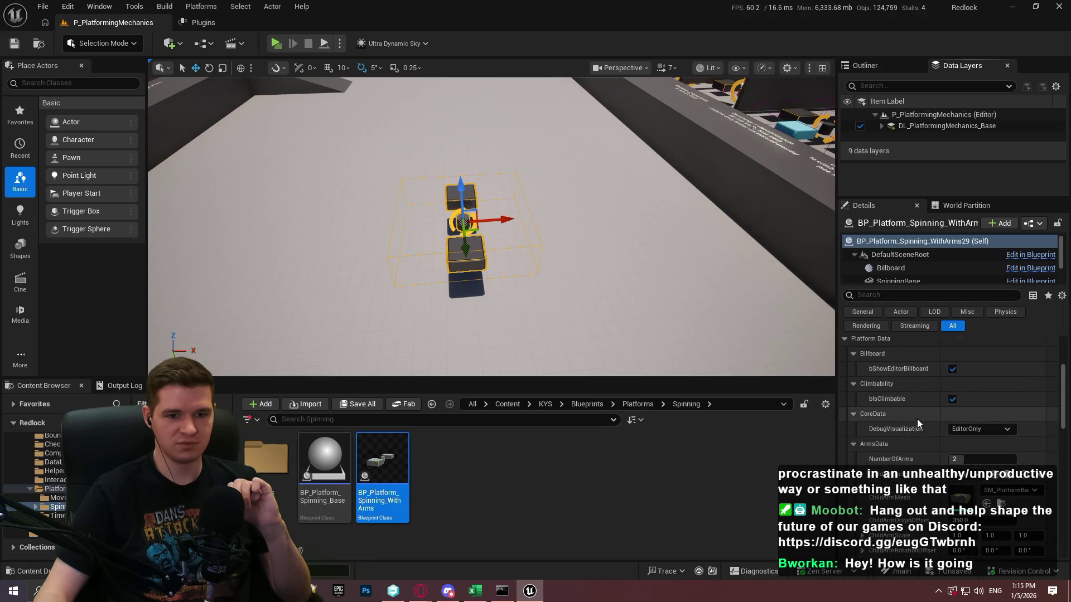
scroll(917, 419, up, 2)
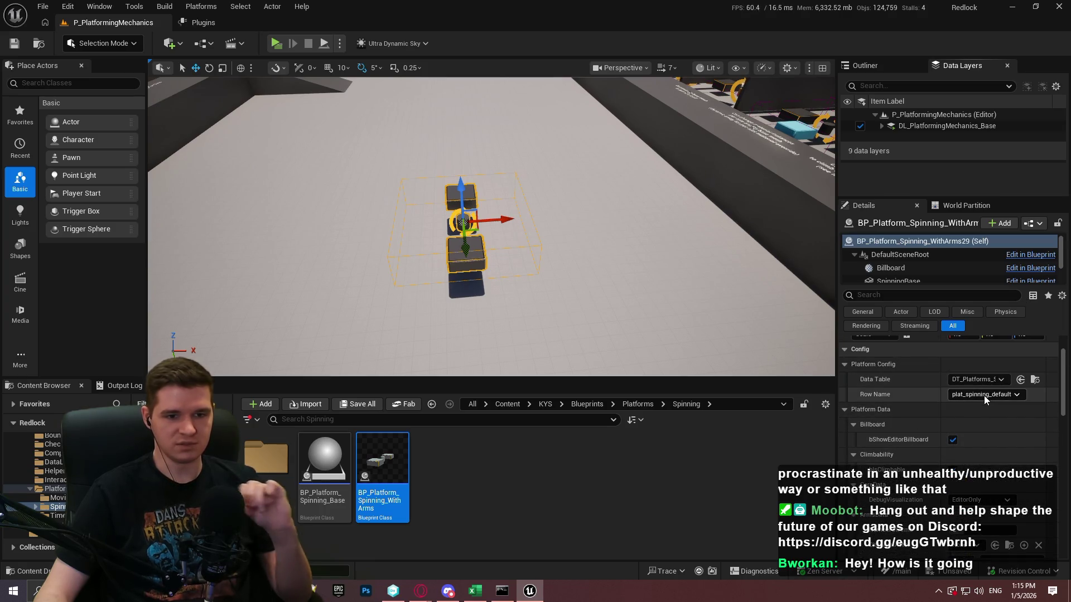
Step: Clear the platform's Data Table and raise NumberOfArms from 2 to 8
click(987, 382)
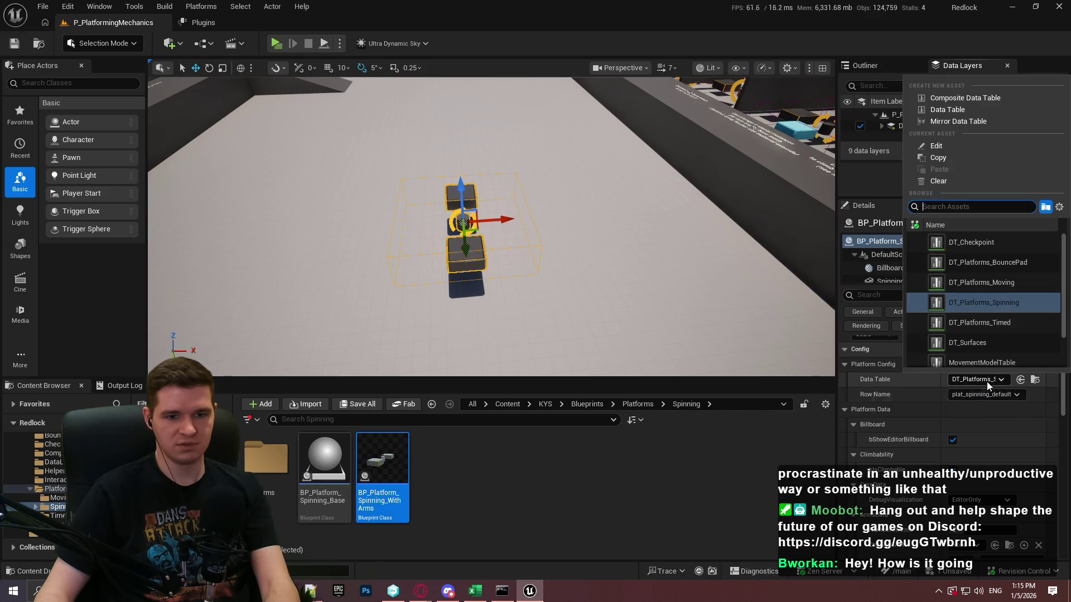
click(934, 178)
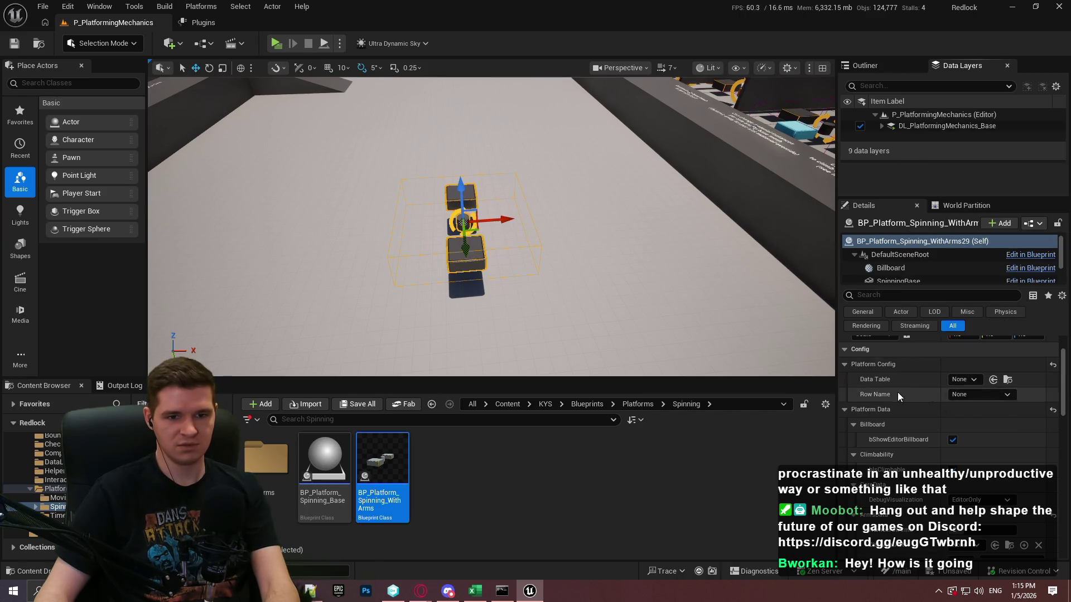
scroll(895, 427, down, 2)
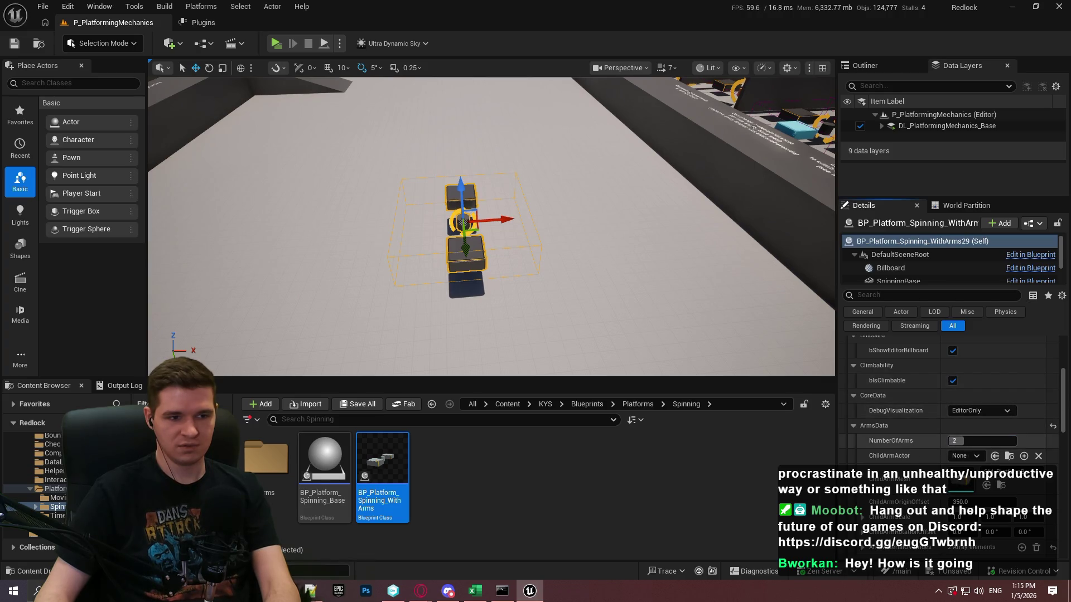
mouse_move(955, 440)
mouse_down()
mouse_move(976, 441)
mouse_move(956, 458)
mouse_up()
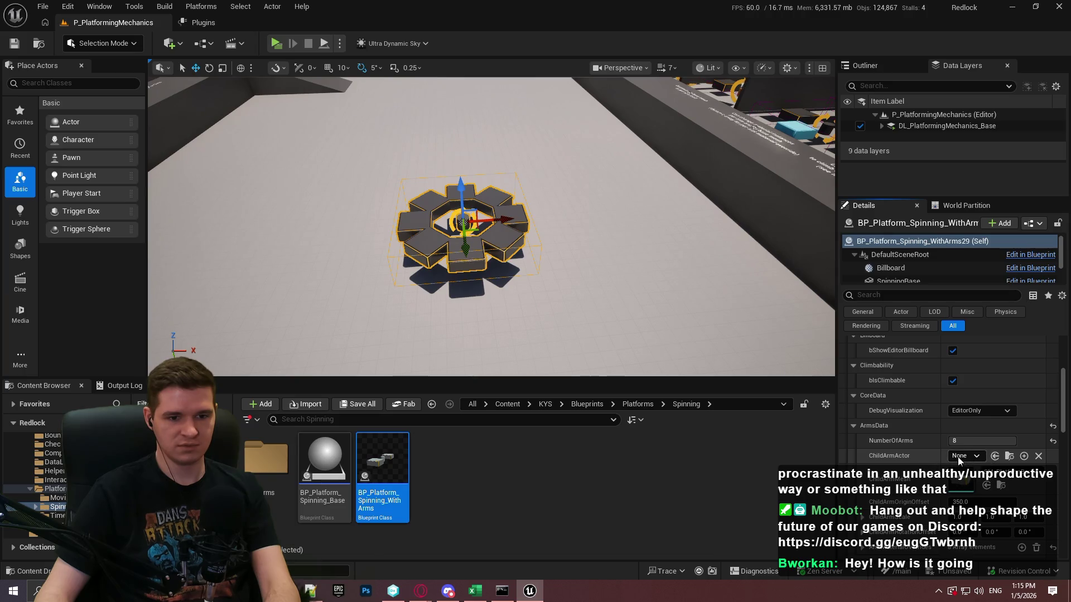
Step: Set ChildArmMesh to SM_Cube and expand the ArmMaterialOverrides list
click(992, 476)
text(cube)
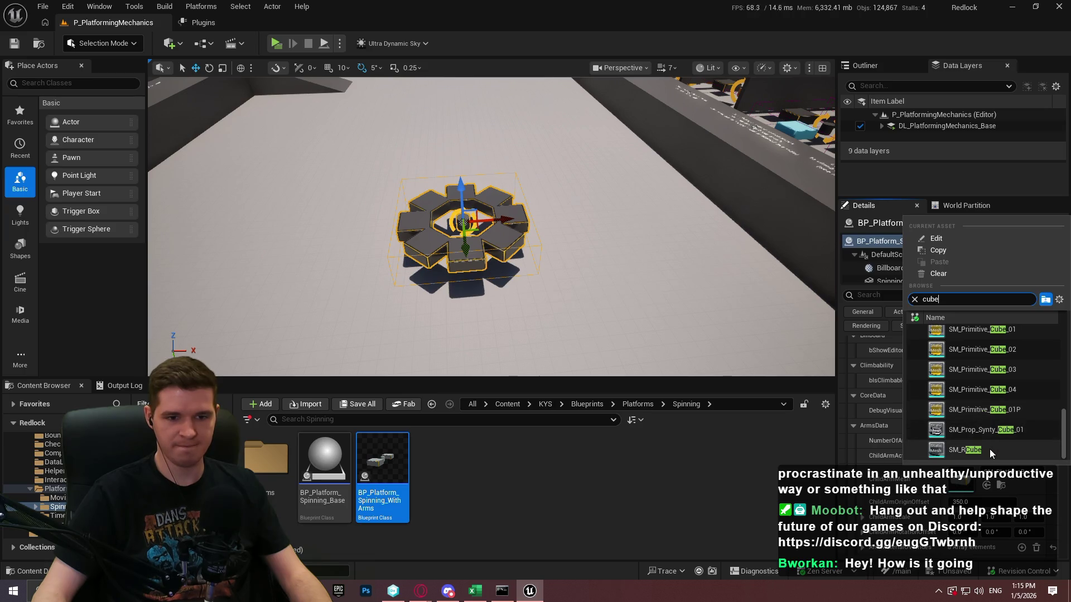
scroll(995, 428, up, 5)
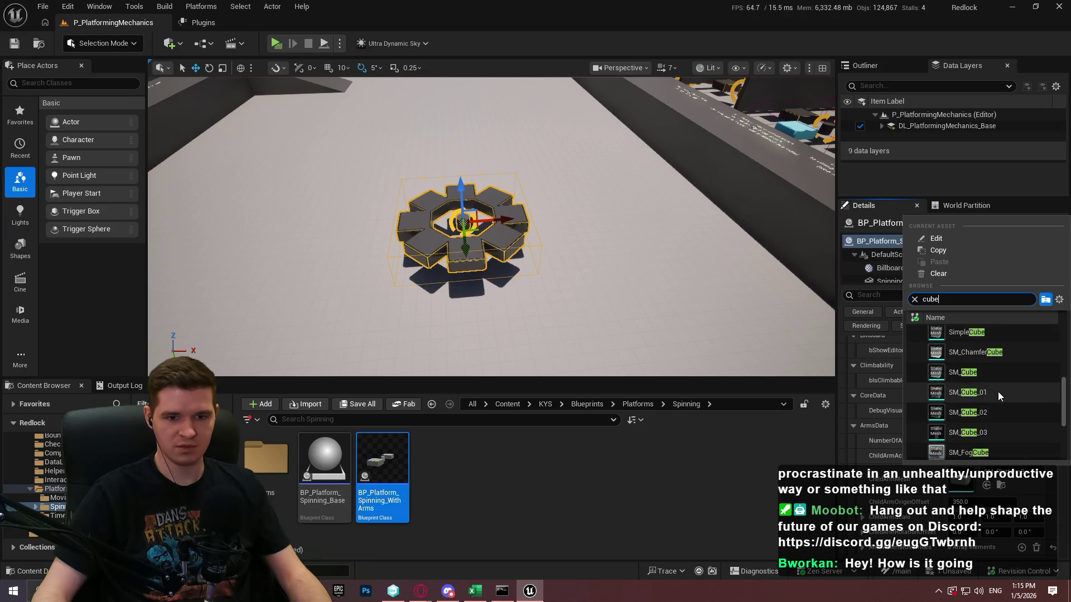
scroll(992, 404, up, 1)
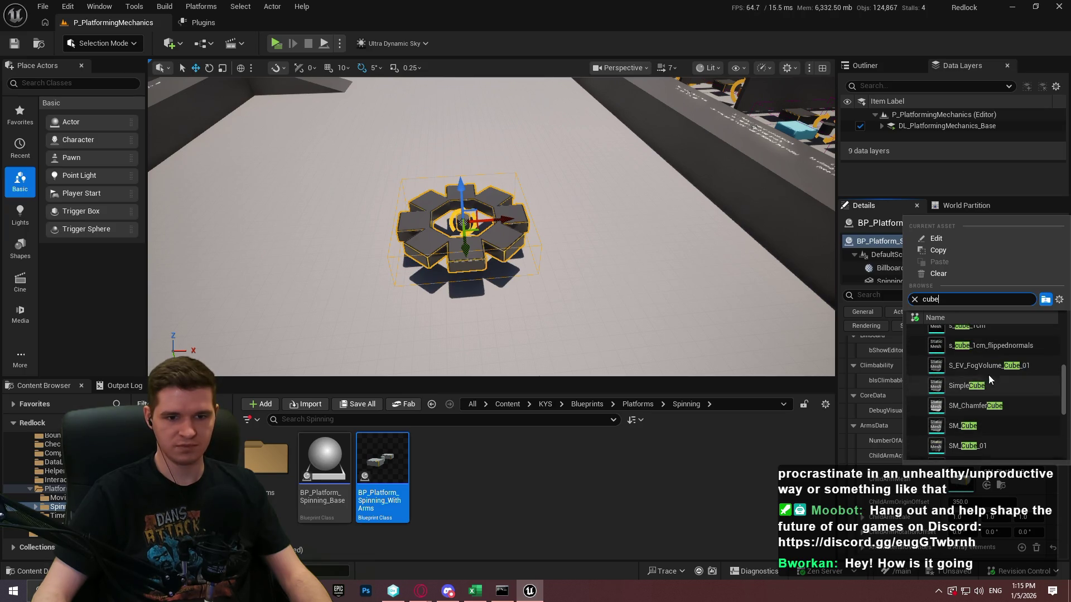
click(990, 426)
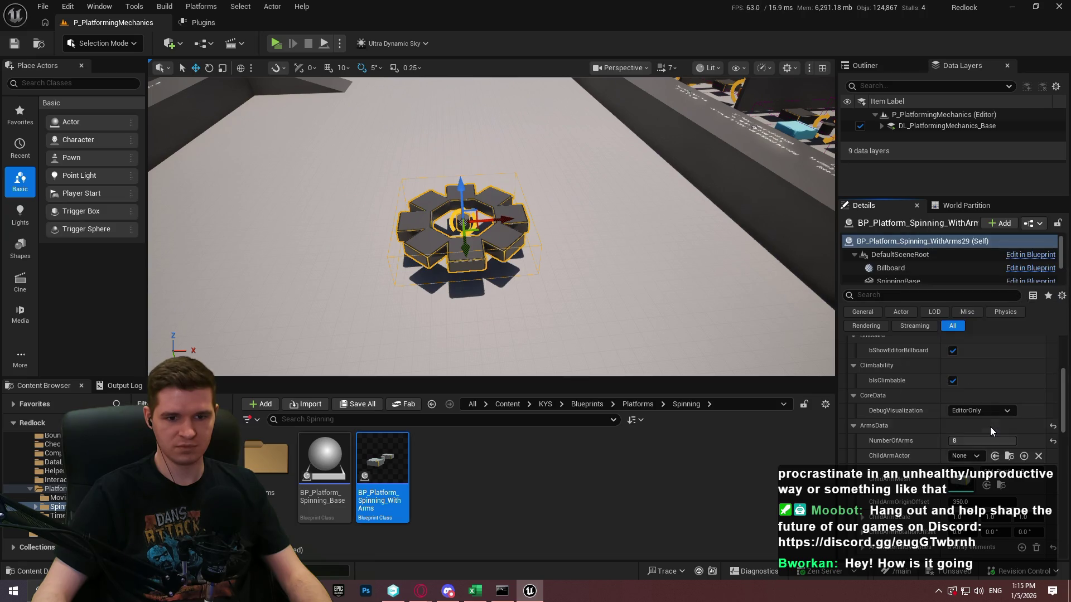
scroll(976, 474, down, 3)
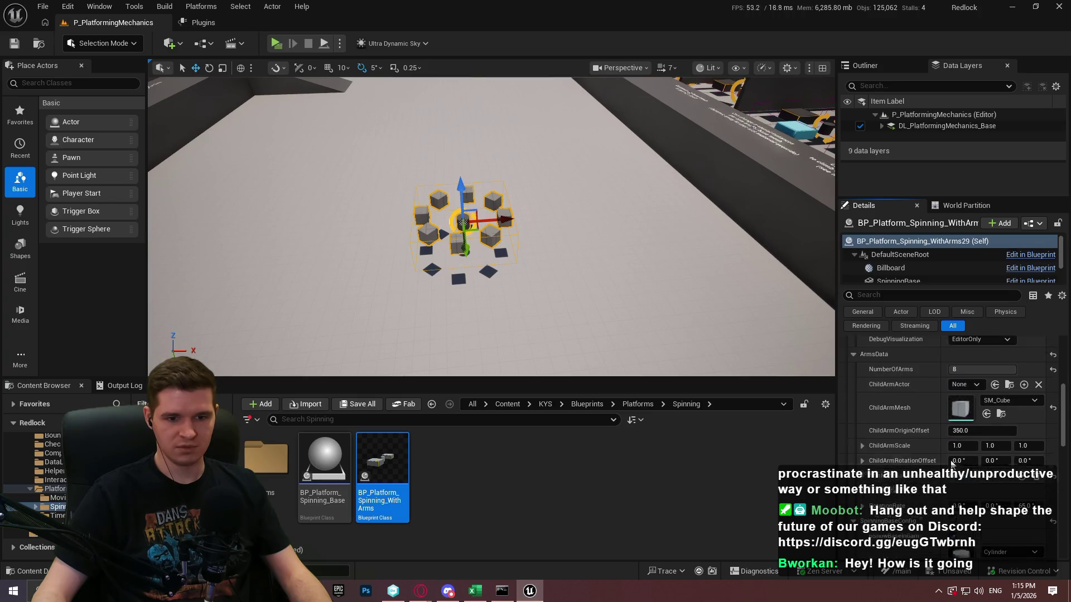
click(862, 459)
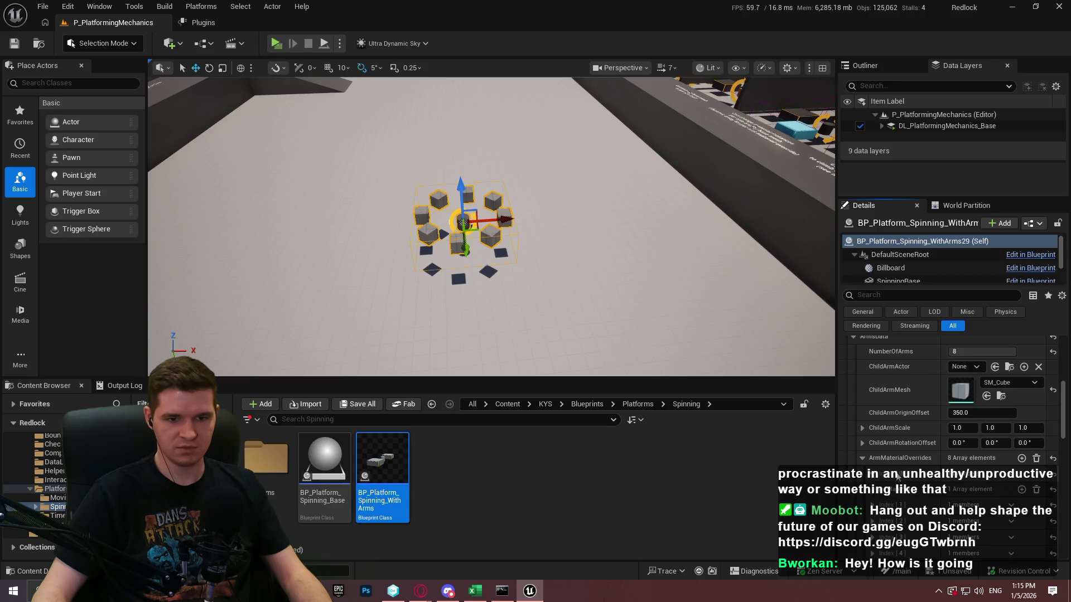
scroll(899, 475, down, 3)
Step: Search the first arm's material slot for 'proto' materials
click(880, 399)
click(998, 417)
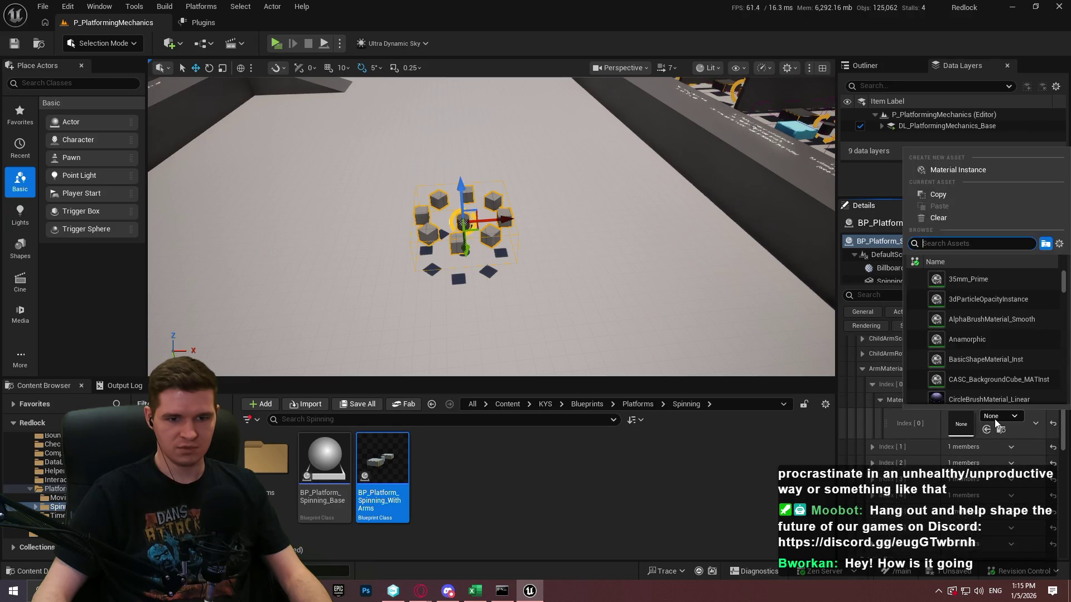
text(proto)
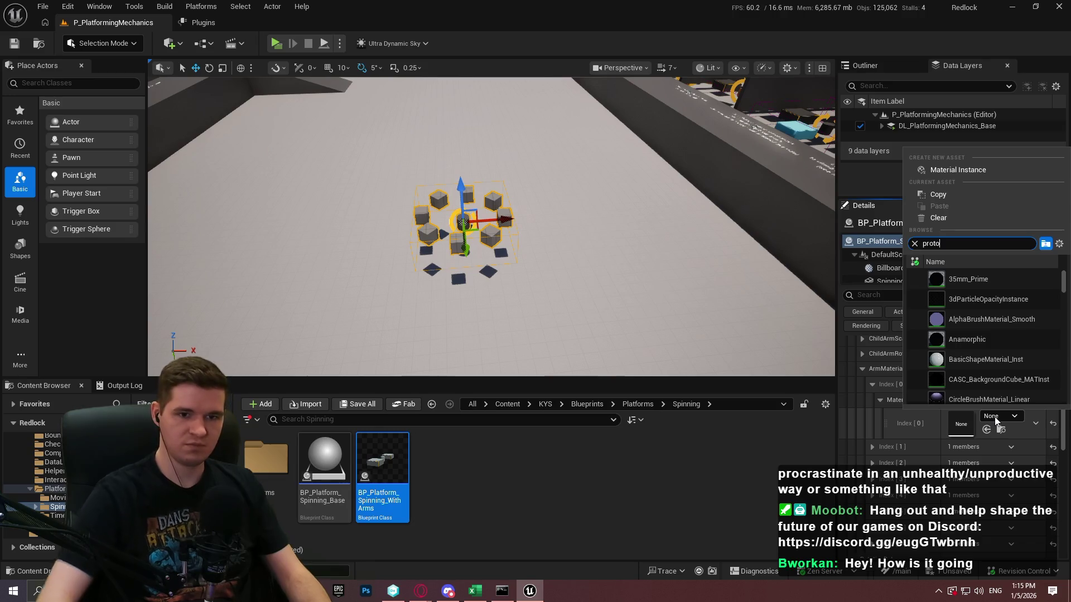
scroll(987, 300, down, 2)
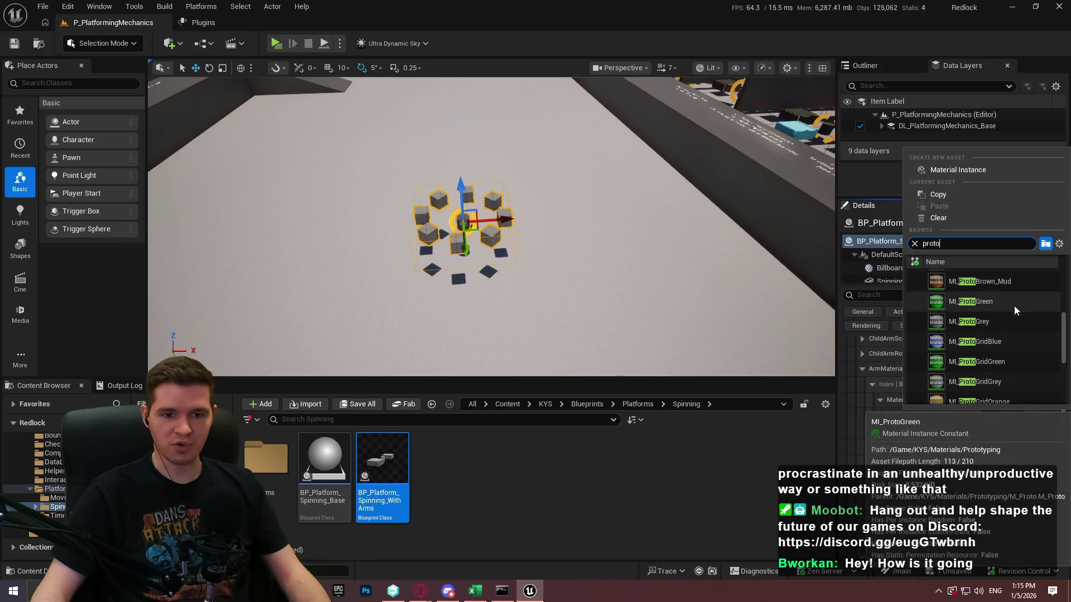
scroll(1013, 313, down, 5)
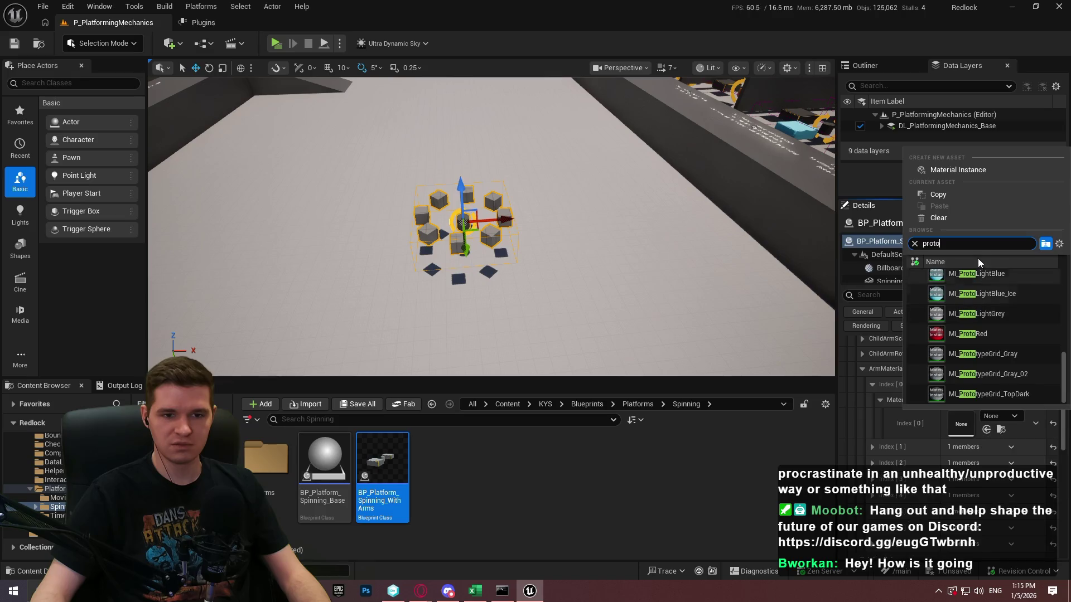
text(w)
text(basic)
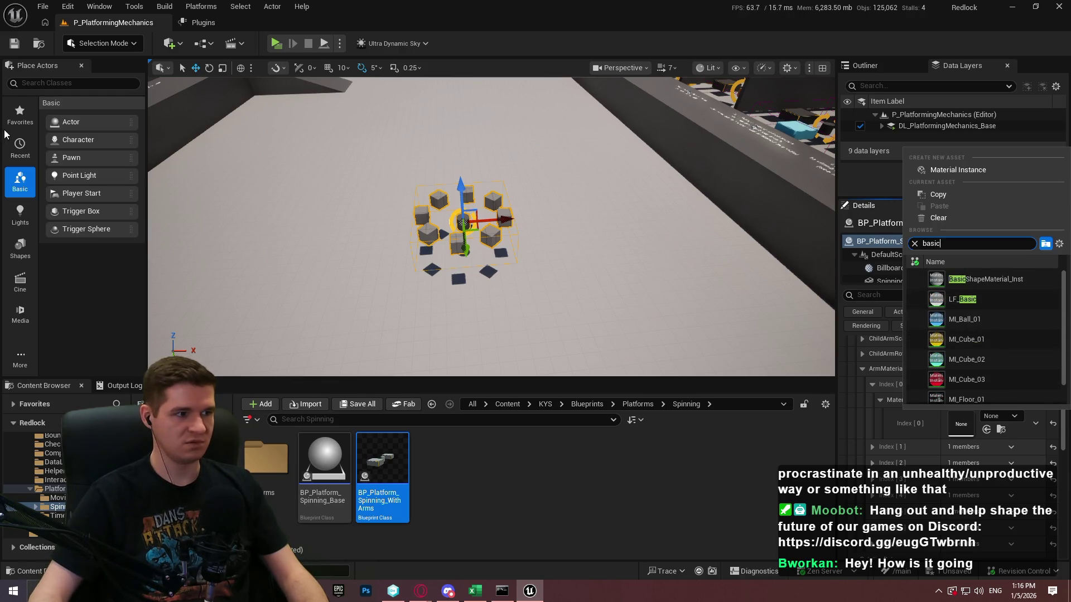
Step: Drag a cube from Basic shapes beside the platform, then delete it
click(19, 254)
drag(66, 123, 357, 329)
scroll(909, 354, up, 10)
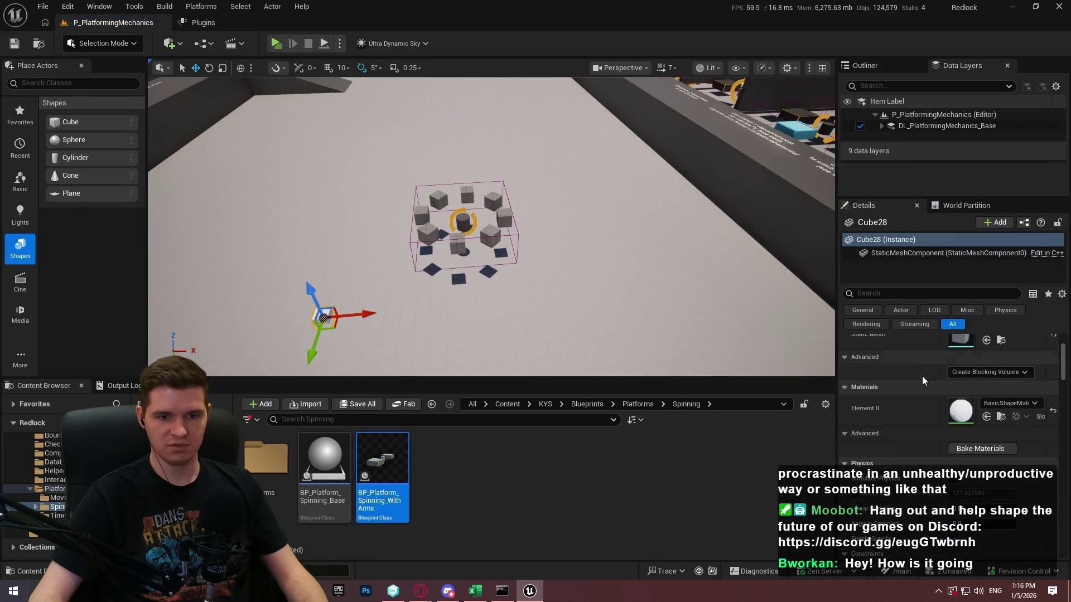
drag(334, 312, 387, 260)
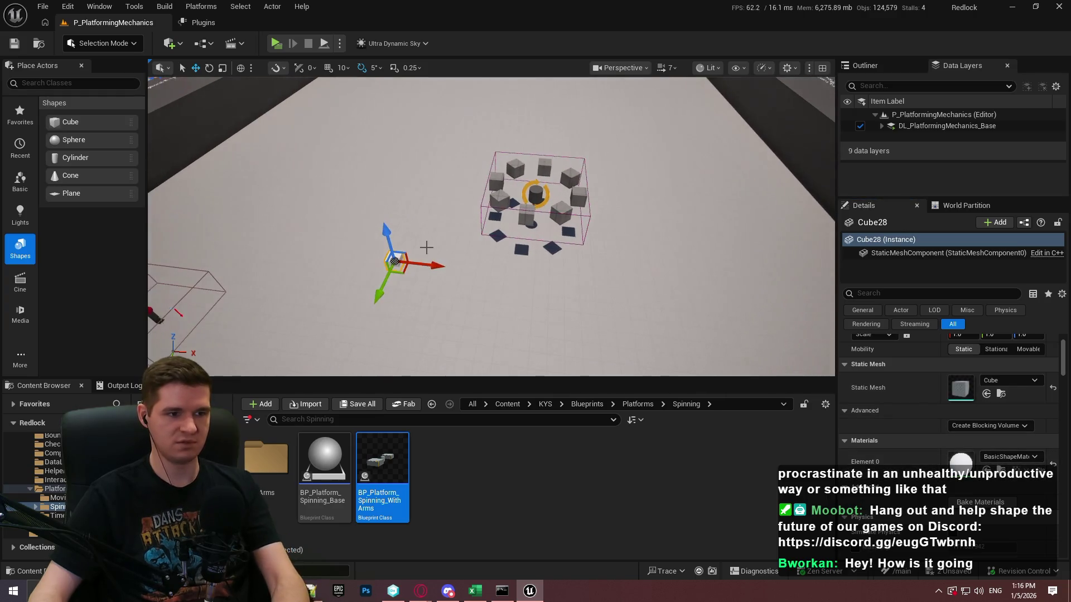
key(Delete)
Step: Reselect the spinning platform, then select the stray Cube28 beside it and delete it
click(536, 196)
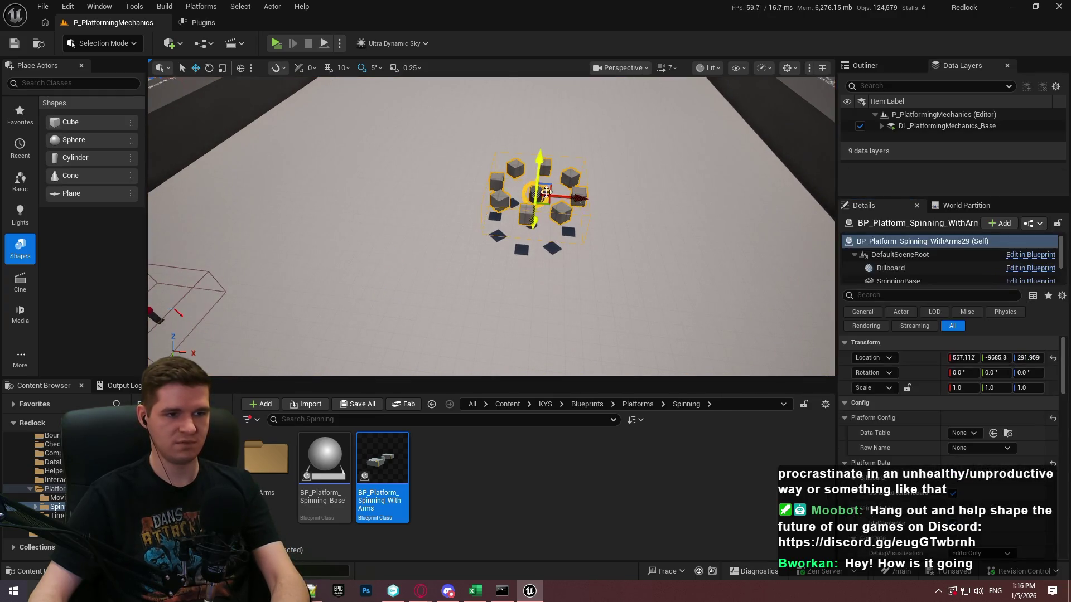
scroll(926, 413, down, 5)
scroll(926, 430, down, 5)
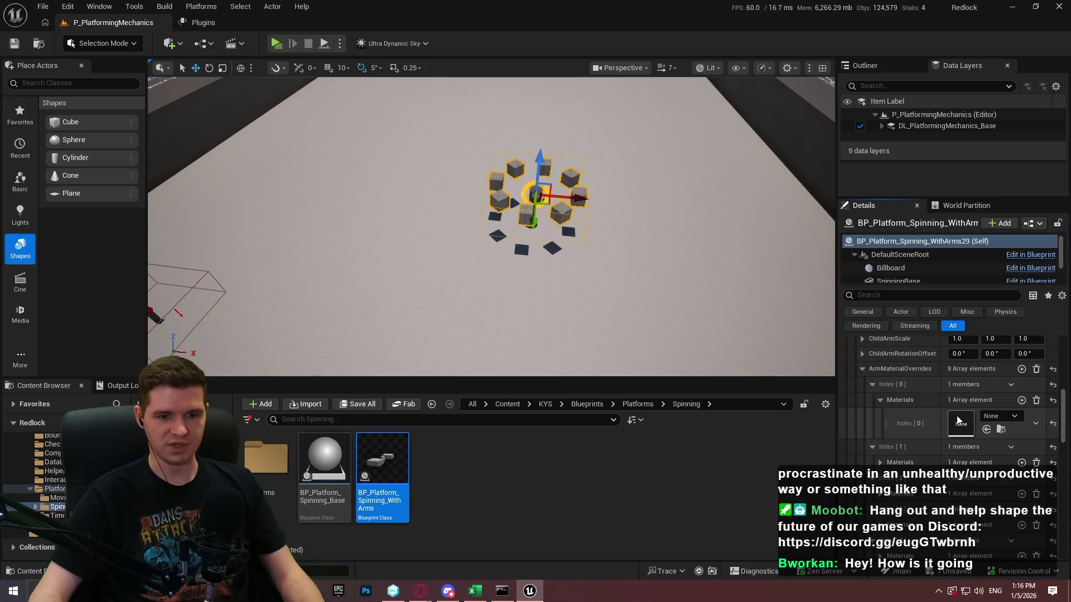
scroll(948, 421, up, 3)
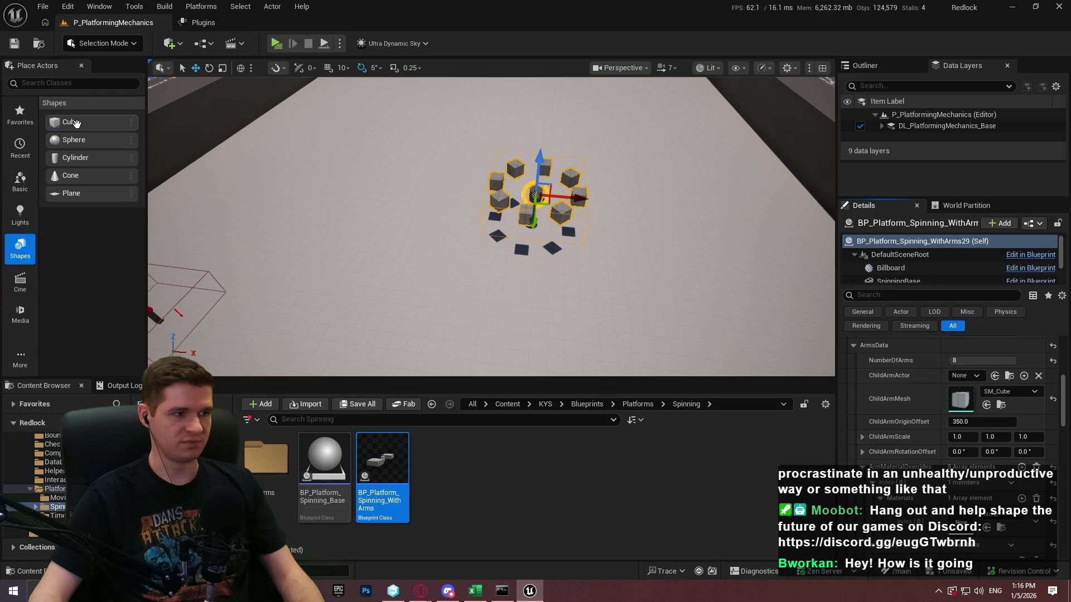
drag(76, 123, 300, 236)
scroll(916, 369, down, 5)
scroll(913, 372, up, 4)
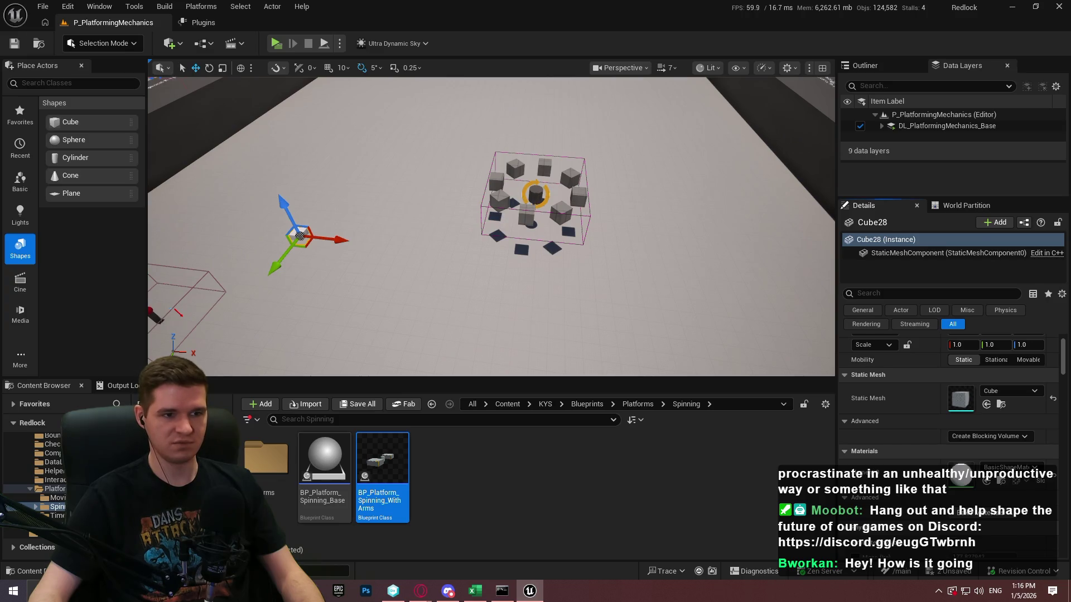
click(536, 195)
scroll(918, 407, down, 3)
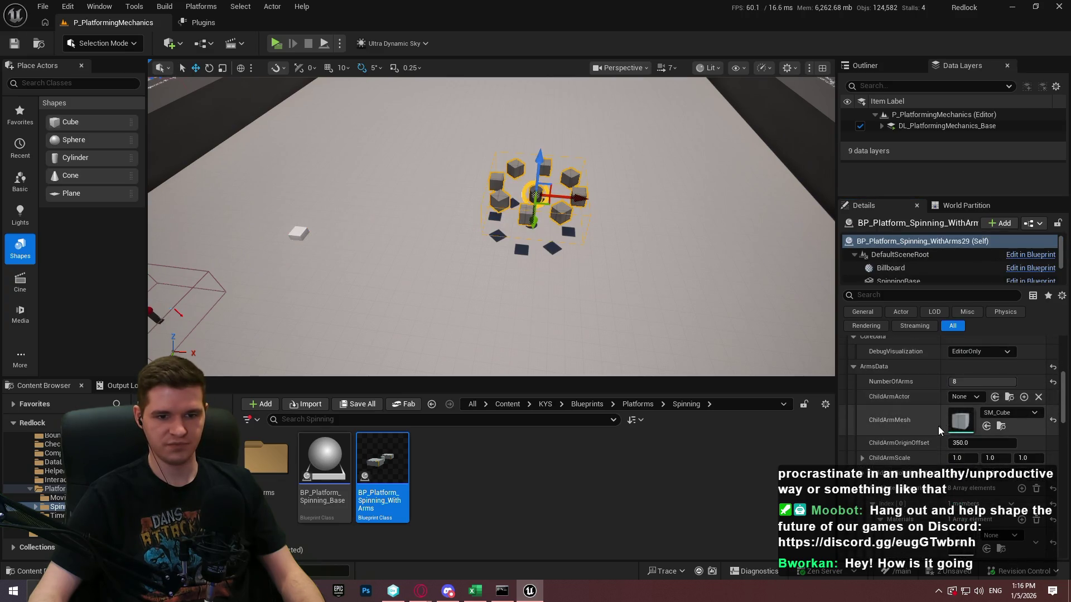
click(300, 236)
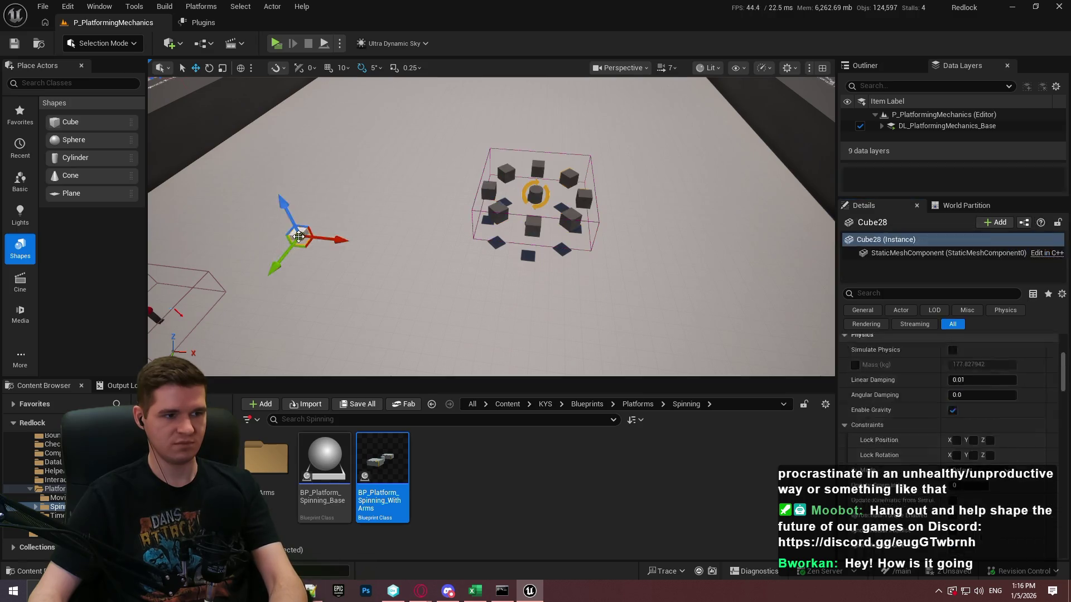
key(Delete)
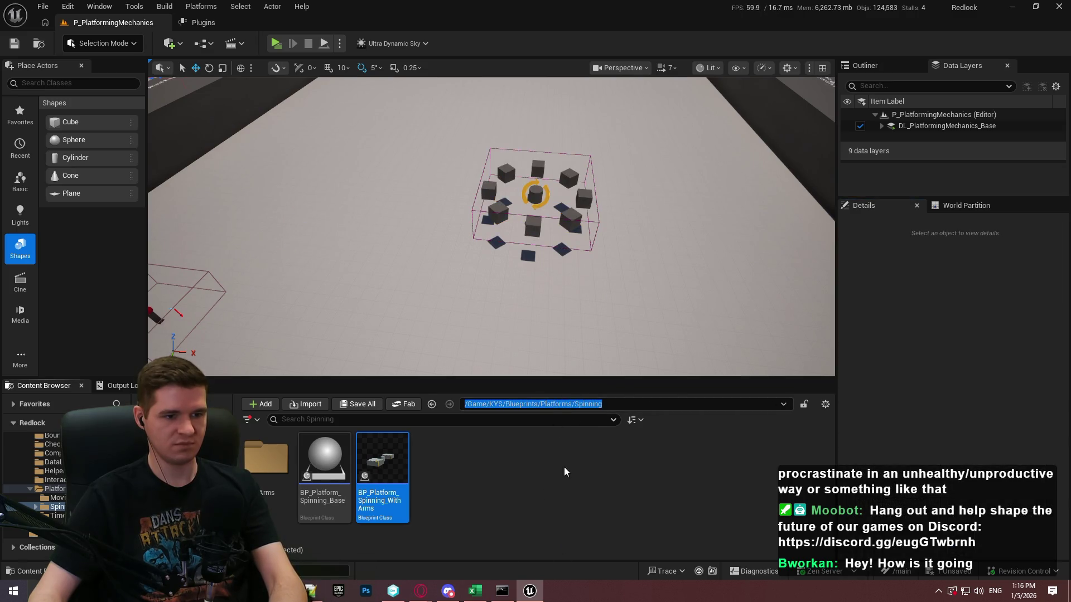
Step: Open KYS Materials > Prototyping and select MI_ProtoLightGrey, discarding a stray MI_ProtoRed duplicate
key(alt+Left)
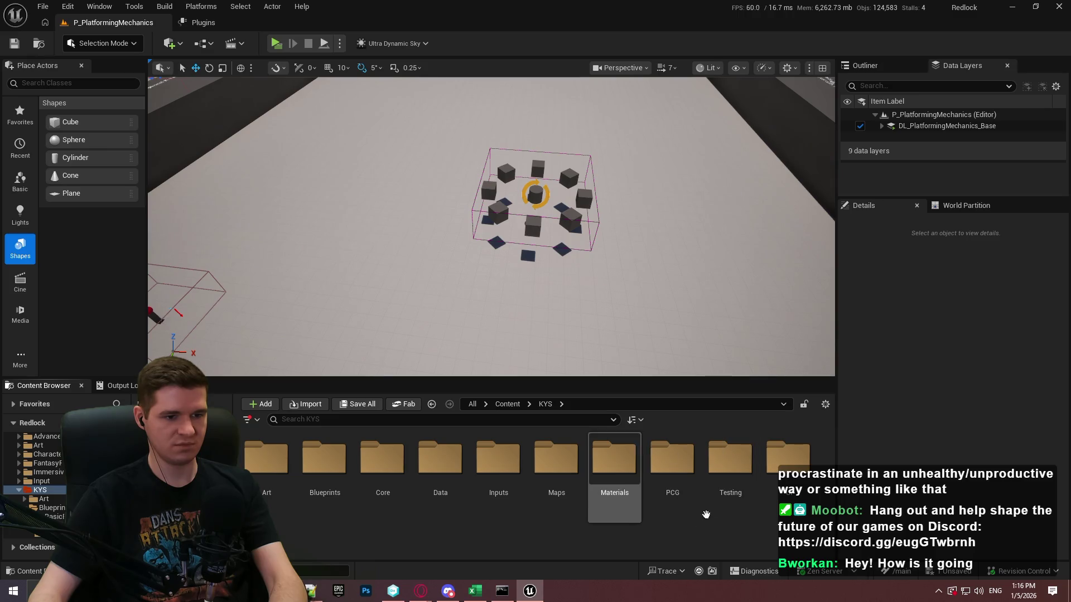
double_click(600, 466)
double_click(382, 460)
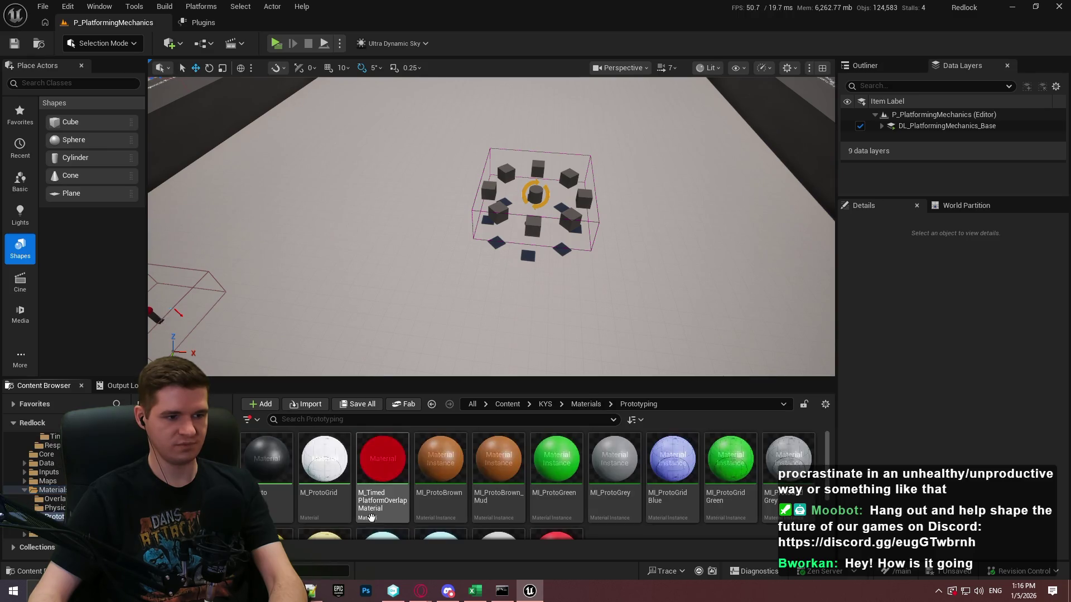
scroll(546, 485, down, 3)
click(571, 528)
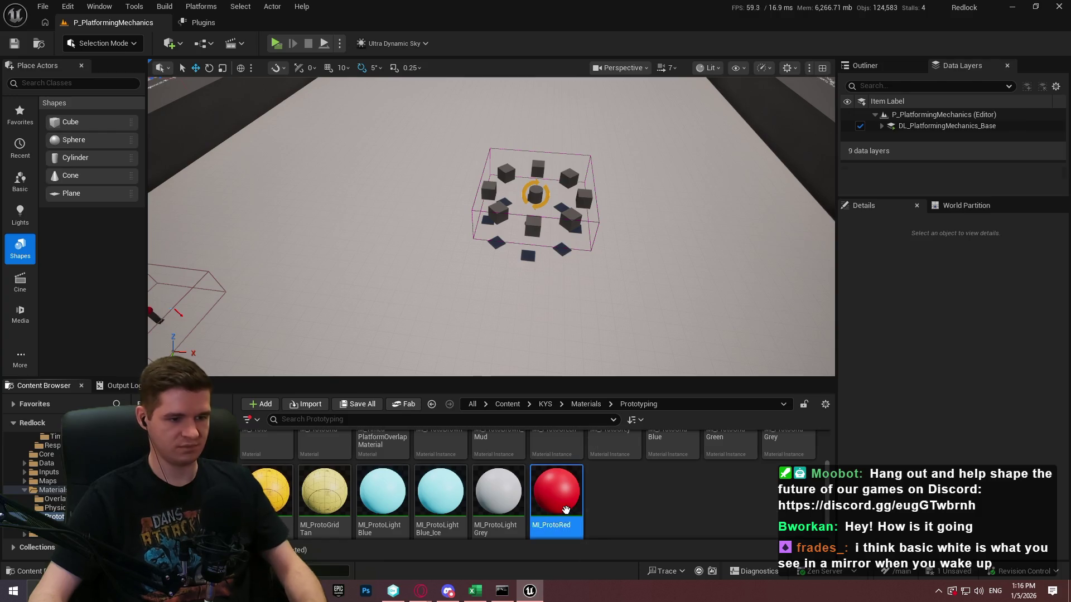
key(ctrl+d)
text(MI_Proto)
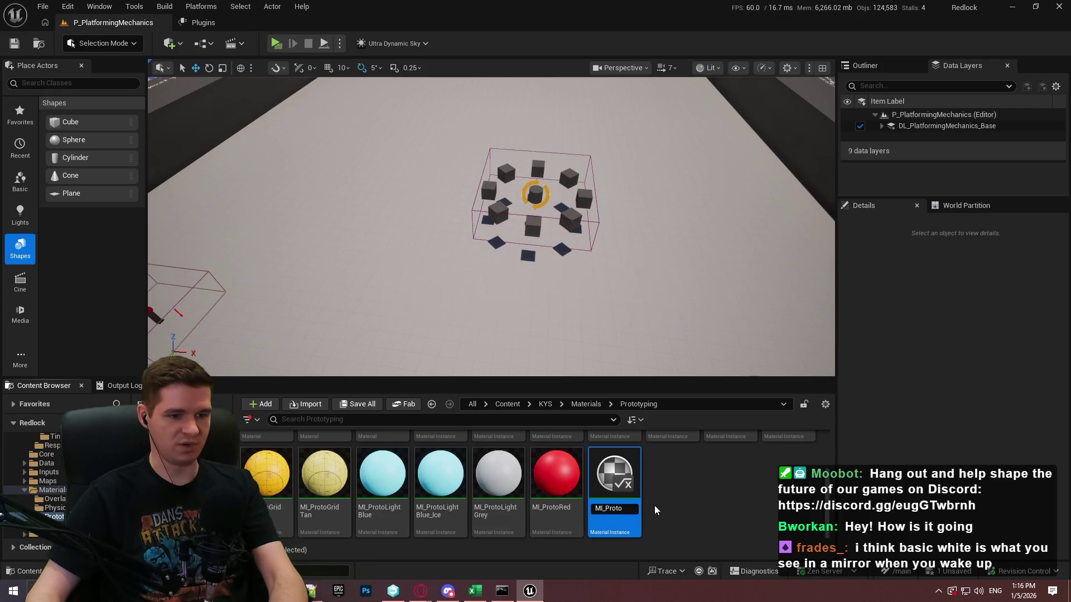
key(Return)
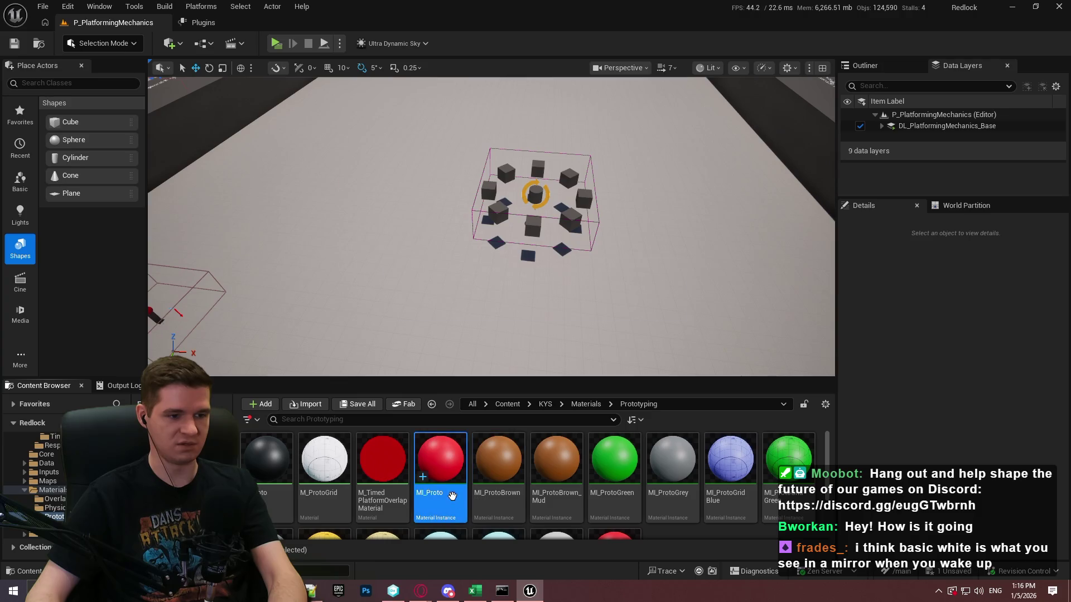
key(Delete)
click(506, 479)
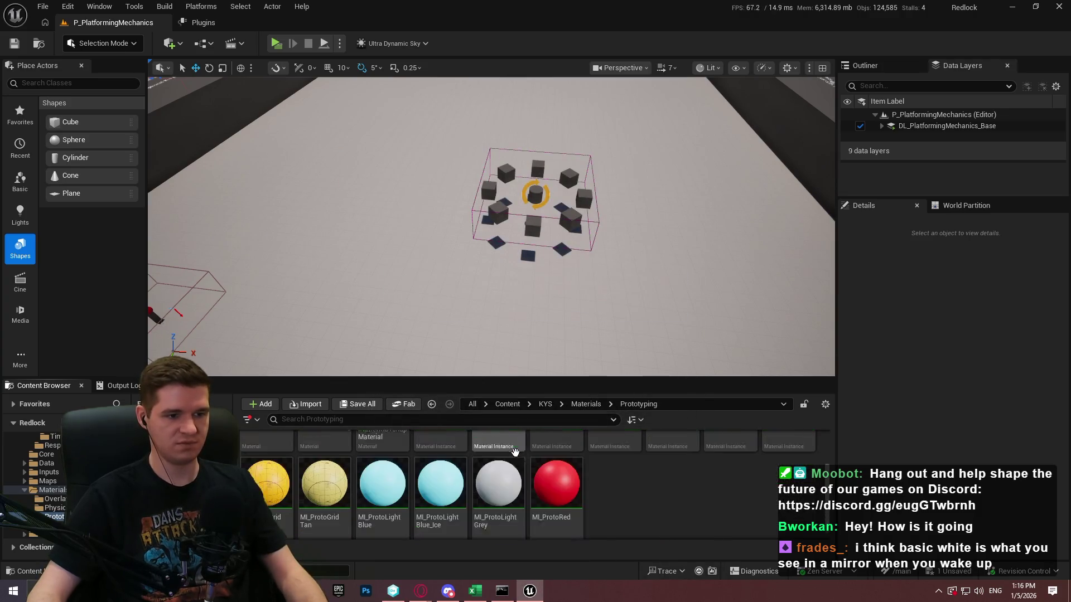
right_click(498, 479)
click(519, 346)
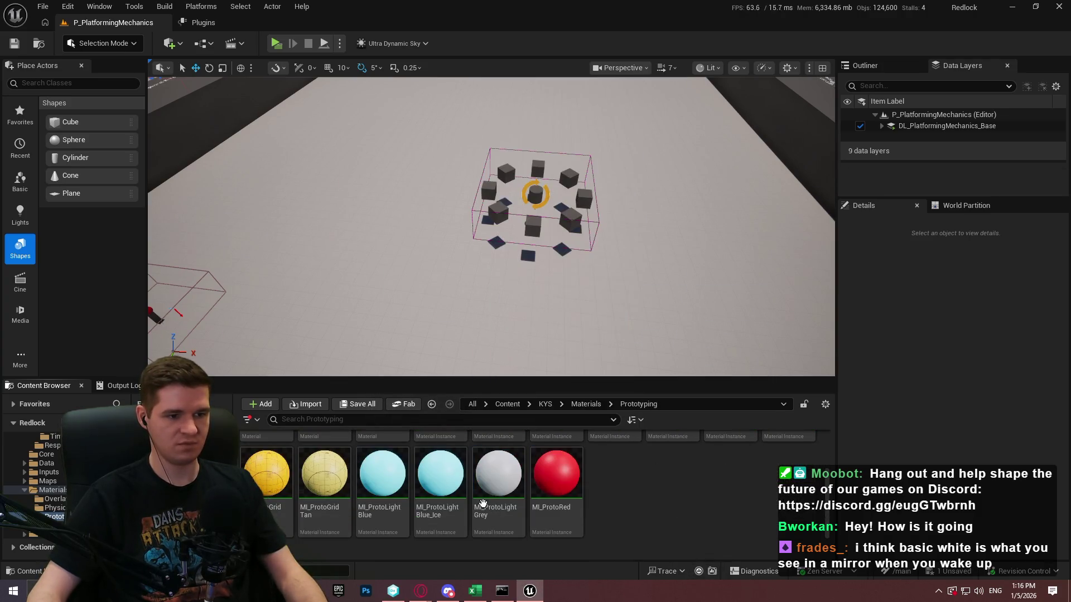
Step: Assign MI_ProtoLightGrey to the platform's first five arm material slots
click(537, 195)
scroll(928, 444, down, 10)
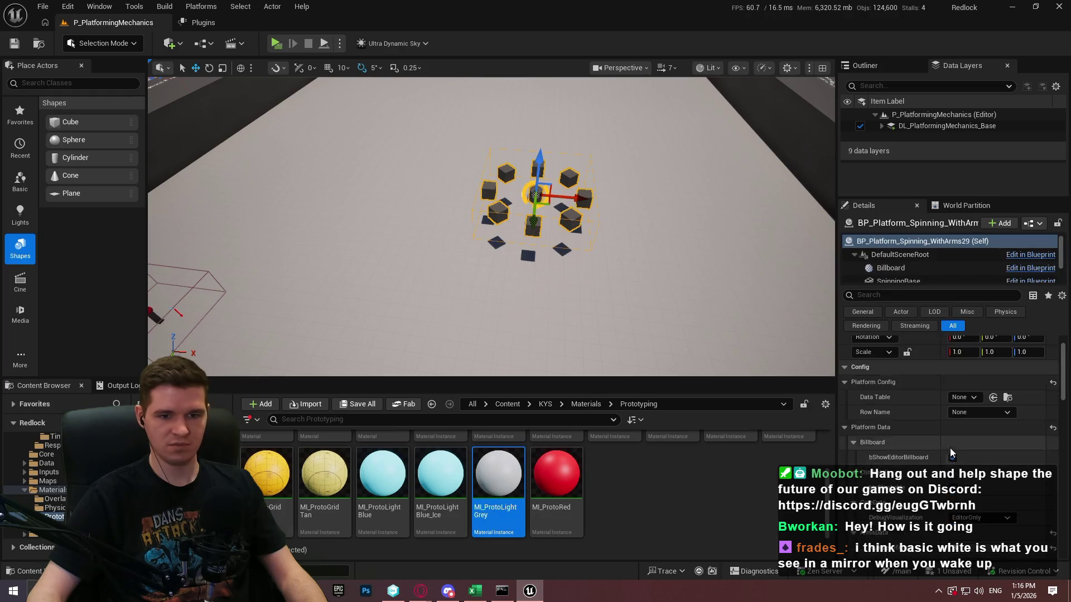
scroll(927, 444, down, 4)
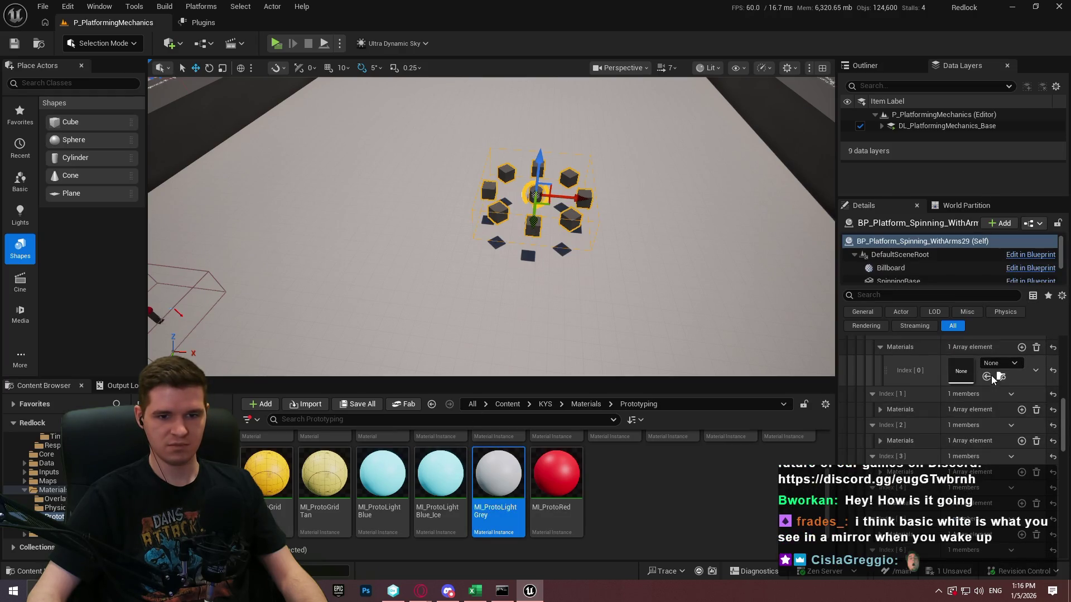
click(985, 377)
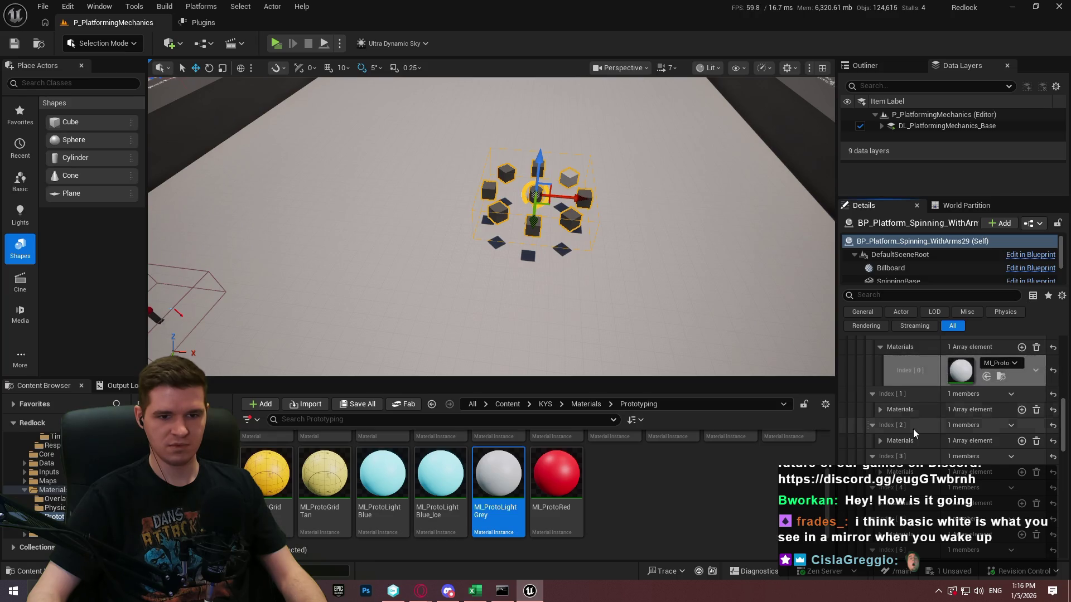
click(879, 410)
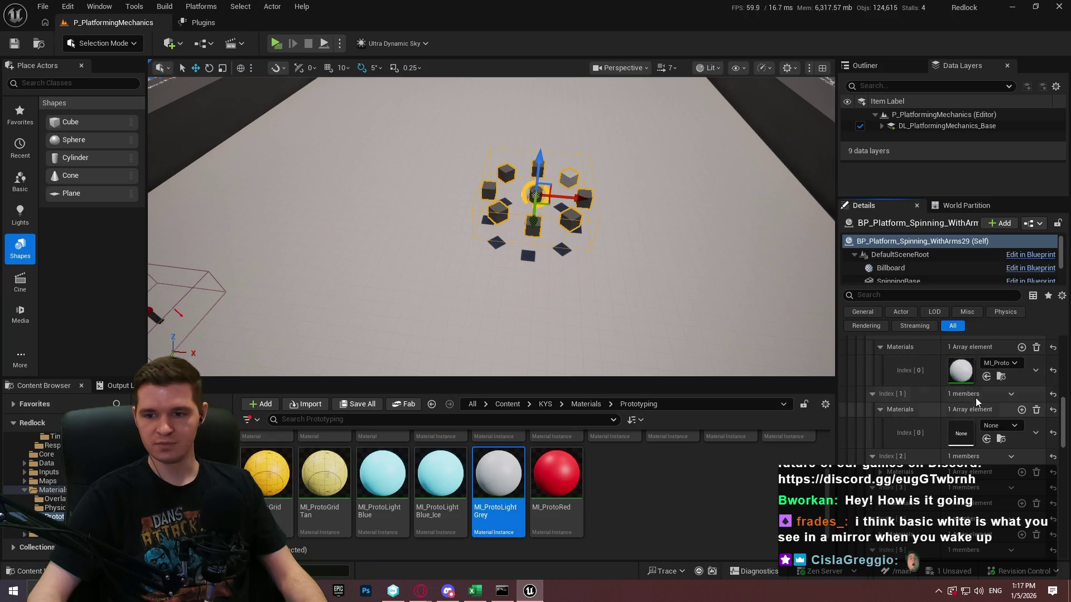
click(987, 439)
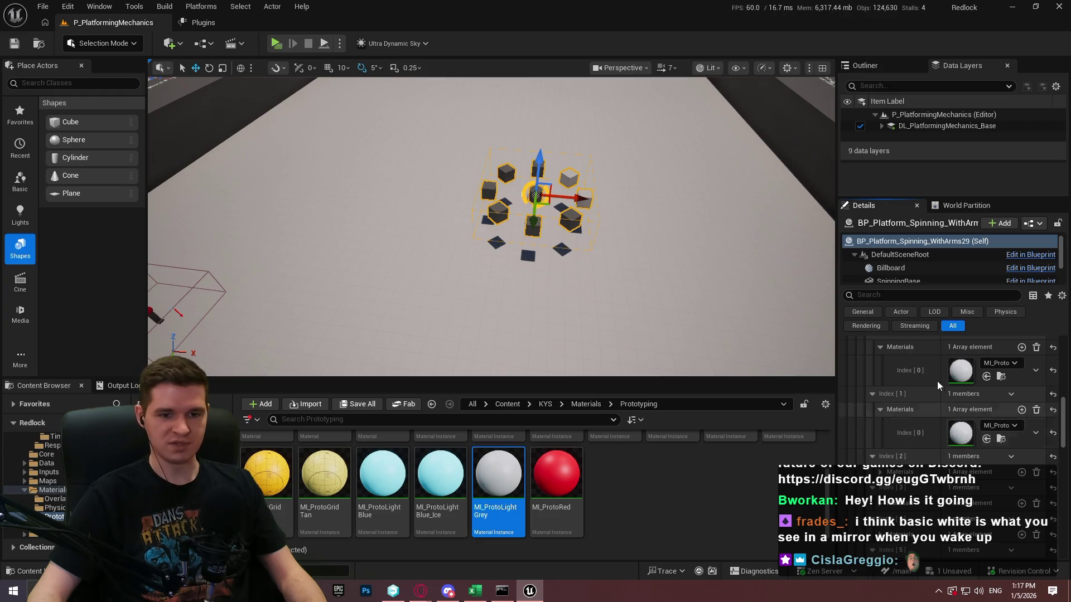
scroll(914, 413, down, 2)
click(986, 448)
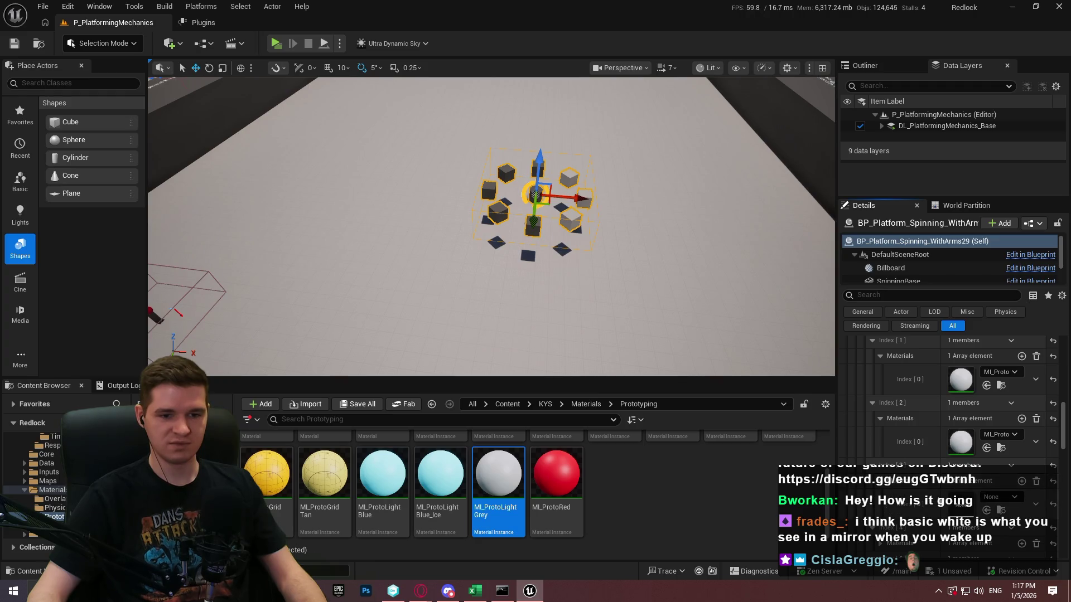
scroll(901, 488, down, 2)
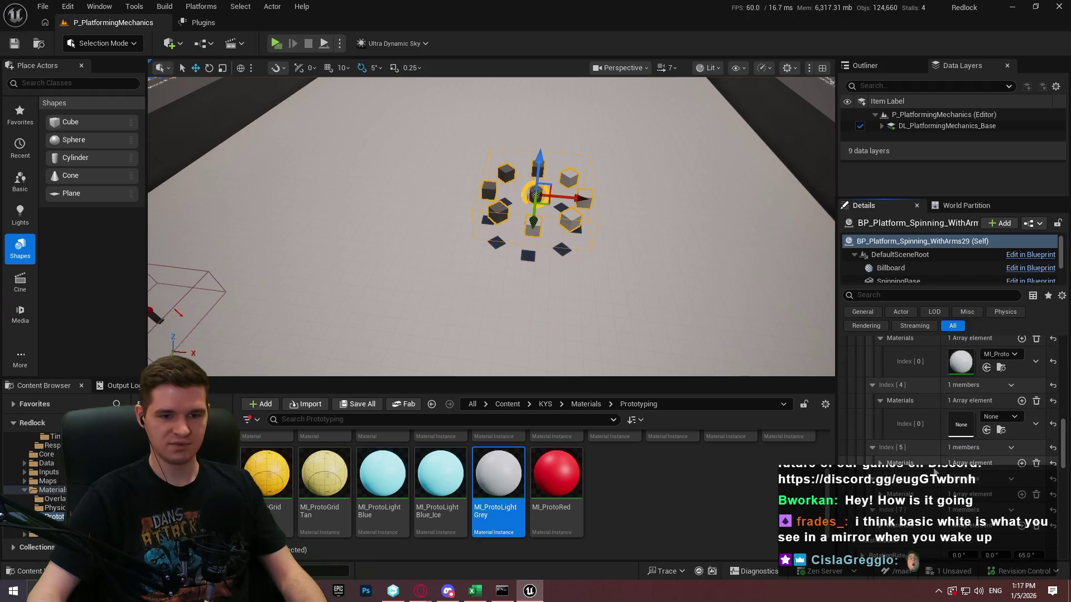
scroll(915, 424, down, 2)
click(986, 430)
Step: Assign MI_ProtoLightGrey to the remaining arm slots, through the eighth arm
scroll(915, 413, down, 2)
click(880, 393)
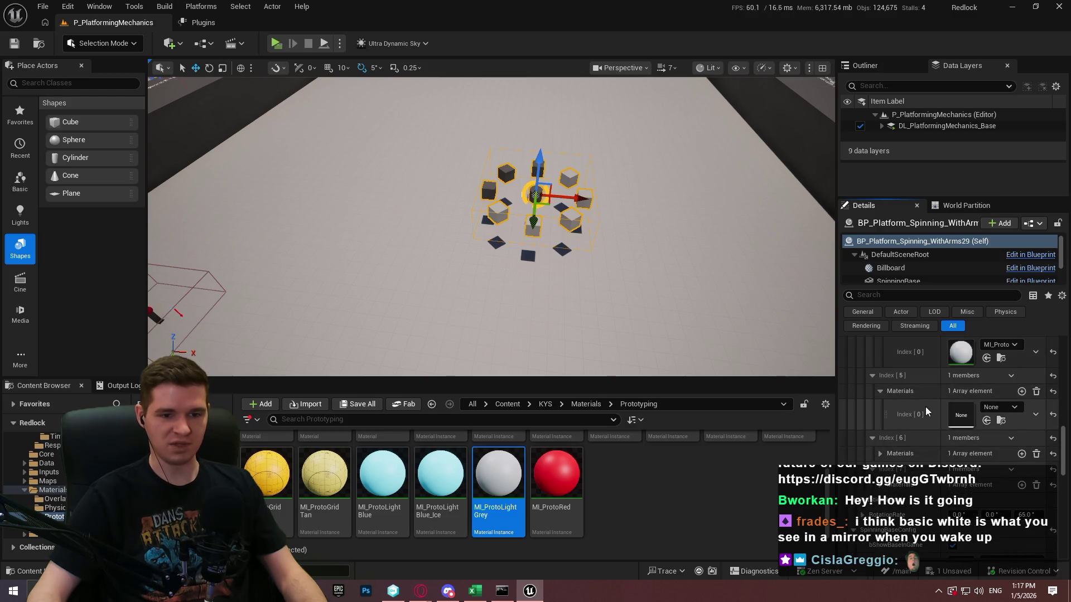
click(880, 453)
click(987, 484)
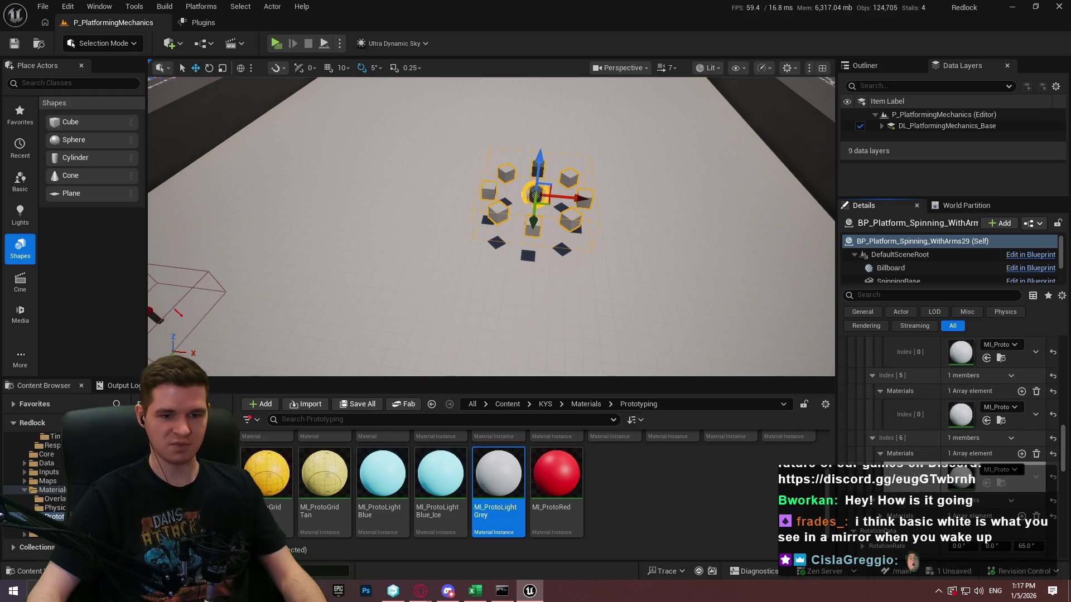
scroll(915, 457, down, 2)
click(880, 445)
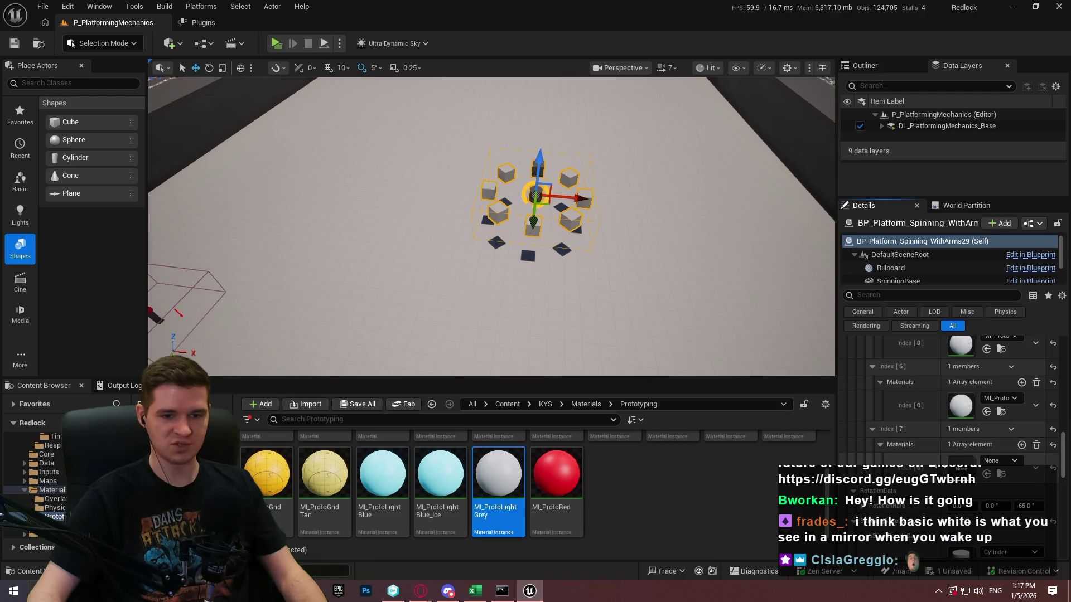
click(987, 475)
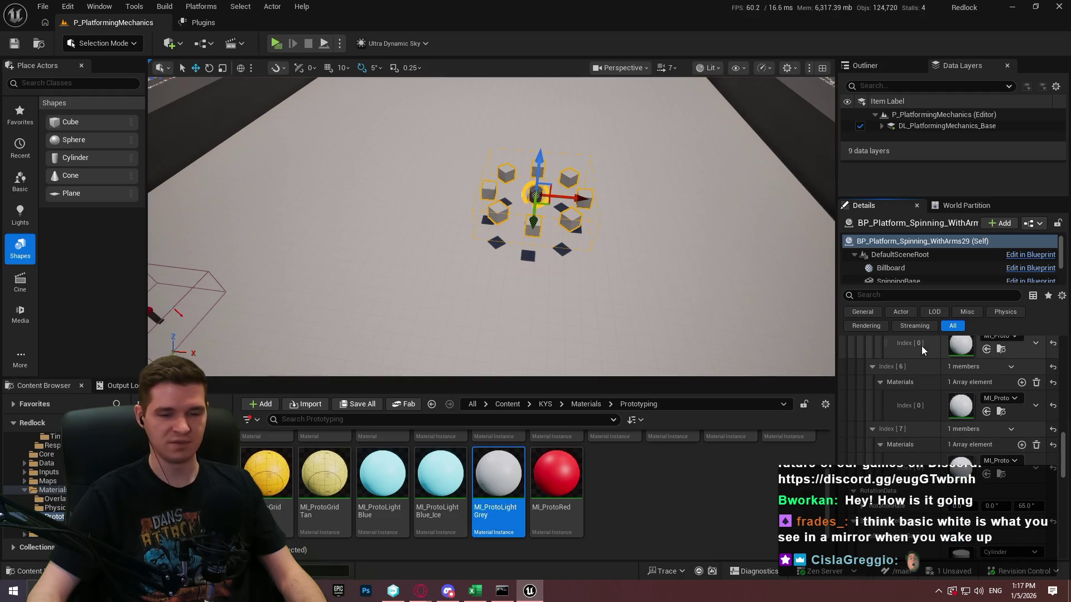
Step: Try editing the platform's Z spin rate, then undo it, keeping RotationRate 0, 0, 0
scroll(975, 475, down, 1)
click(1028, 452)
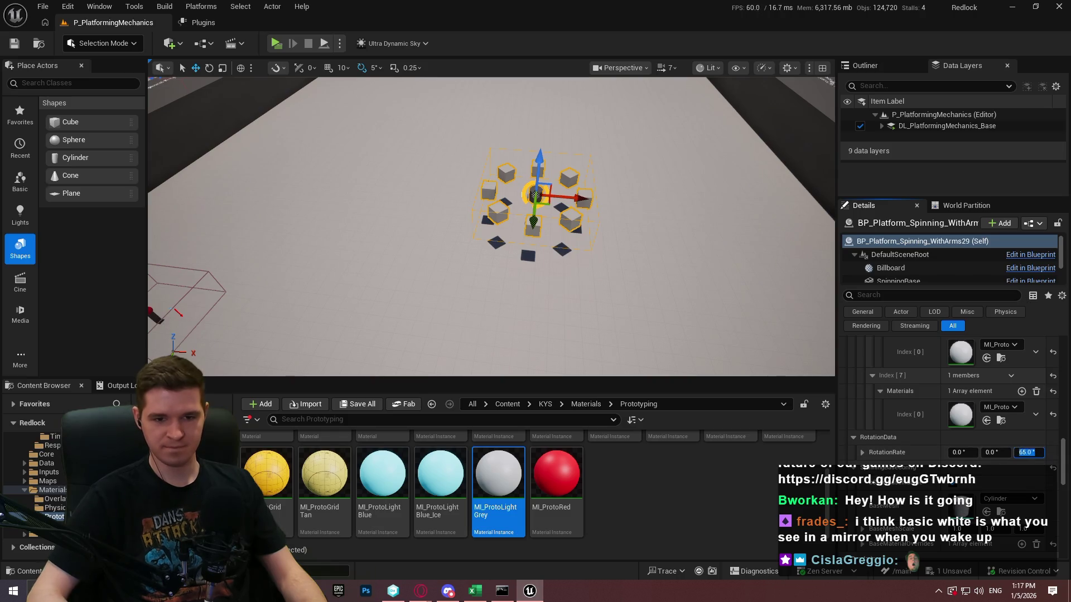
scroll(1001, 443, down, 1)
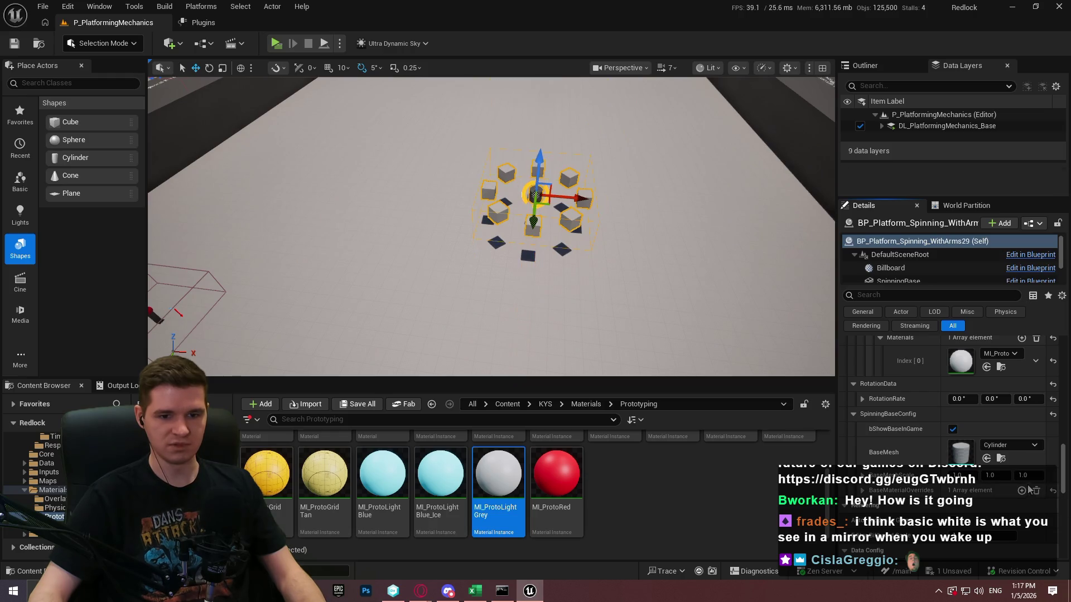
key(ctrl+z)
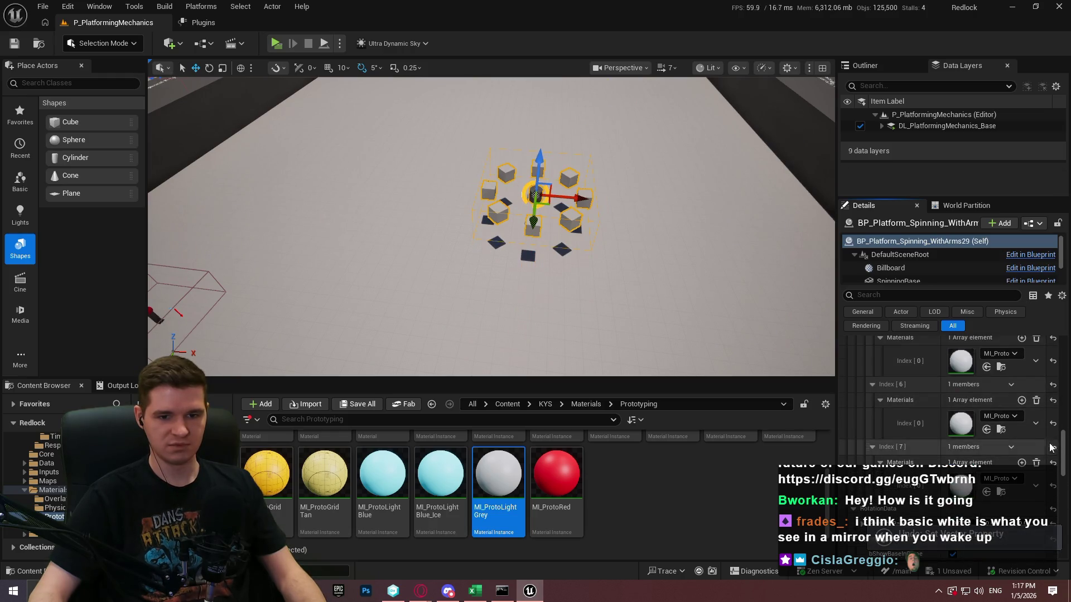
scroll(1061, 418, up, 8)
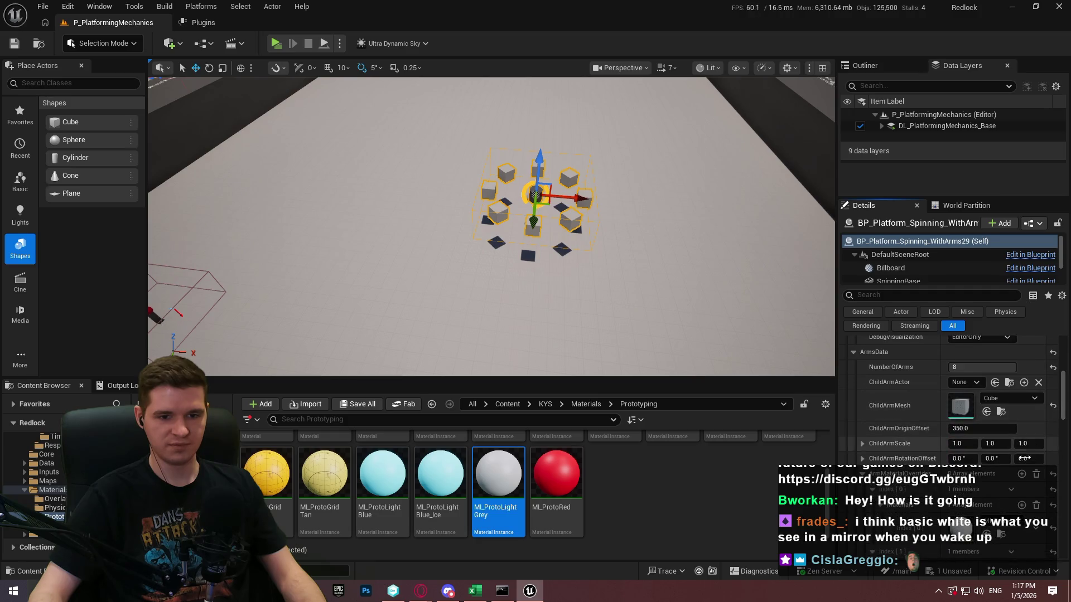
Step: Scale the arm cubes to 12.2878, 1.0, 300 and push them about 1186.5 units out
drag(1028, 444, 1049, 443)
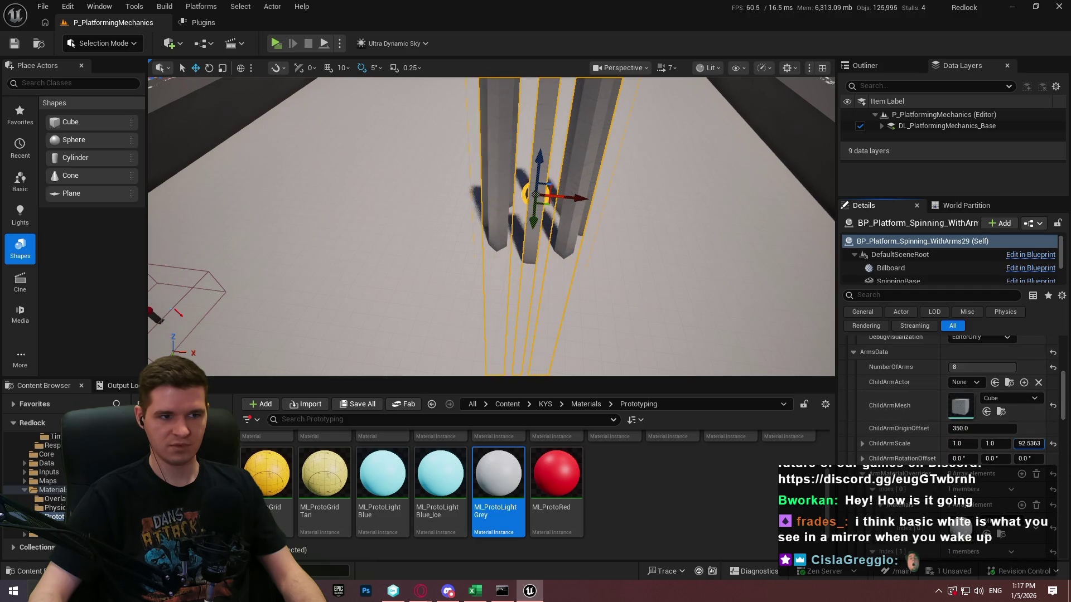
mouse_move(982, 428)
mouse_down()
mouse_move(1013, 429)
mouse_move(996, 444)
mouse_move(1010, 443)
mouse_move(974, 444)
mouse_move(1001, 443)
mouse_up()
click(996, 443)
text(1)
key(Return)
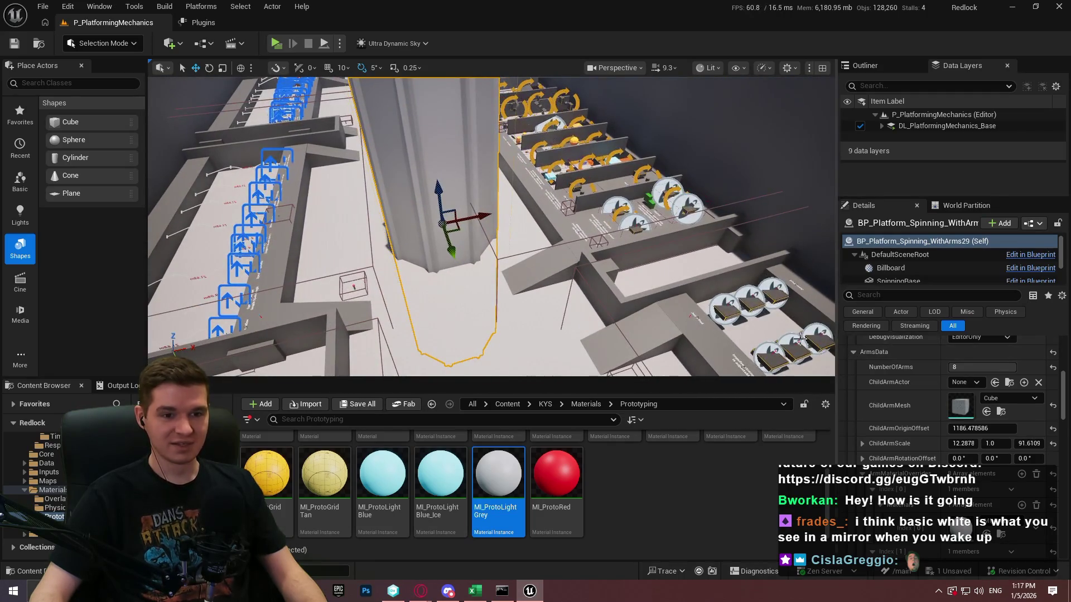
drag(775, 379, 775, 463)
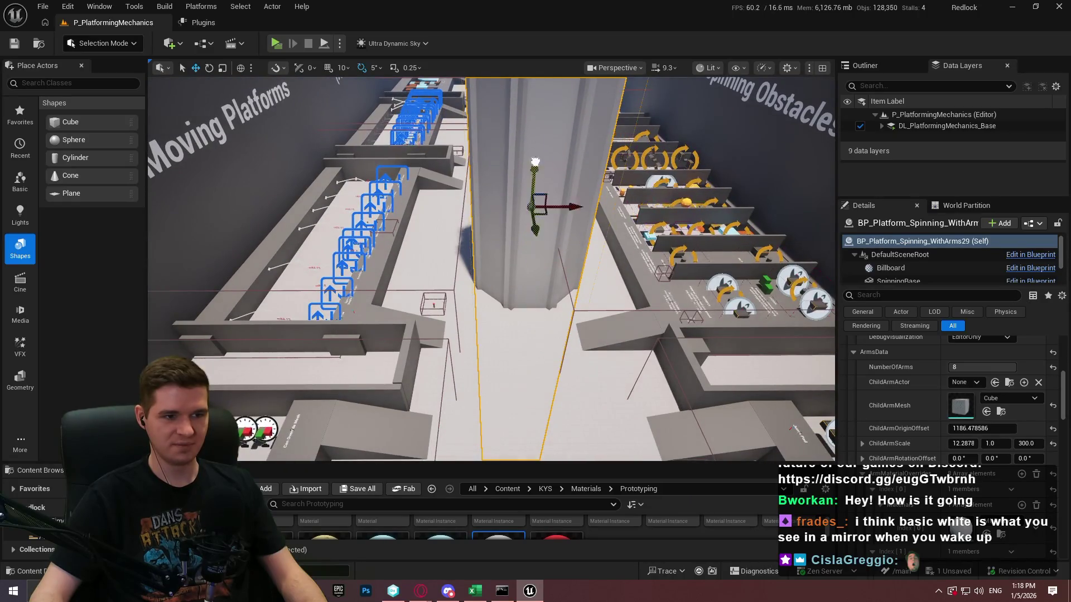
scroll(491, 268, down, 6)
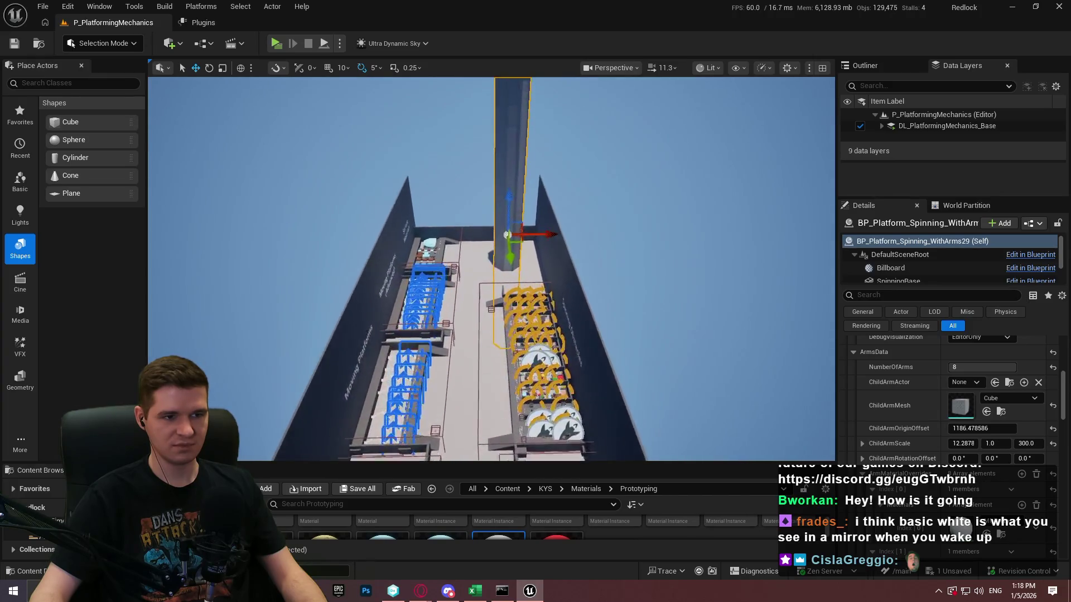
Step: Raise ChildArmScale Z from 300 to 2500 and fly around the resulting spires
key(f)
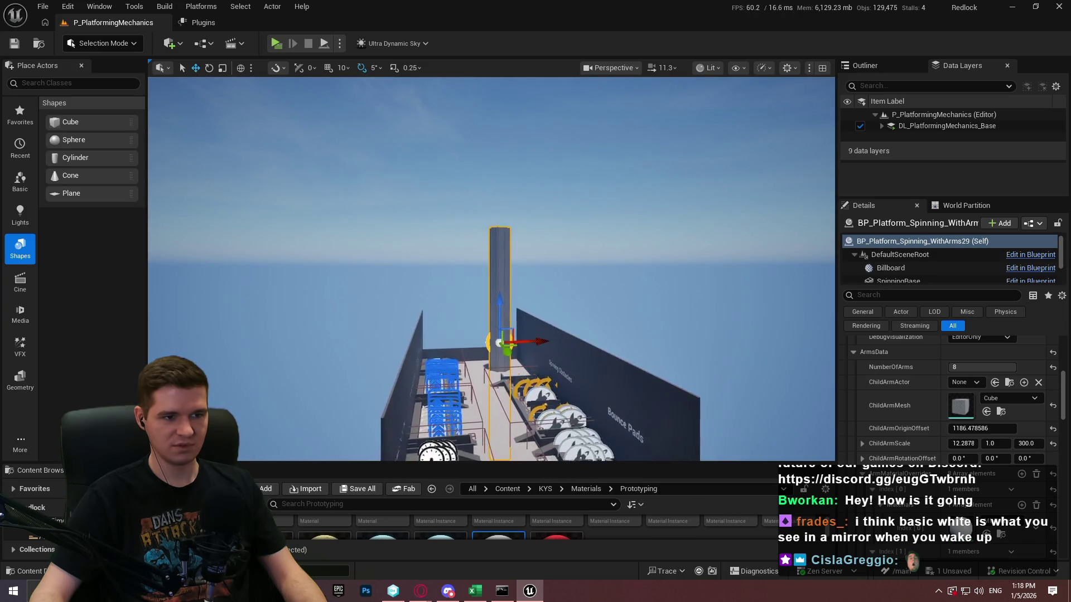
drag(1028, 444, 1066, 444)
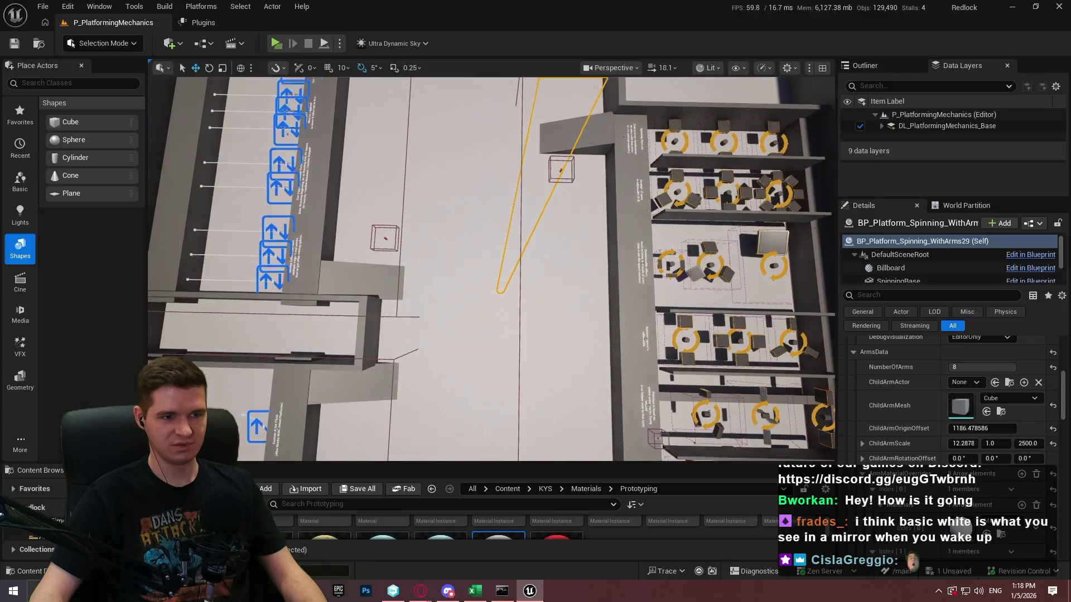
key(f)
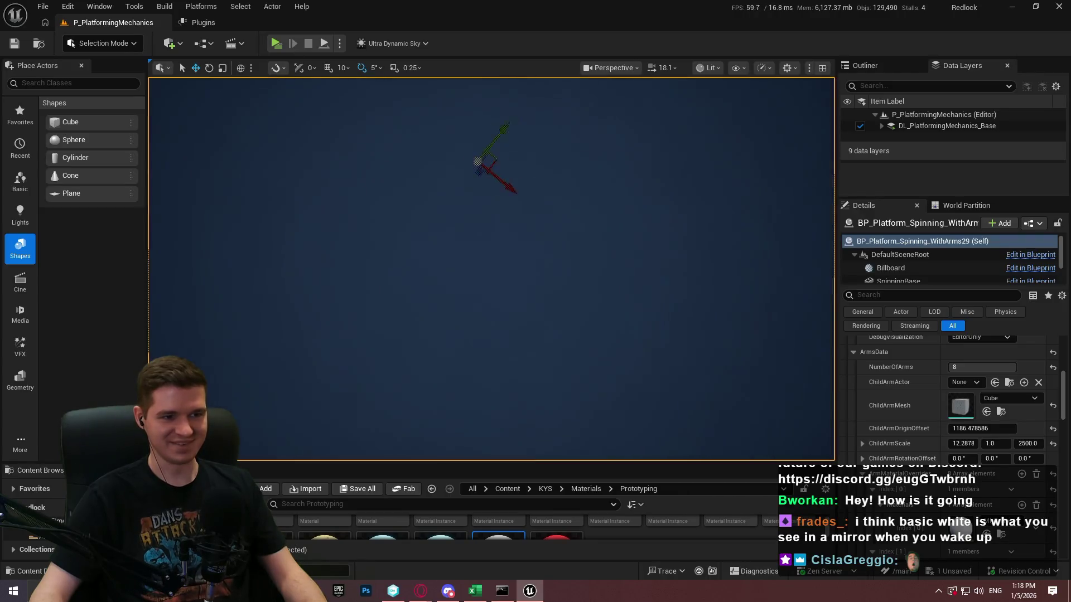
key(f)
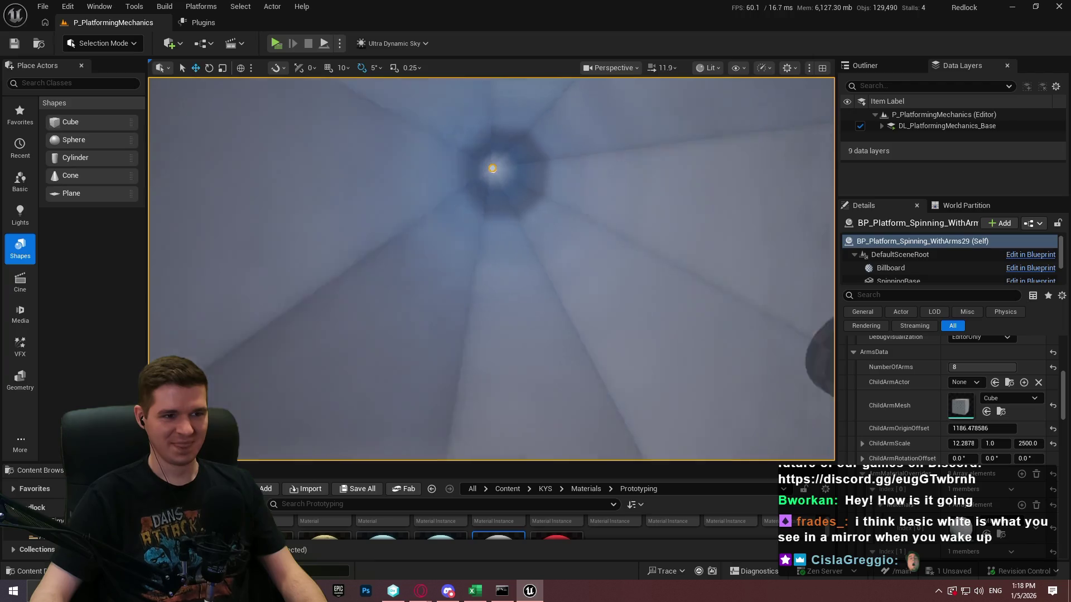
scroll(491, 268, down, 3)
key(f)
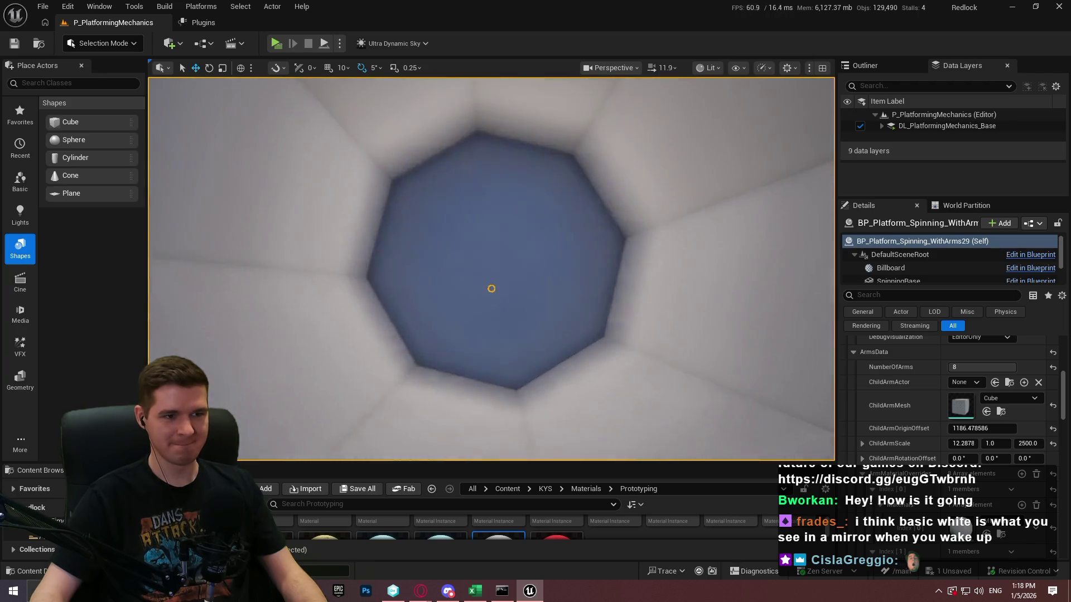
scroll(491, 267, down, 5)
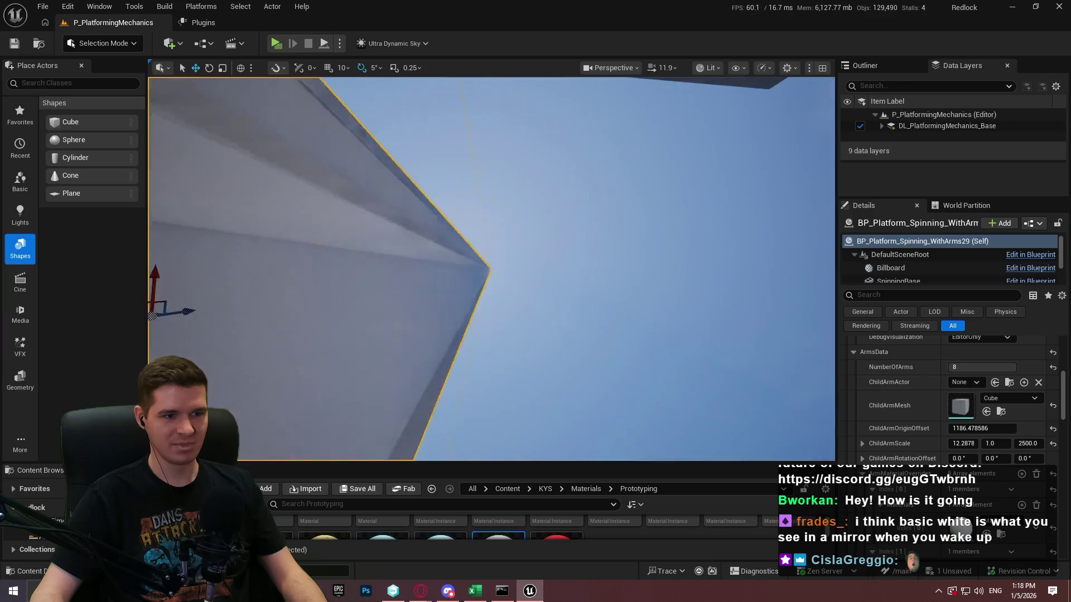
scroll(491, 268, up, 3)
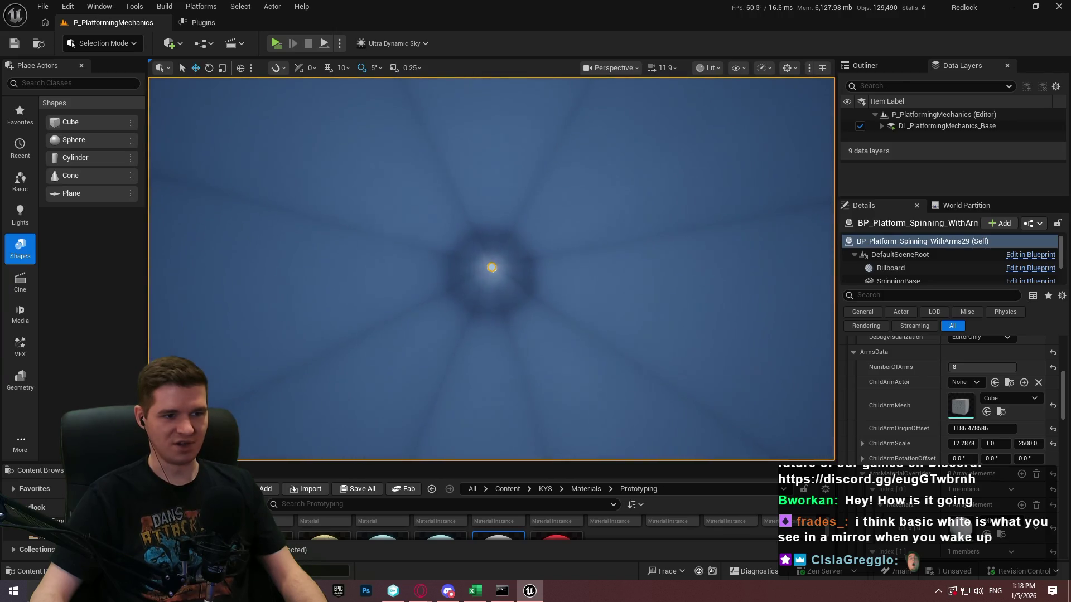
scroll(491, 268, up, 5)
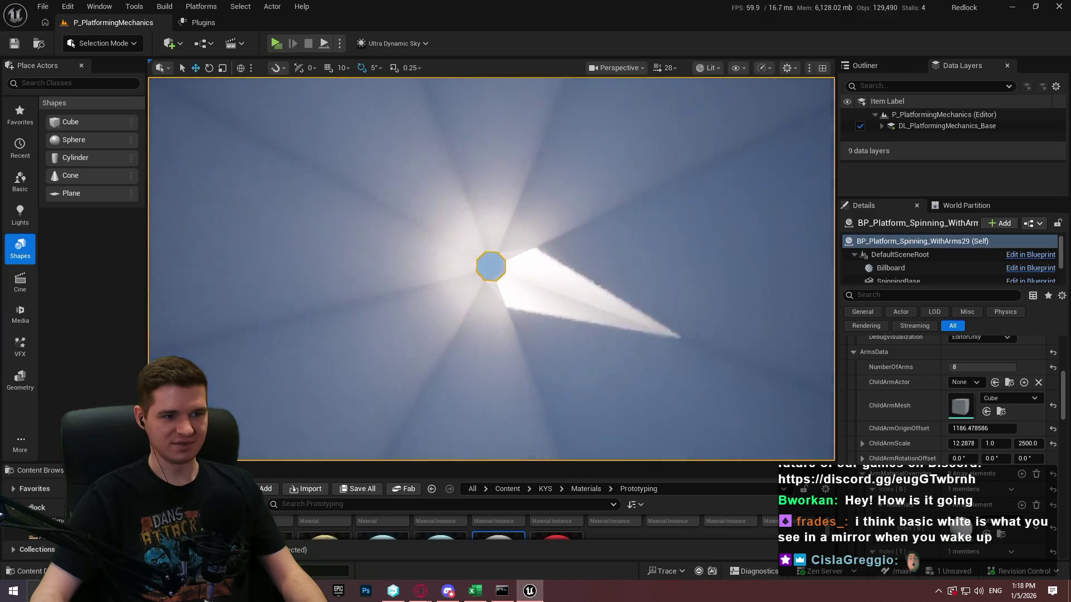
key(f)
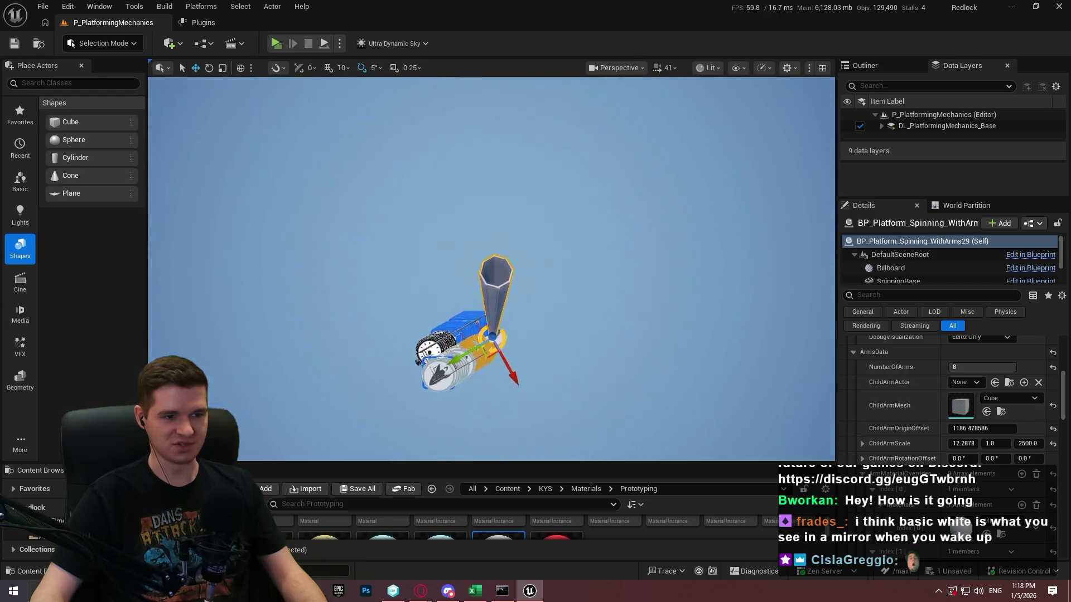
scroll(491, 268, up, 5)
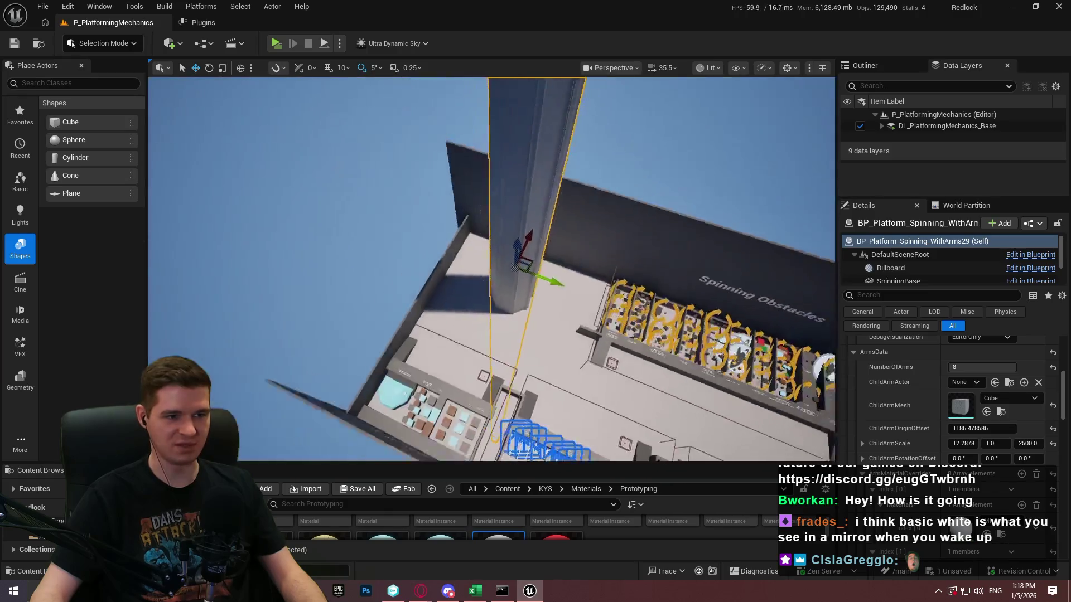
drag(568, 276, 527, 237)
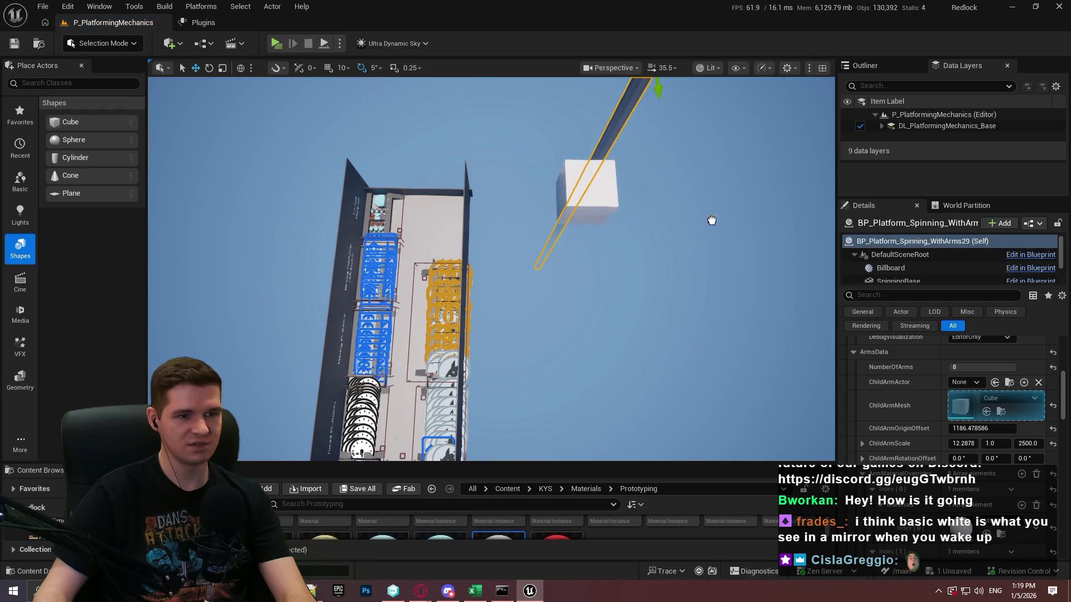
Step: Stretch the white Cube28 into a tall pillar with Scale Z set to 2500
click(590, 192)
scroll(979, 367, up, 15)
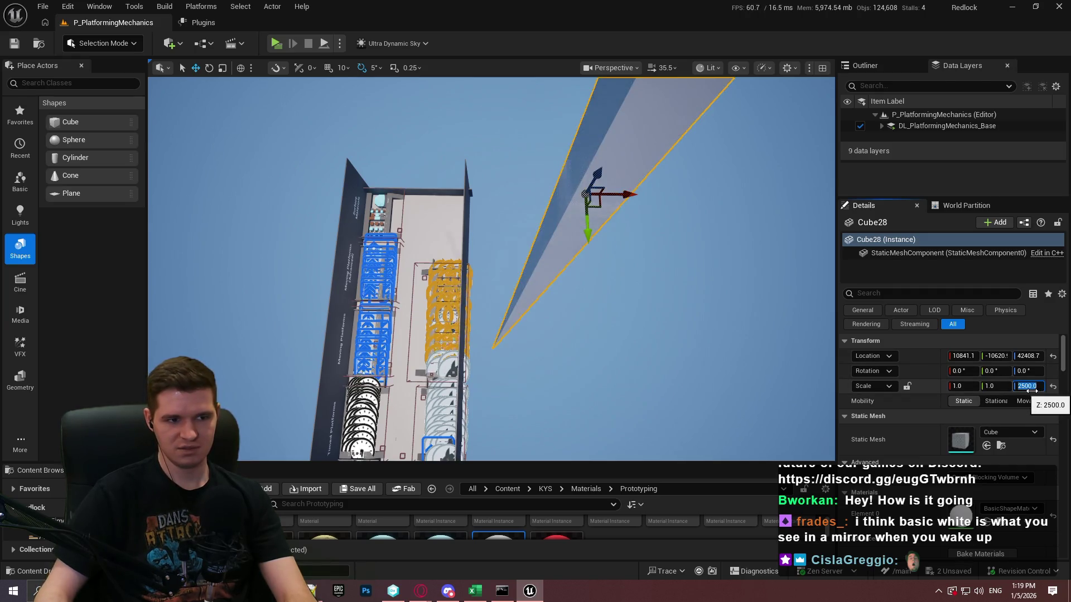
scroll(702, 281, up, 5)
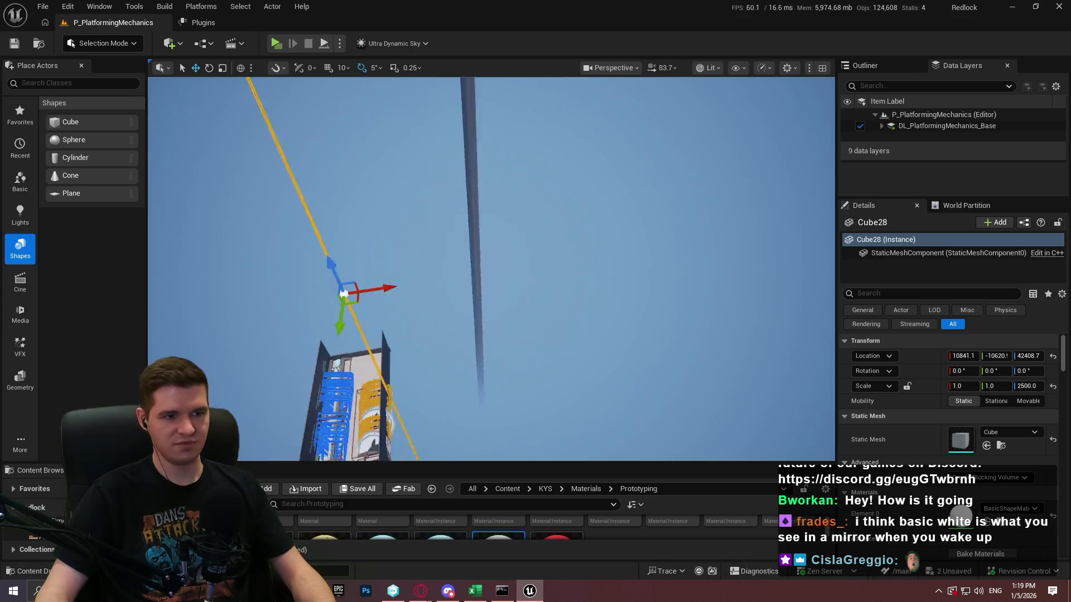
scroll(535, 378, up, 1)
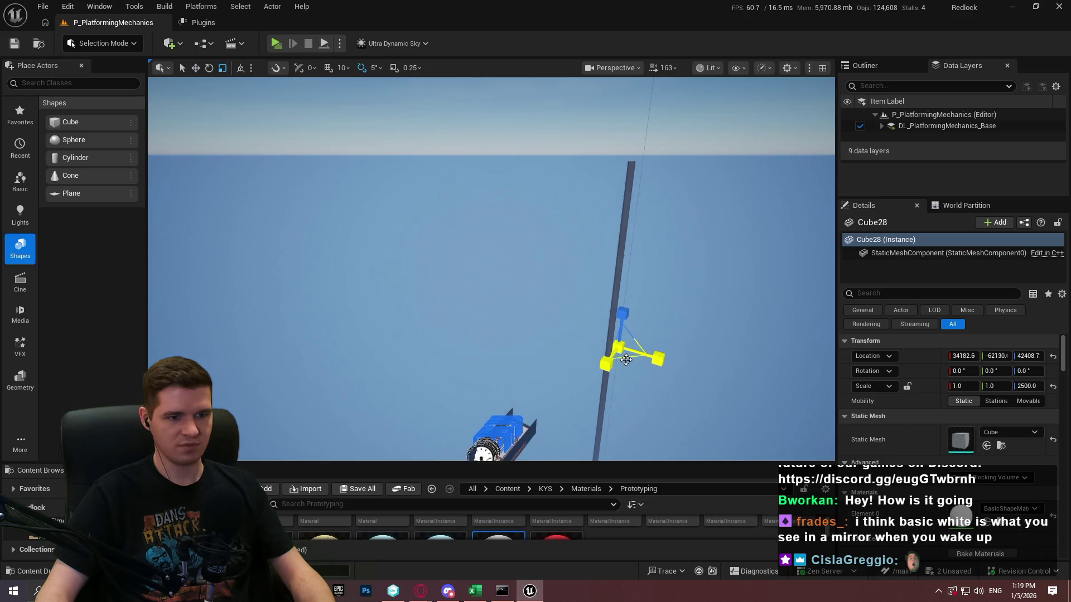
Step: Slide the pillar sideways across the level and reselect BP_Platform_Spinning_WithArms29
mouse_move(508, 228)
mouse_down()
mouse_move(537, 127)
mouse_move(522, 130)
mouse_up()
click(522, 131)
click(521, 137)
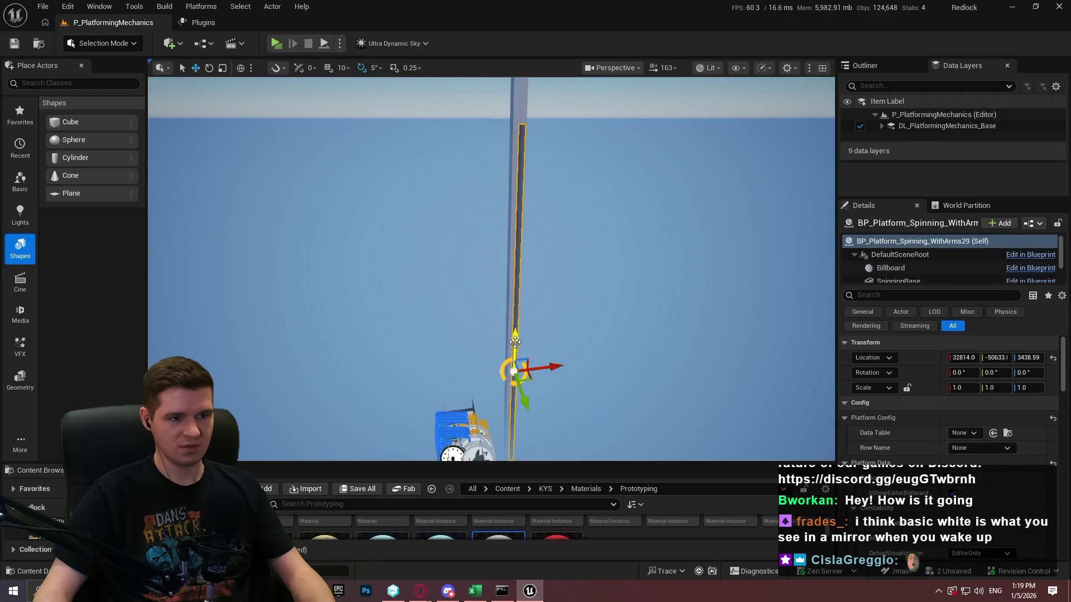
Step: Raise BP_Platform_Spinning_WithArms29 to roughly Z 128969 alongside the cube pillar
mouse_move(524, 275)
mouse_down()
mouse_move(525, 296)
mouse_move(524, 246)
mouse_move(524, 312)
mouse_move(524, 267)
mouse_up()
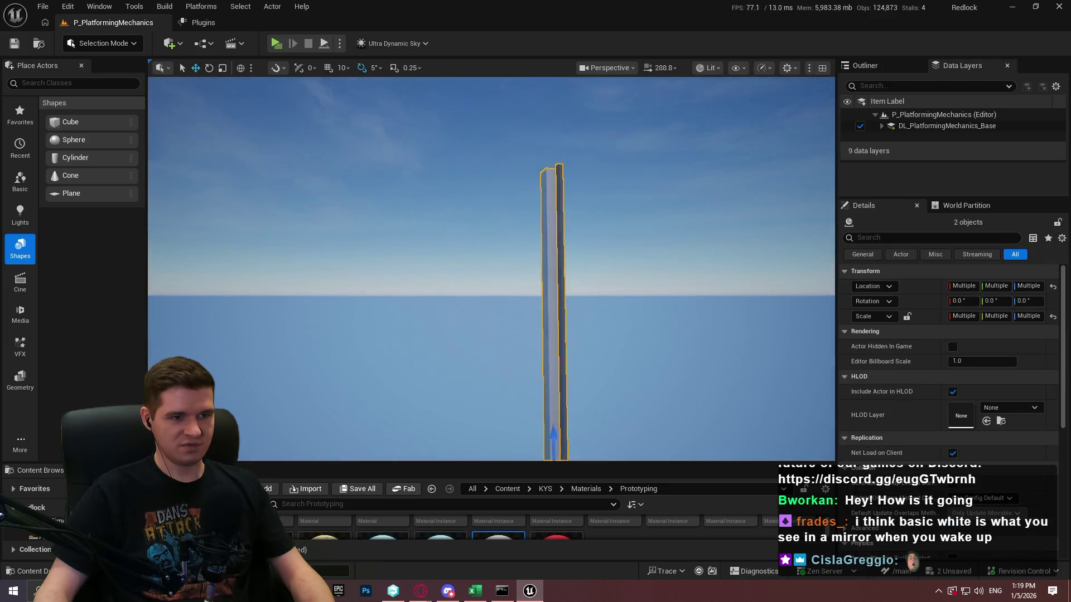
drag(551, 357, 552, 340)
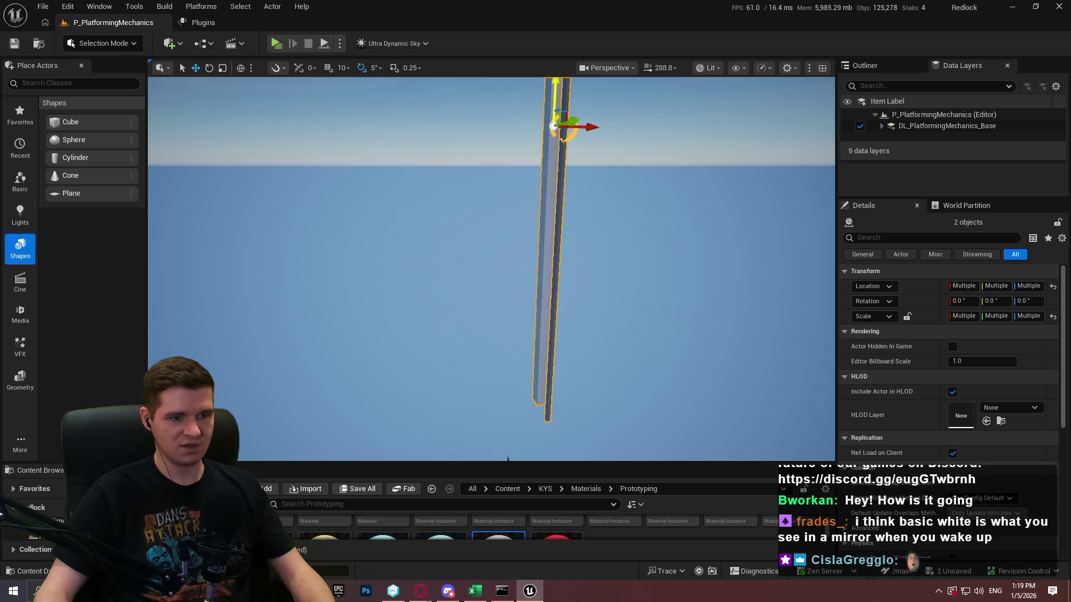
mouse_move(553, 223)
mouse_down()
mouse_move(552, 179)
mouse_move(553, 234)
mouse_up()
click(491, 195)
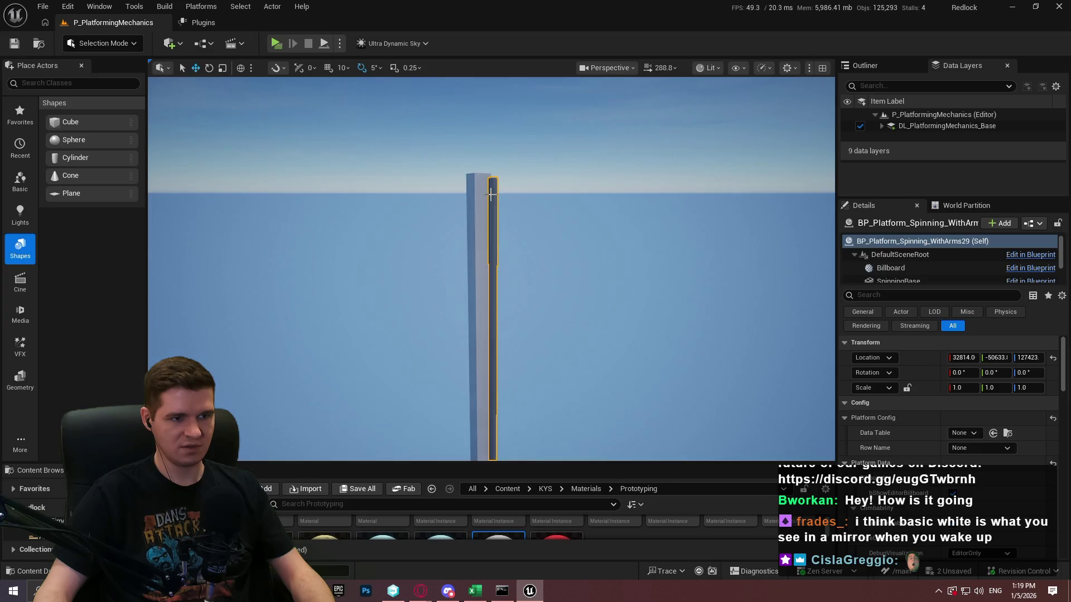
drag(491, 195, 491, 223)
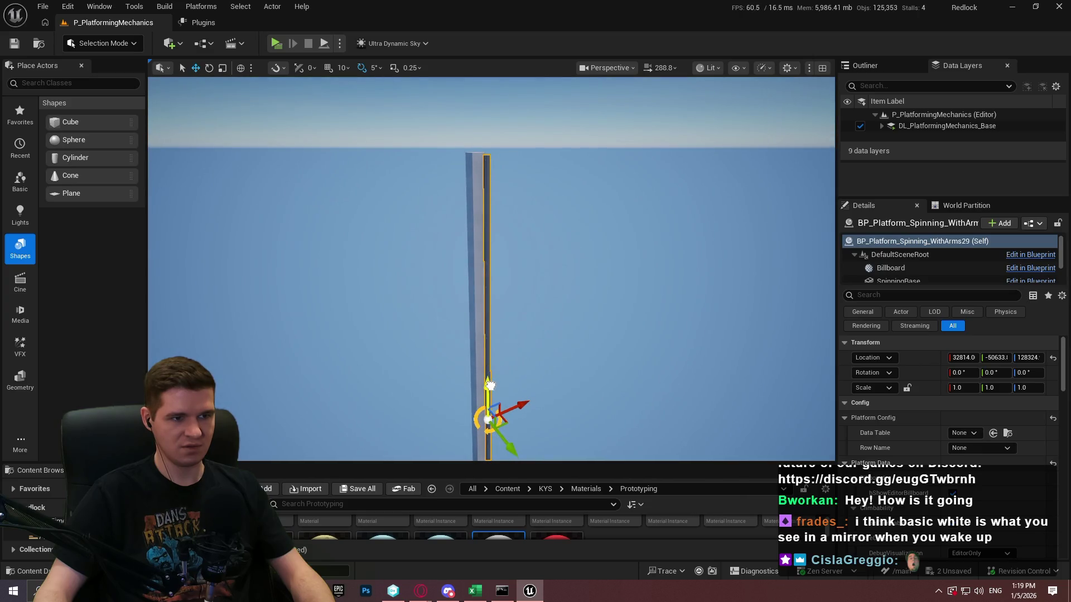
drag(526, 360, 526, 360)
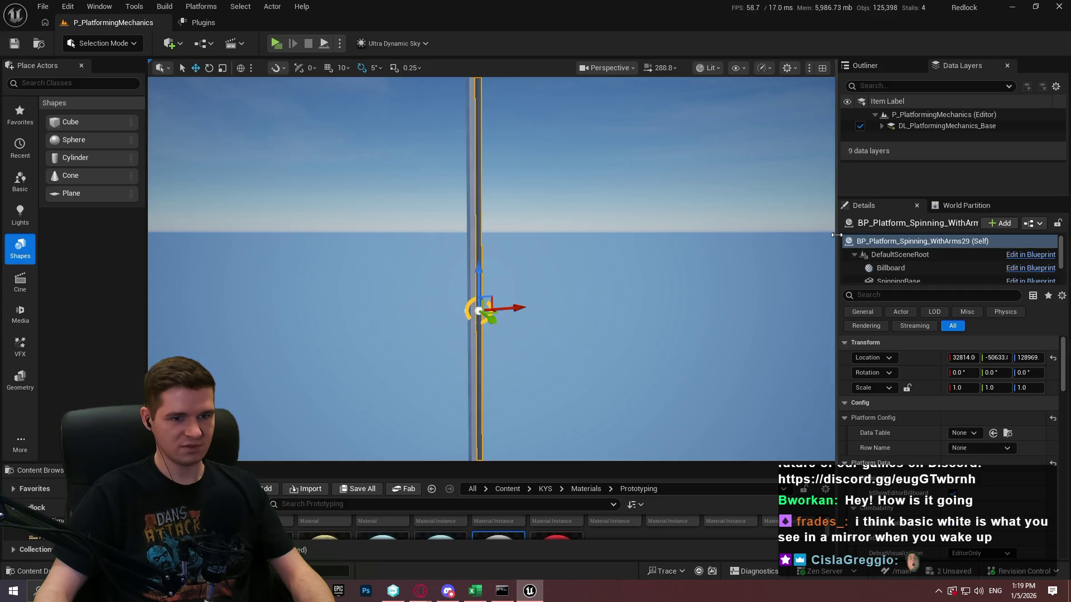
Step: Widen the viewport and bring both pillars into a level side view
drag(837, 234, 883, 235)
drag(526, 359, 526, 360)
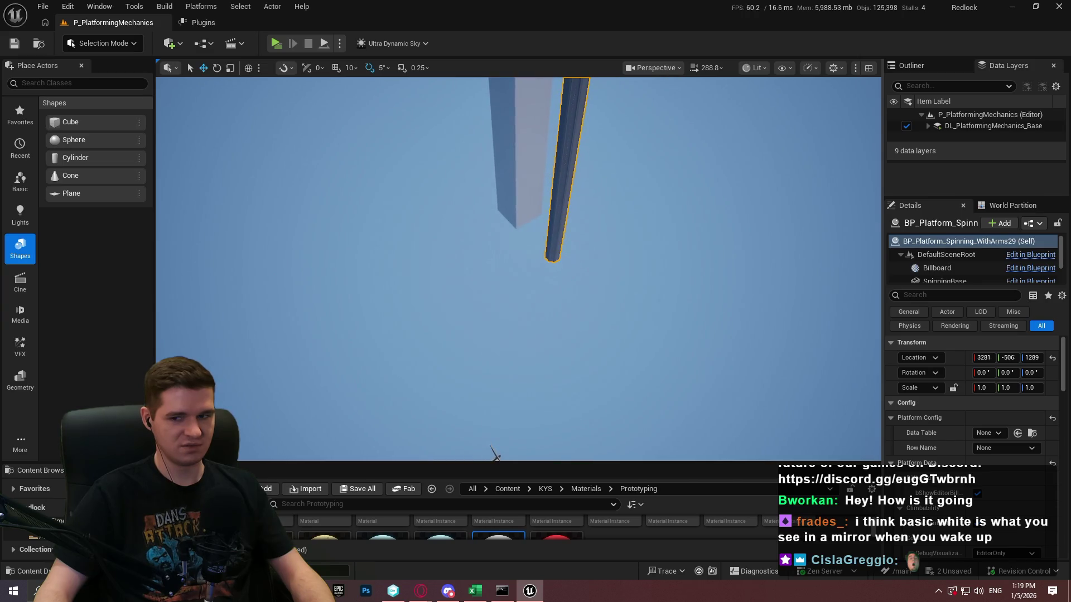
drag(493, 455, 494, 455)
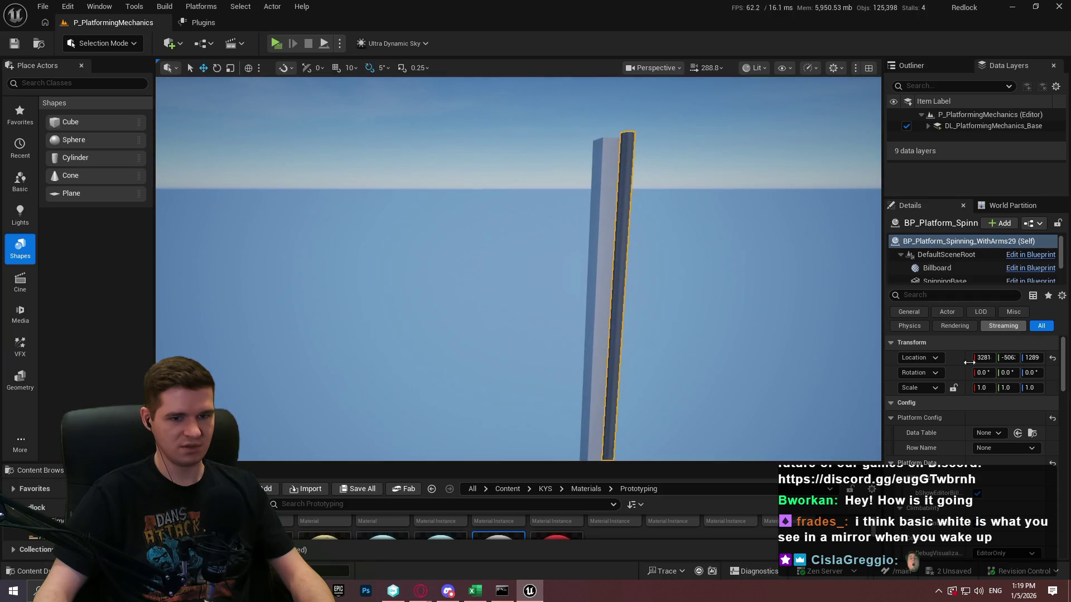
Step: Set ChildArmOriginOffset to 15272.09 to spread the arms, and delete the stray white cube
scroll(929, 384, down, 5)
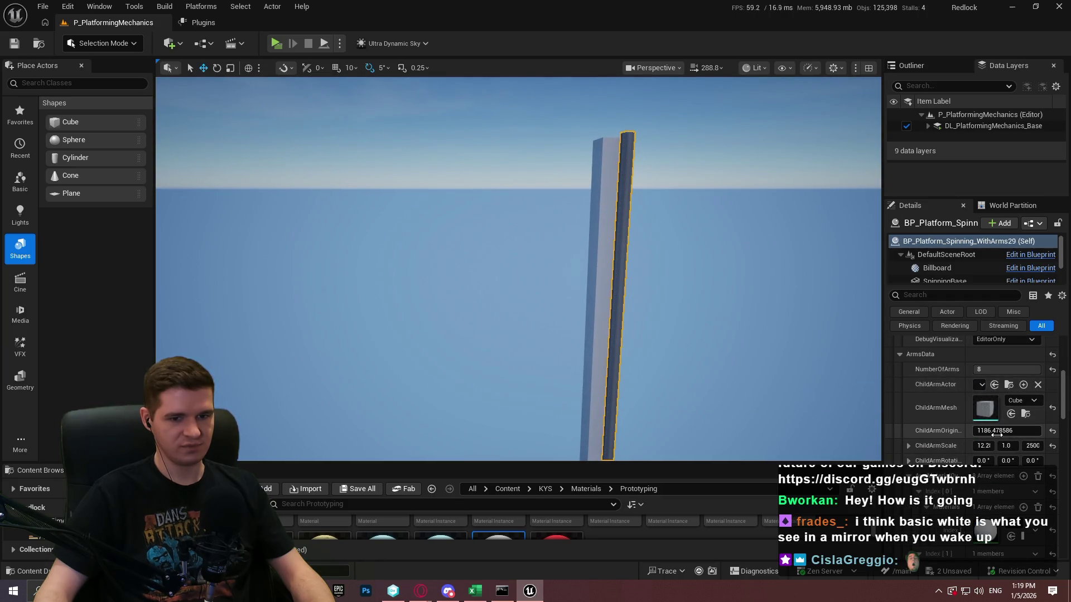
drag(997, 435, 985, 446)
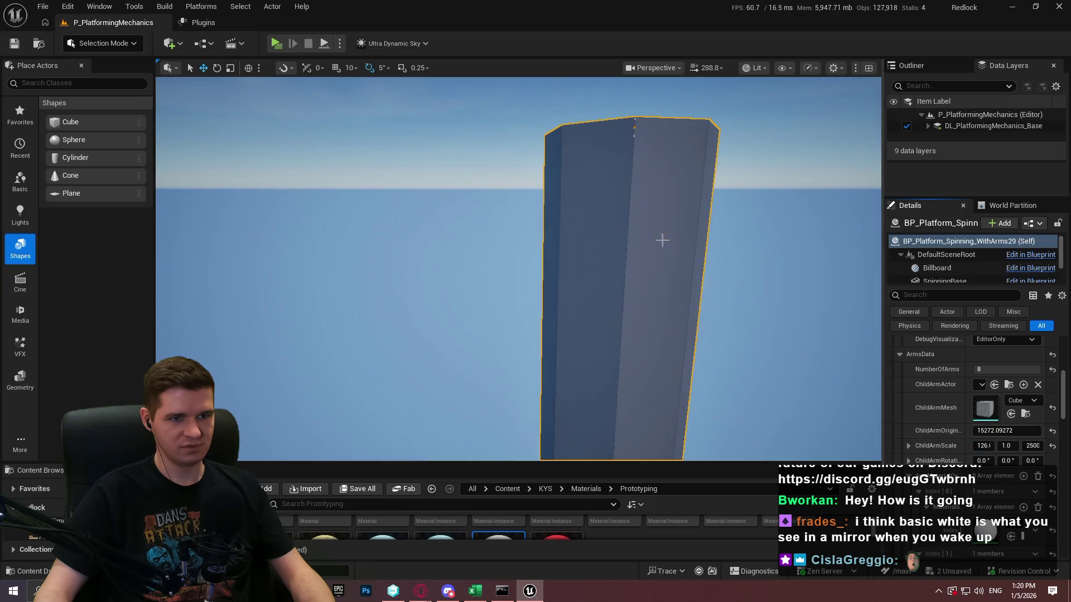
mouse_move(662, 239)
mouse_down()
mouse_move(625, 184)
mouse_move(561, 167)
mouse_move(524, 279)
mouse_move(541, 256)
mouse_up()
click(523, 285)
key(Delete)
Step: Place a new Cube from Place Actors > Shapes beneath the tower
scroll(530, 246, up, 5)
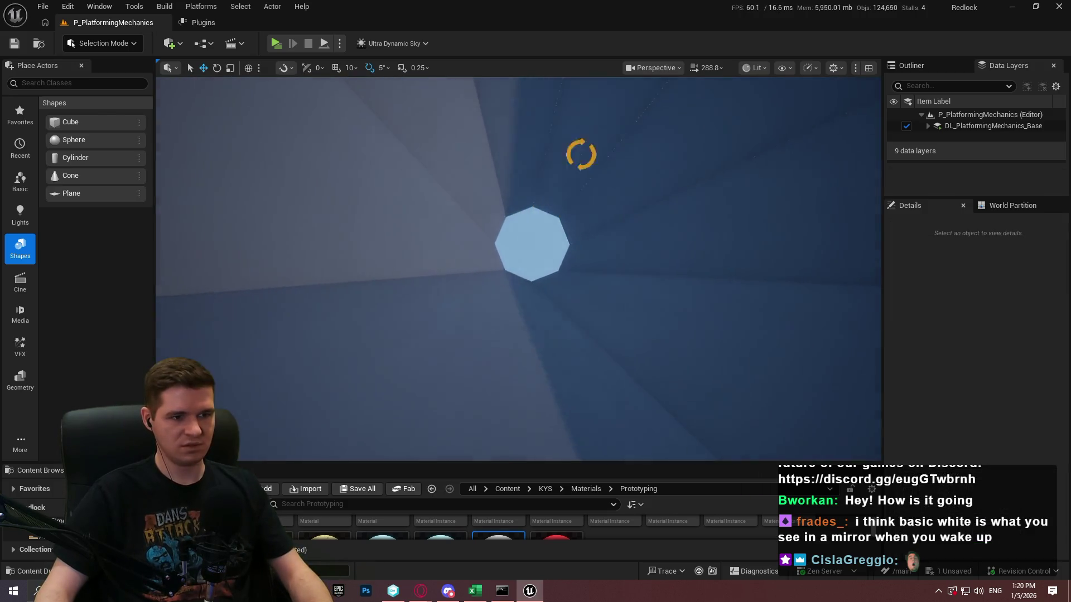
scroll(539, 454, up, 10)
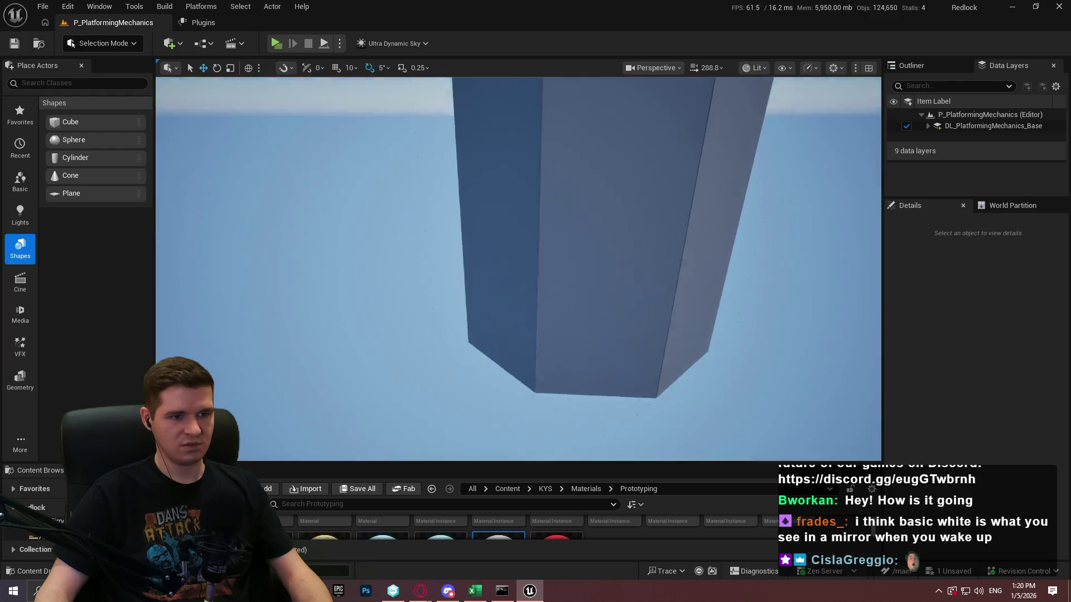
mouse_move(544, 480)
mouse_down()
mouse_move(519, 481)
mouse_move(564, 481)
mouse_up()
drag(564, 391, 553, 352)
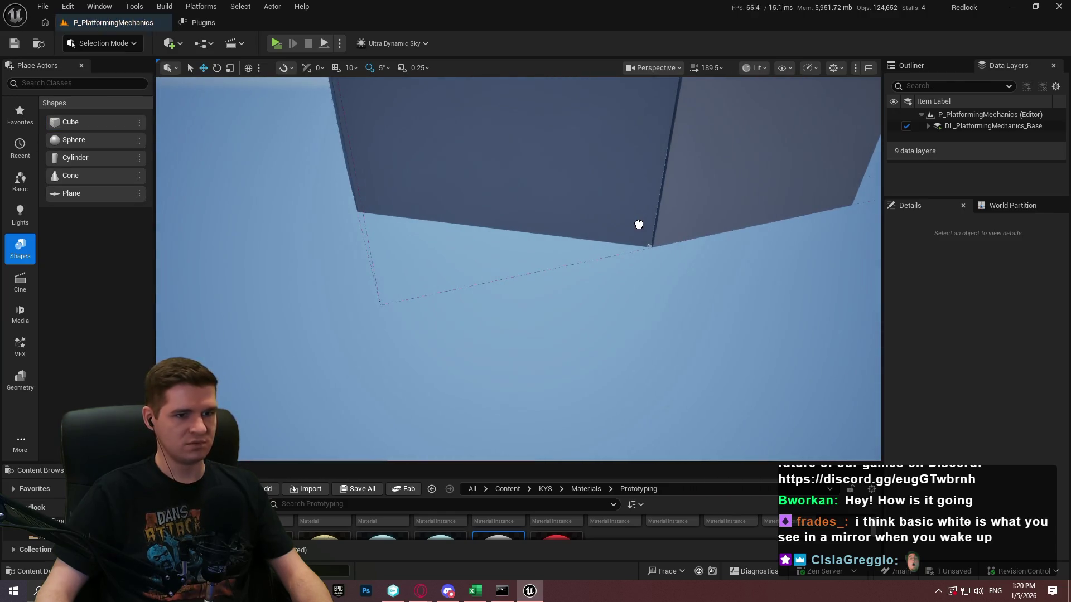
drag(626, 207, 626, 208)
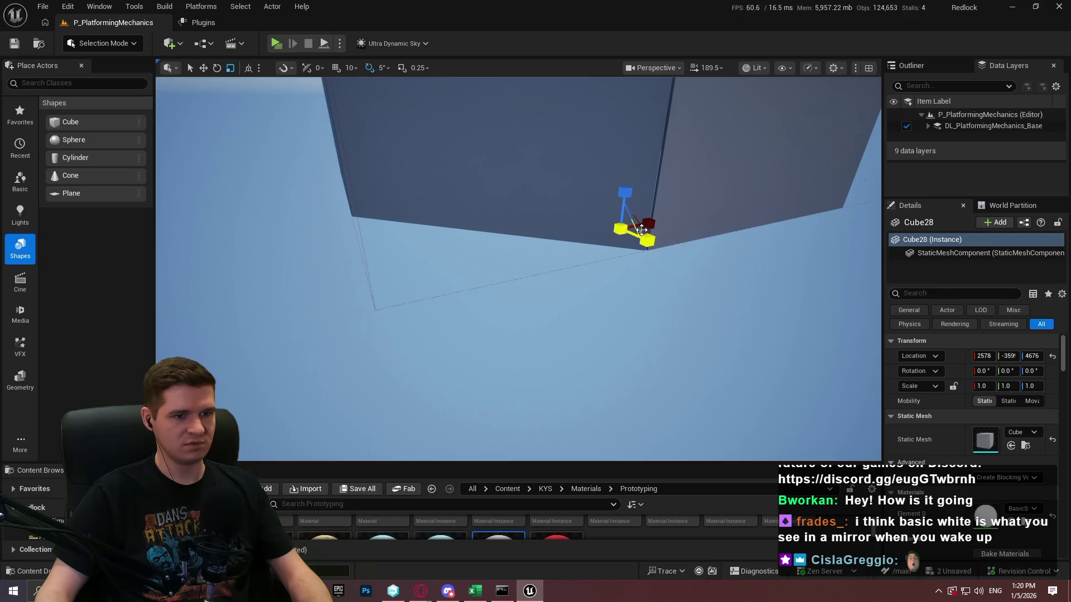
Step: Scale the new cube to about 440 on X and Y and lower it into the tower
mouse_move(625, 226)
mouse_down()
mouse_move(641, 165)
mouse_move(574, 162)
mouse_up()
key(w)
key(w)
drag(565, 124, 561, 135)
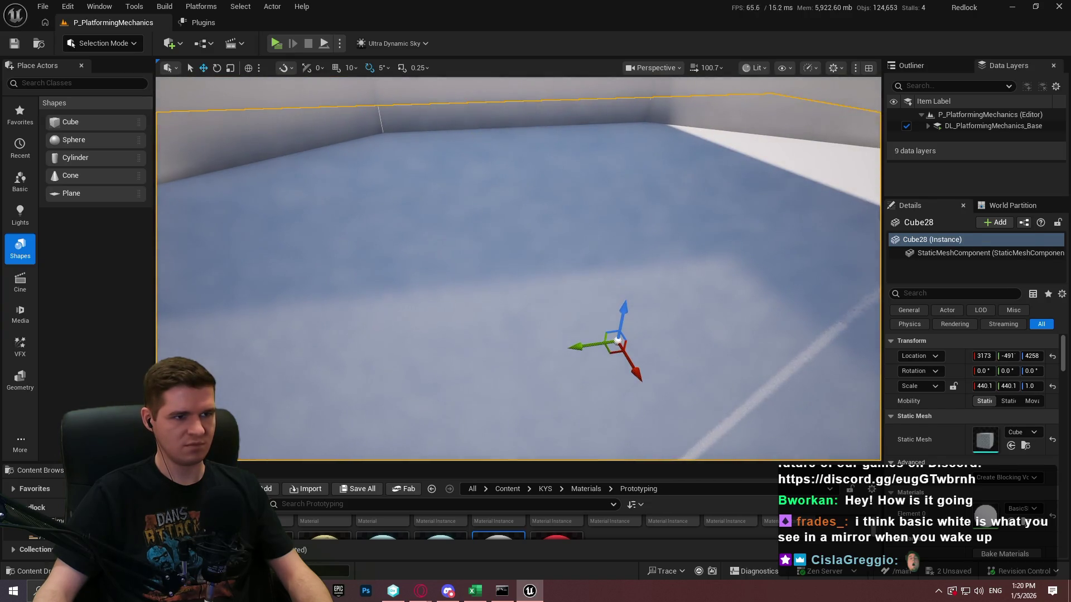
Step: Frame the tower walls and start Play From Here on the new platform
click(560, 135)
key(f)
scroll(992, 452, down, 5)
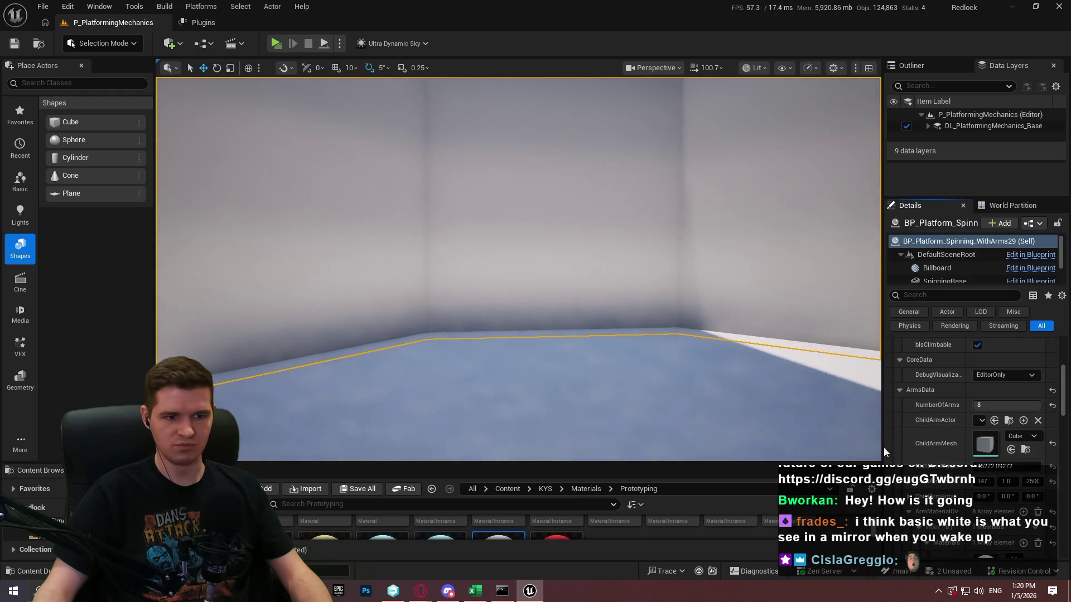
drag(878, 450, 878, 451)
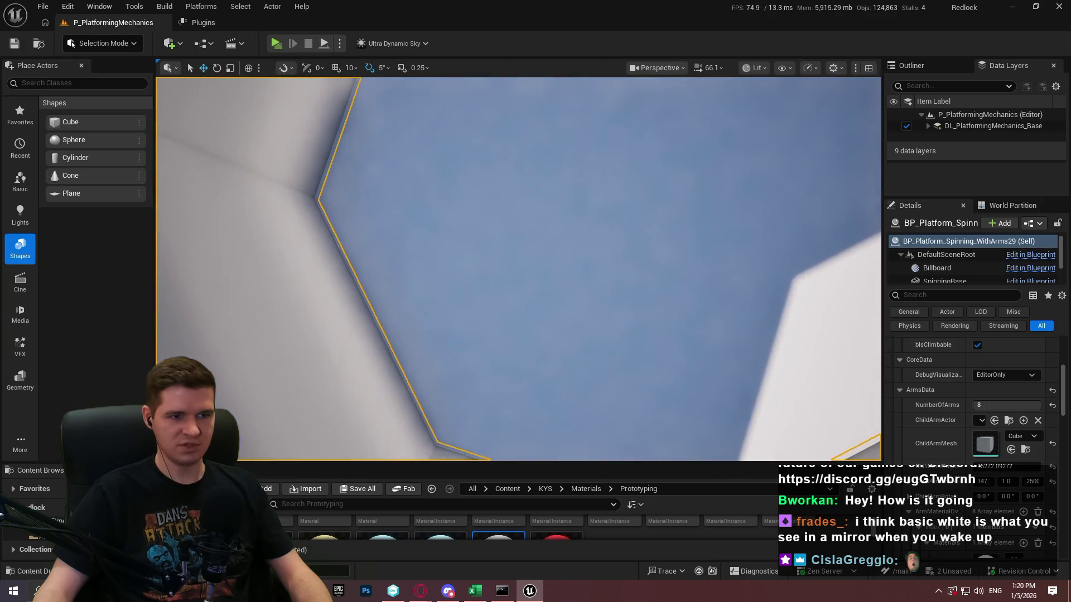
right_click(608, 448)
click(675, 571)
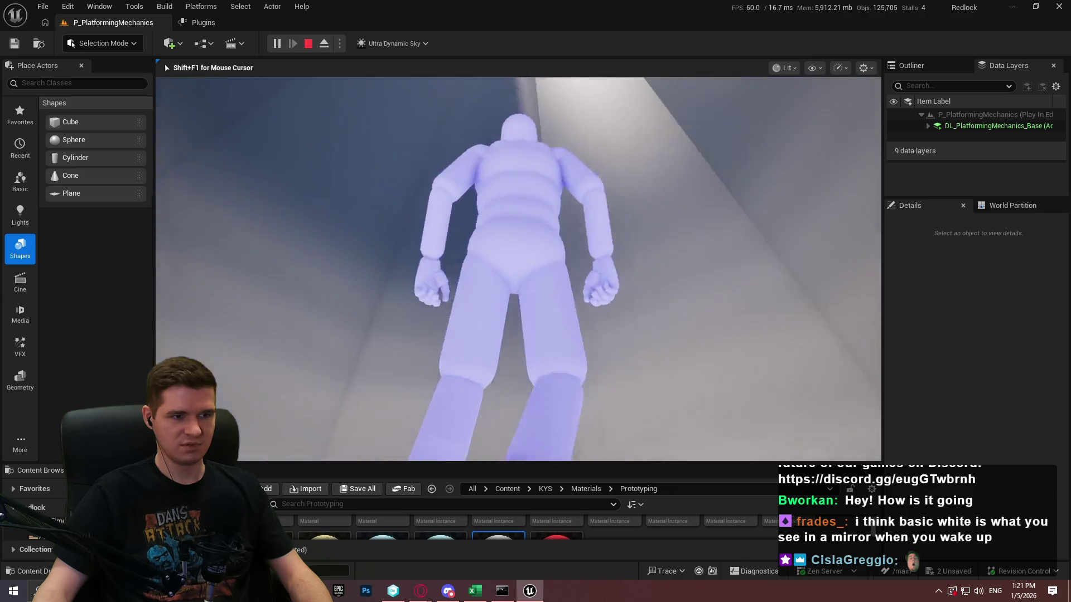
Step: Respawn the character on a platform and switch the playtest to immersive full-window with F11
key(w)
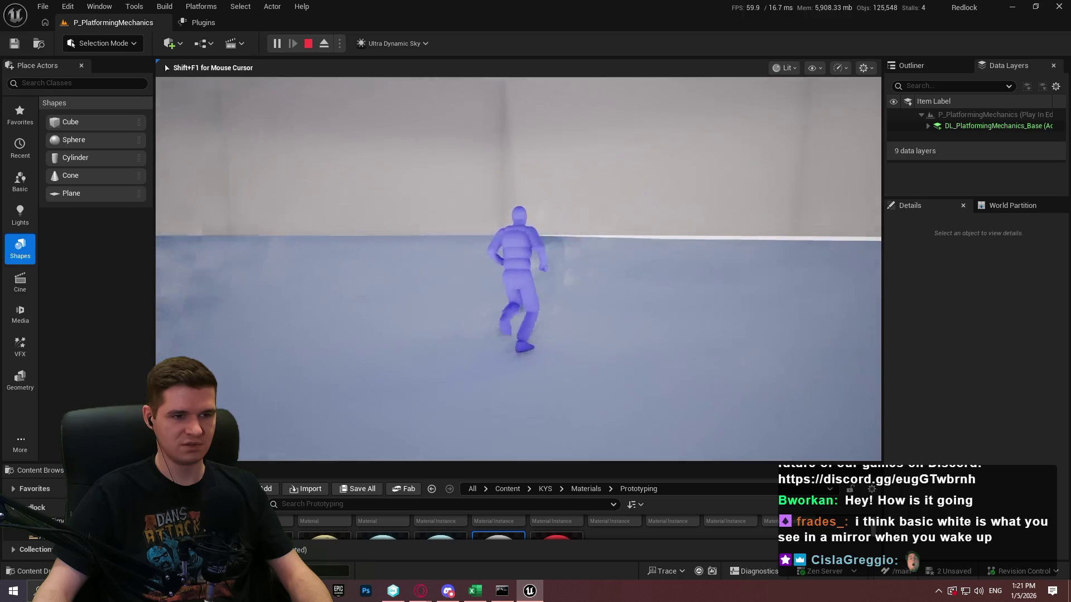
key(F11)
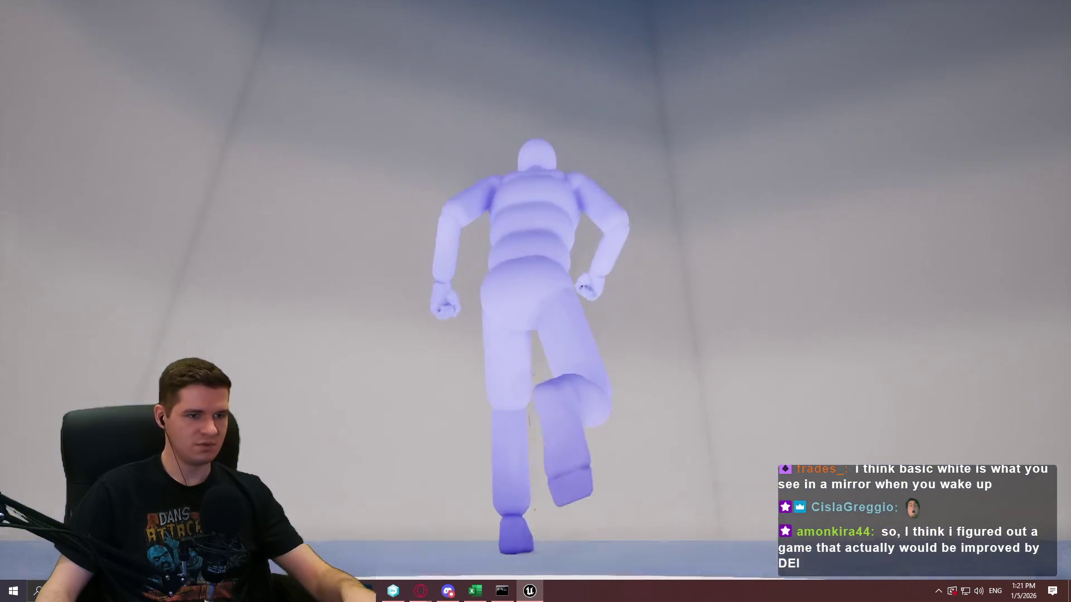
Step: Run toggledebugcam in the console and fly the debug camera around the floor and walls
key(grave)
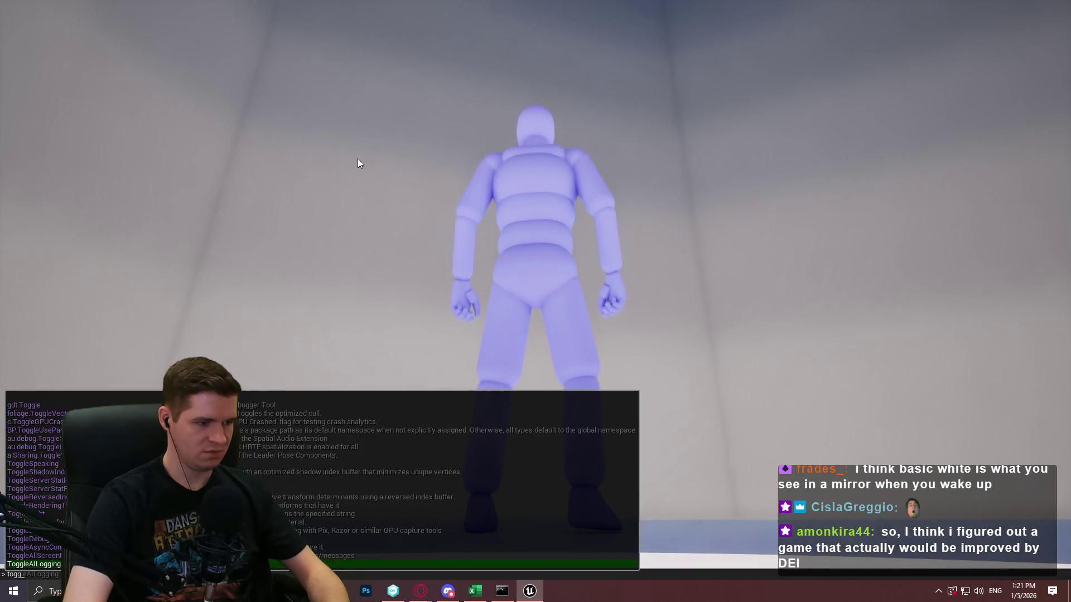
text(toggledebugcam)
key(Return)
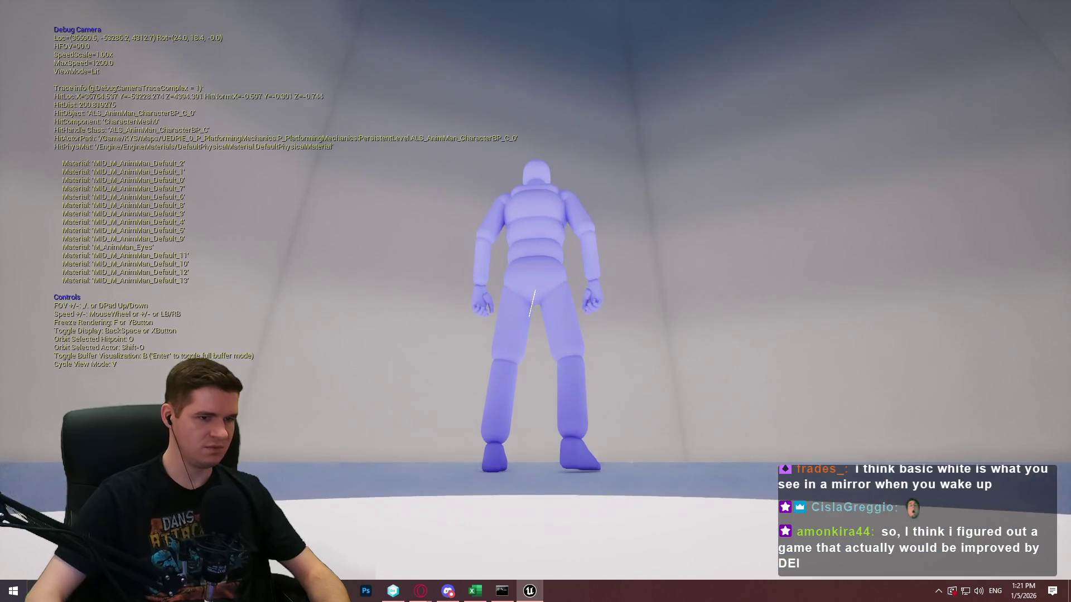
scroll(535, 302, up, 2)
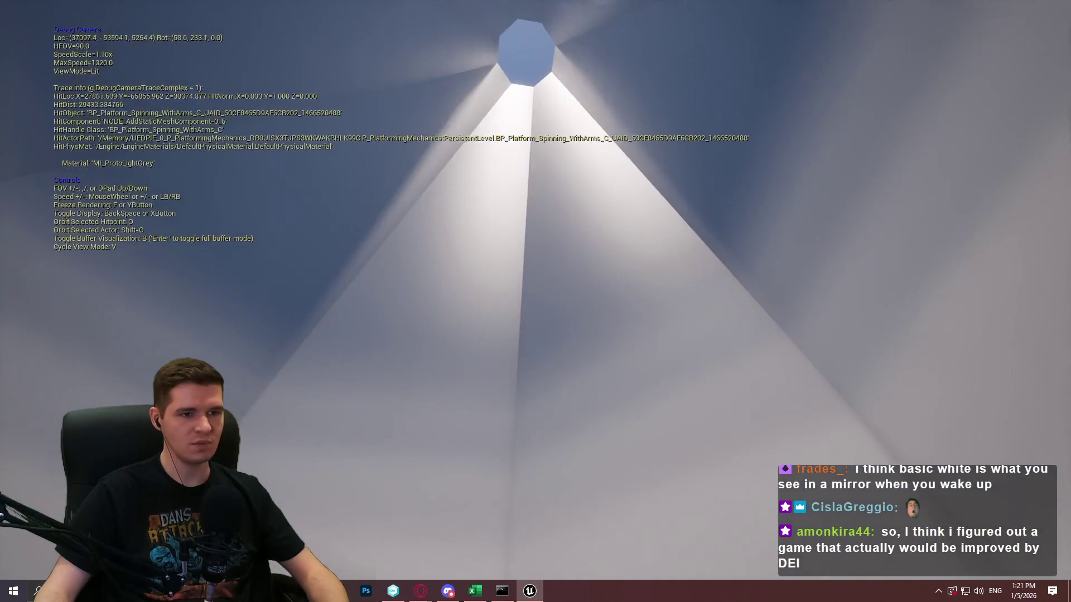
key(d)
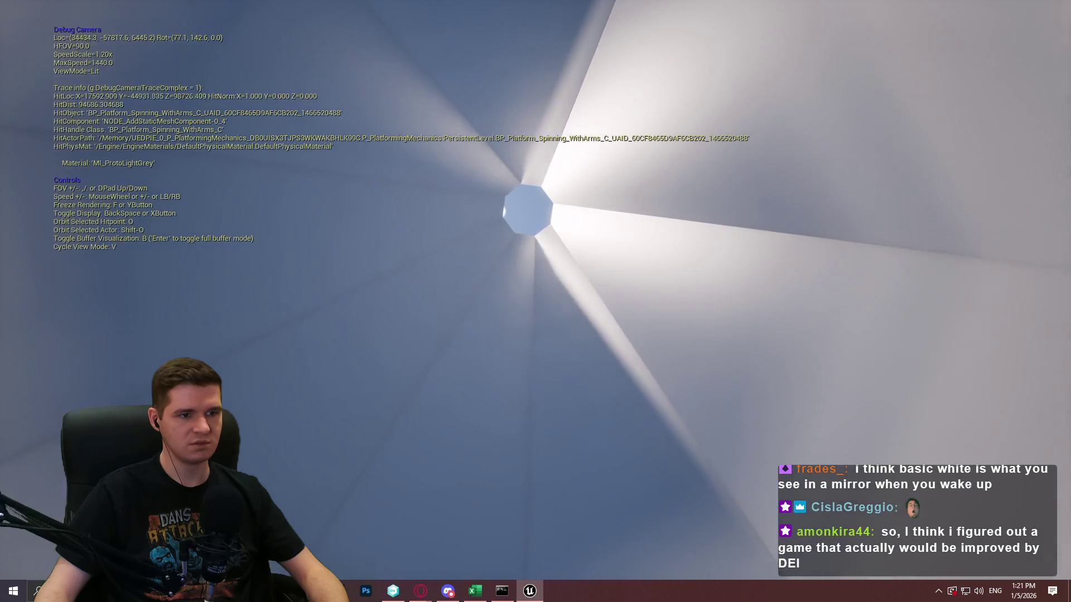
key(d)
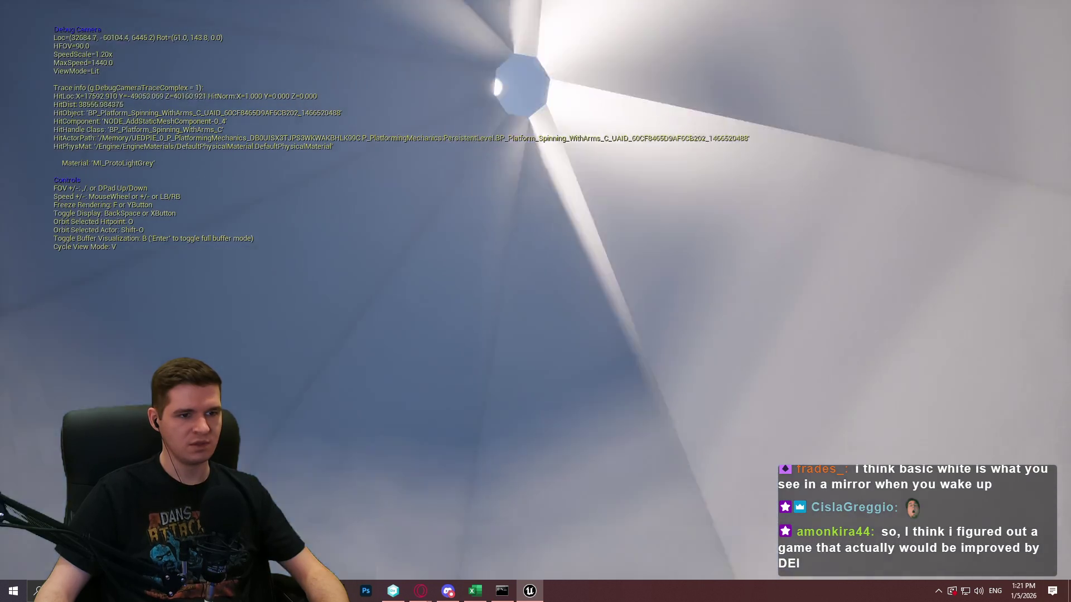
key(d)
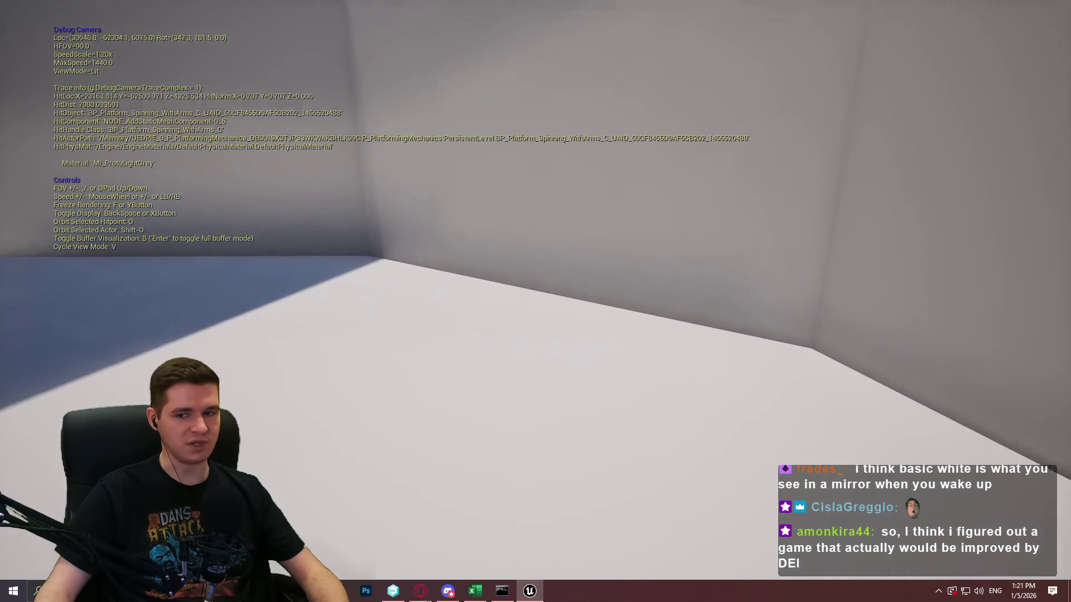
key(a)
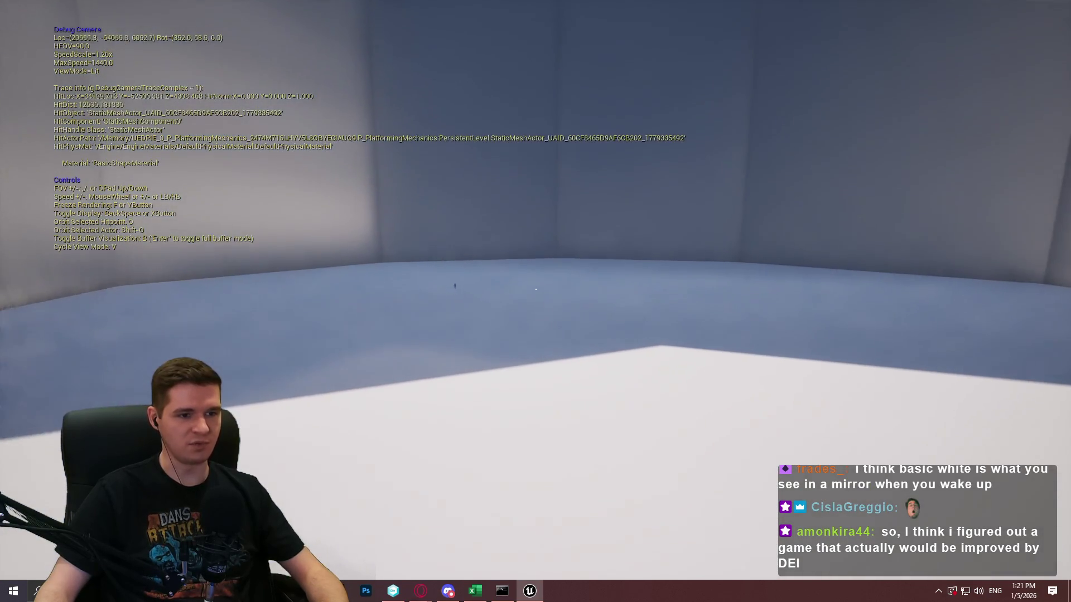
scroll(535, 289, up, 1)
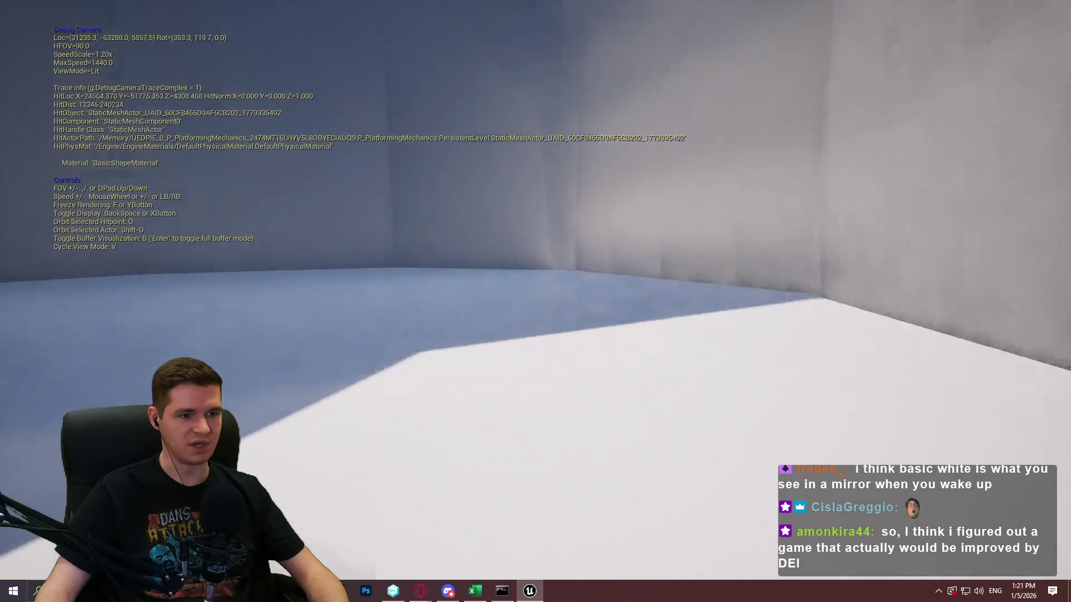
key(w)
scroll(536, 288, up, 1)
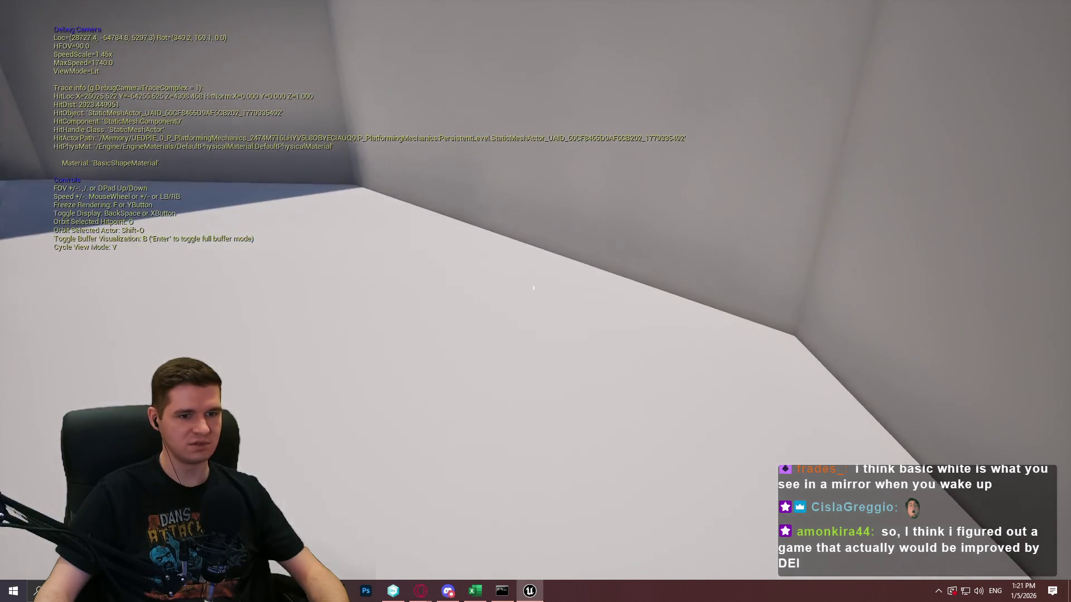
key(a)
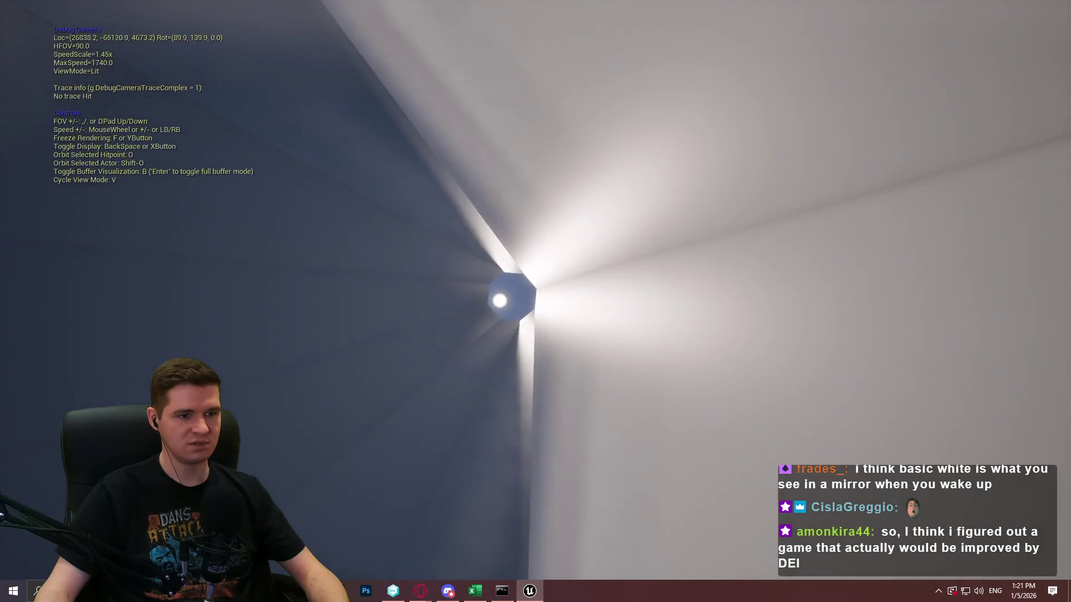
Step: Fly the debug camera up the tower toward the octagonal opening overhead
scroll(535, 289, up, 1)
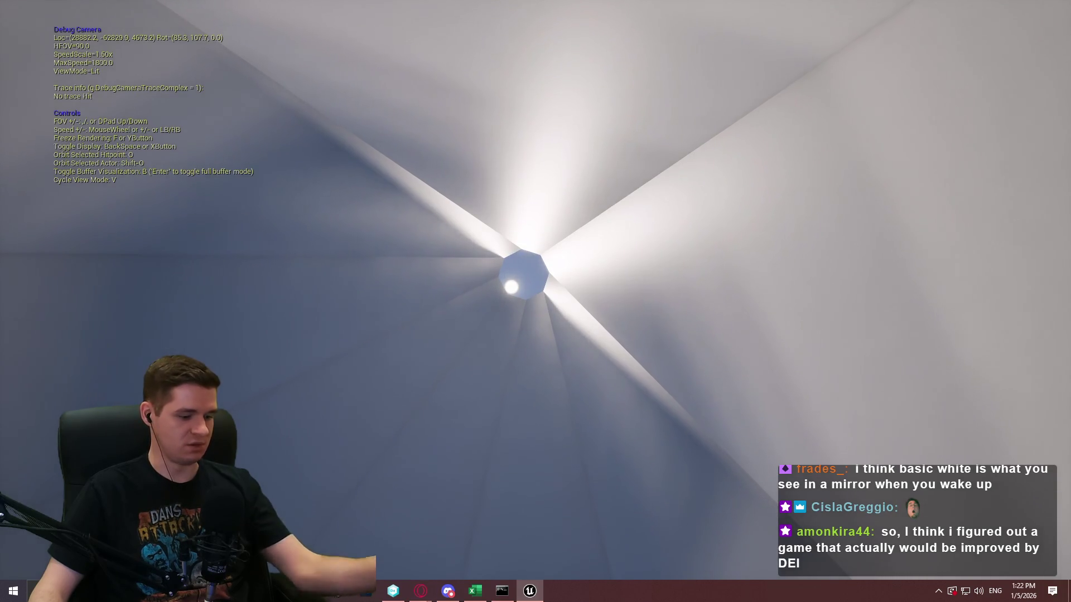
scroll(535, 301, up, 1)
key(w)
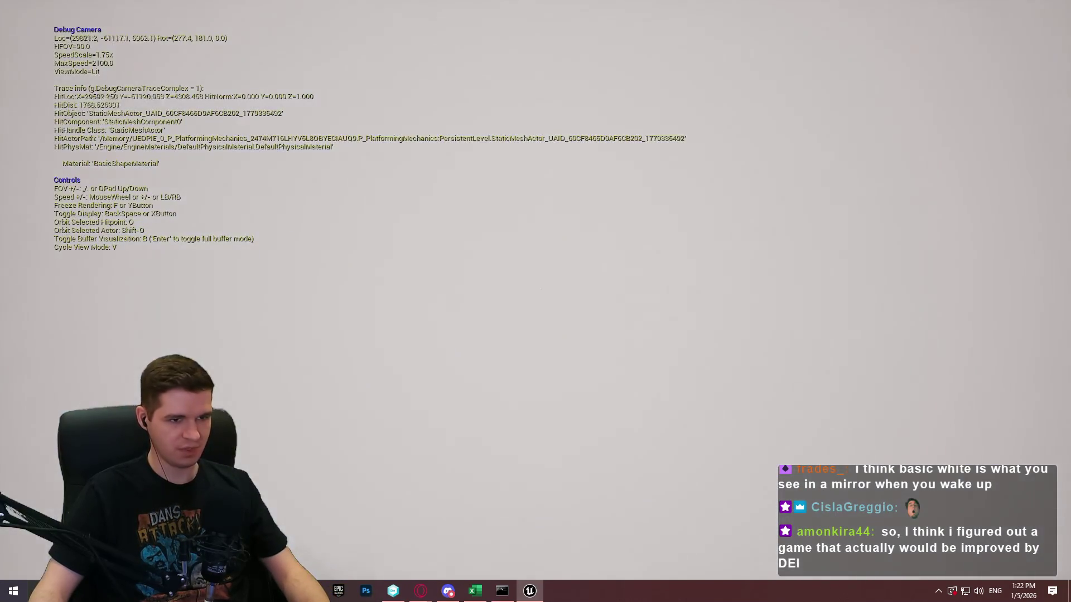
scroll(536, 301, up, 1)
key(s)
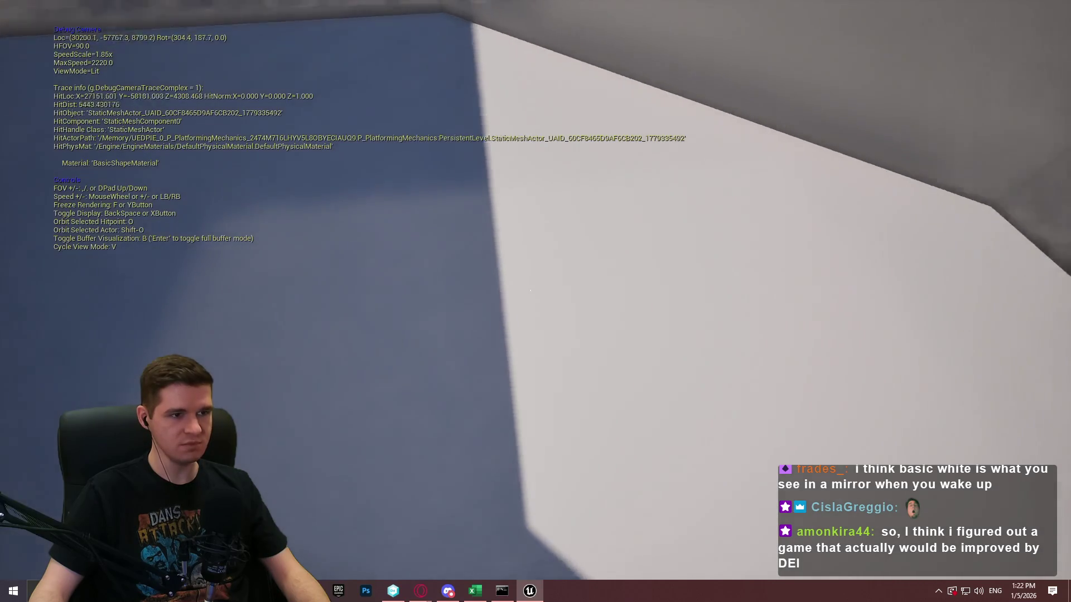
scroll(536, 301, up, 3)
key(s)
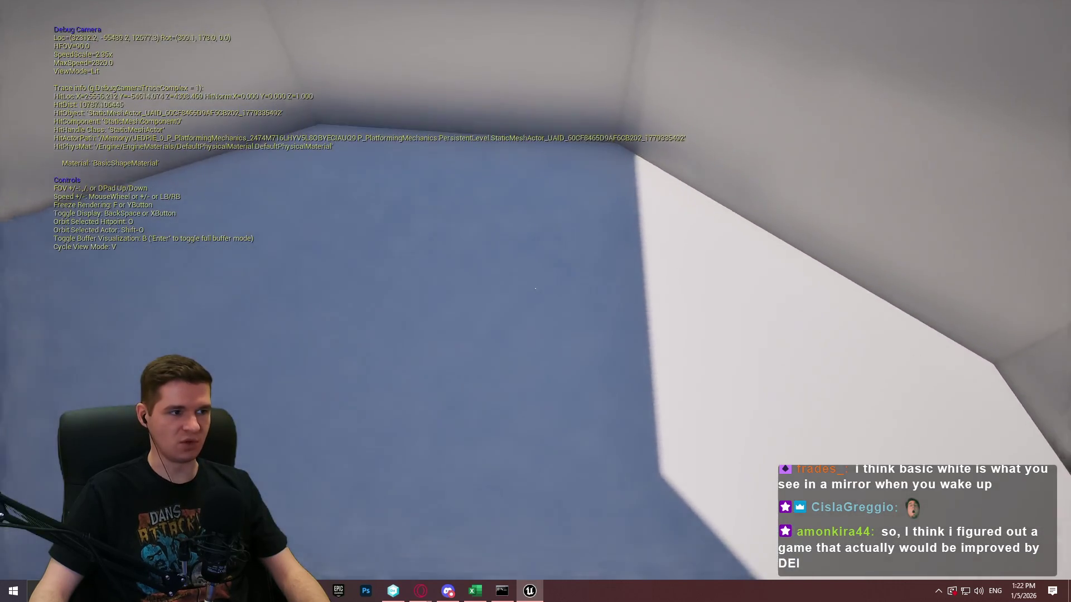
key(s)
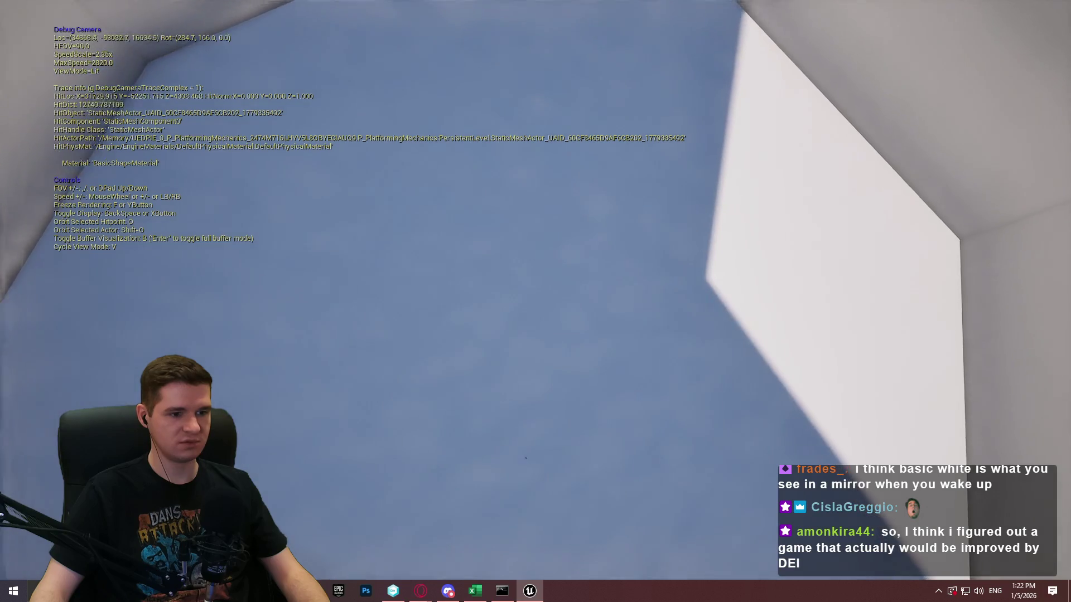
key(s)
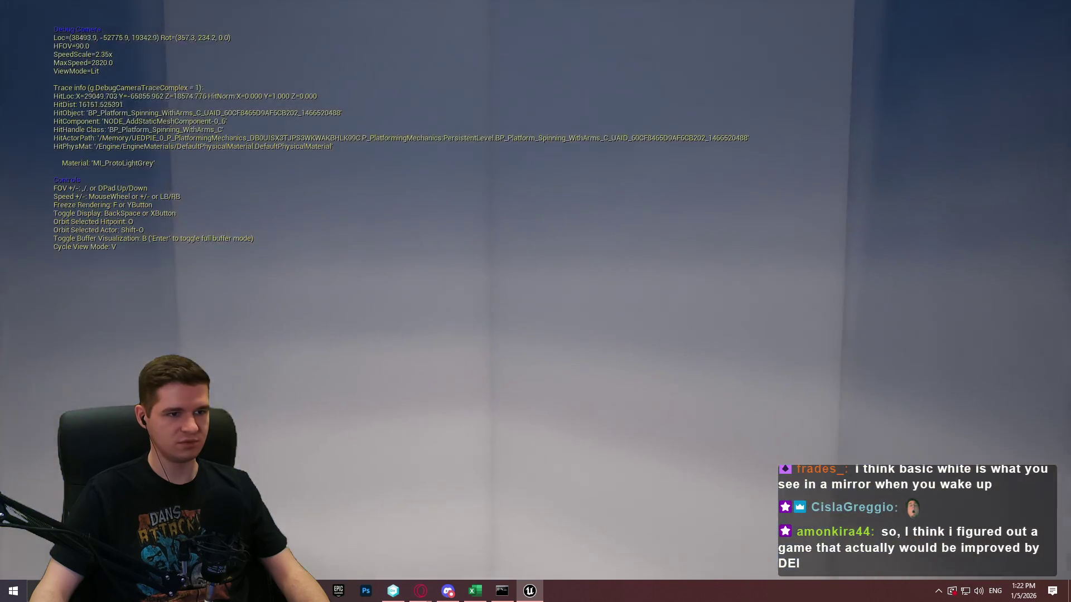
key(d)
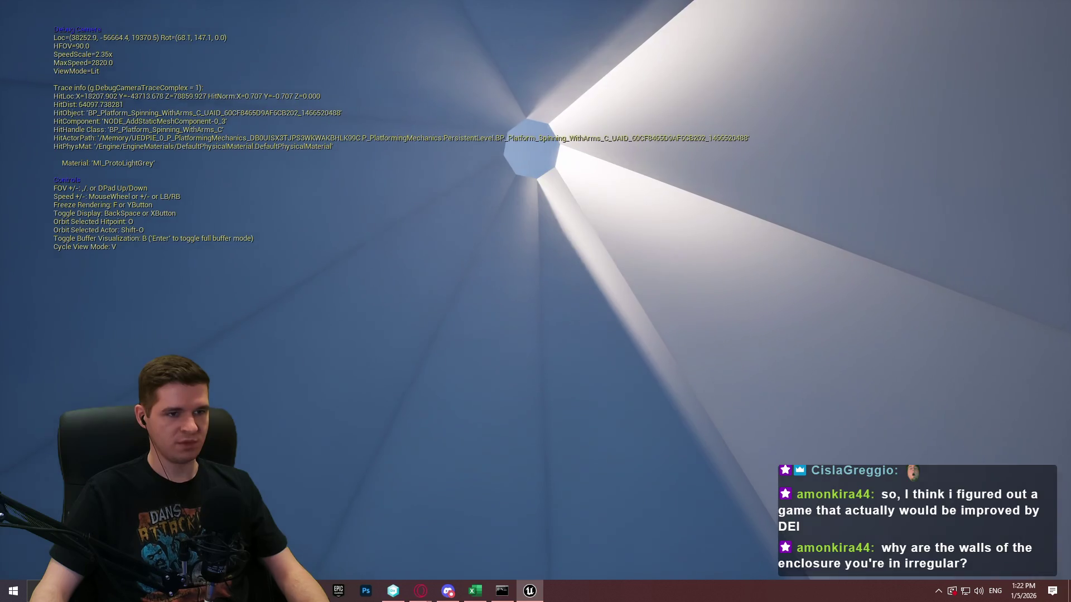
mouse_move(535, 302)
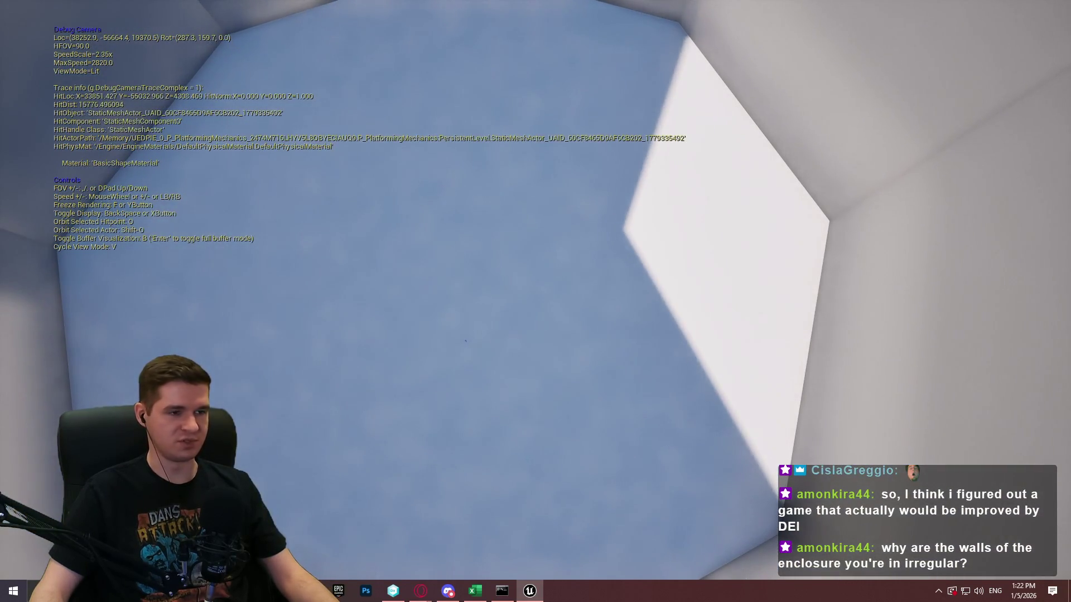
key(Escape)
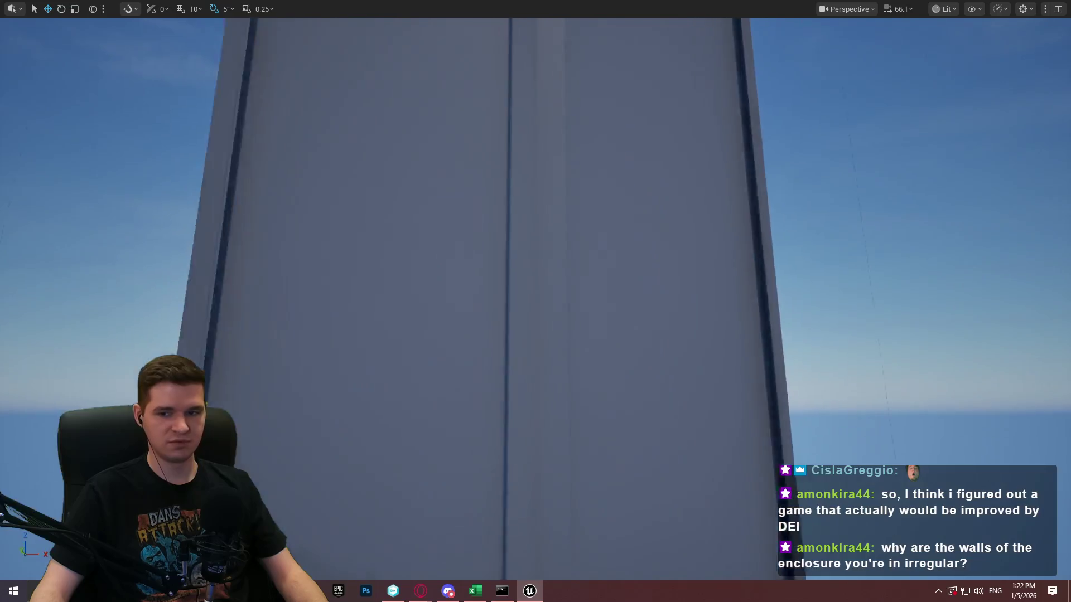
scroll(730, 197, down, 3)
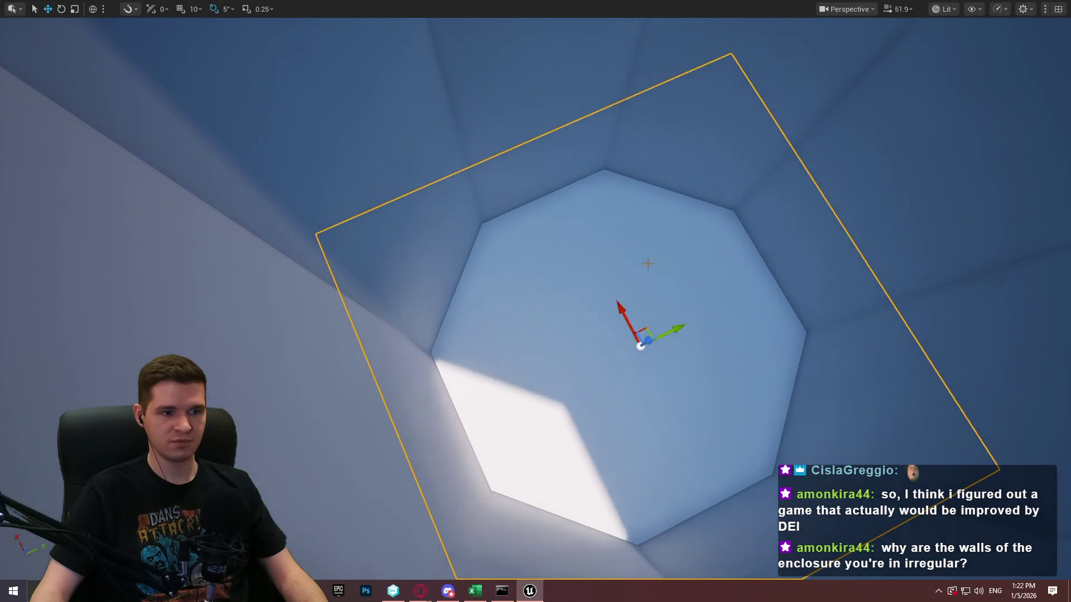
drag(536, 301, 469, 301)
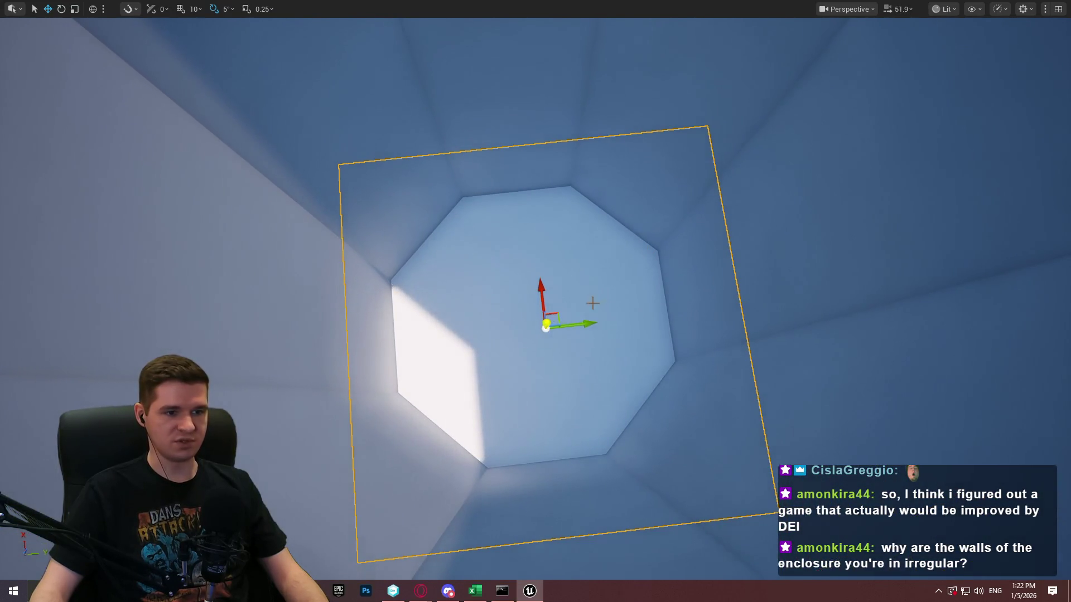
mouse_move(536, 302)
mouse_down()
mouse_move(536, 279)
mouse_move(474, 240)
mouse_move(508, 284)
mouse_move(552, 109)
mouse_move(489, 362)
mouse_move(471, 177)
mouse_move(478, 6)
mouse_up()
key(f)
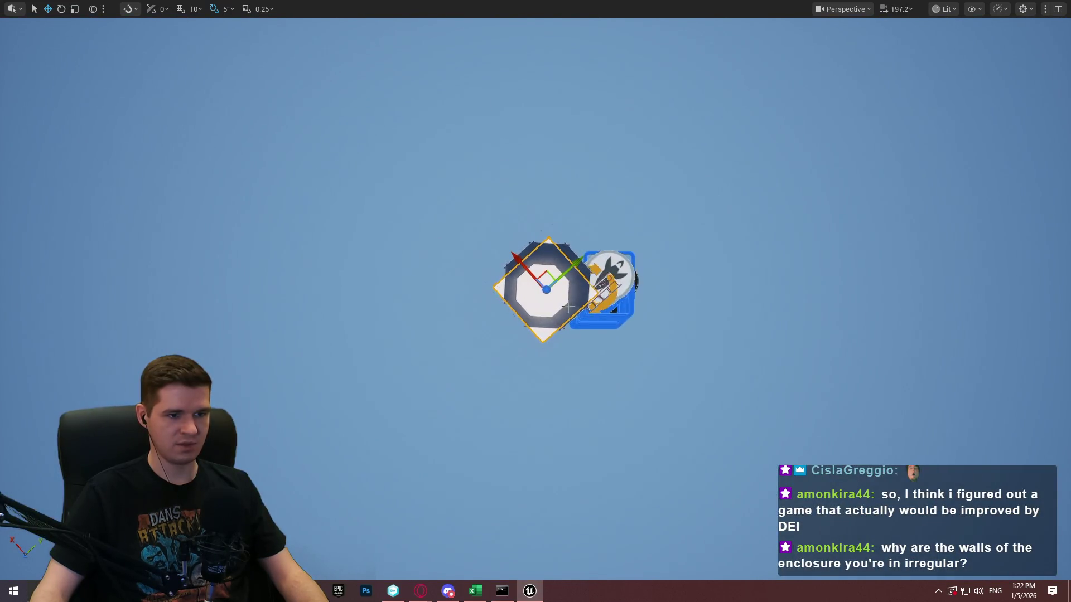
scroll(536, 302, up, 5)
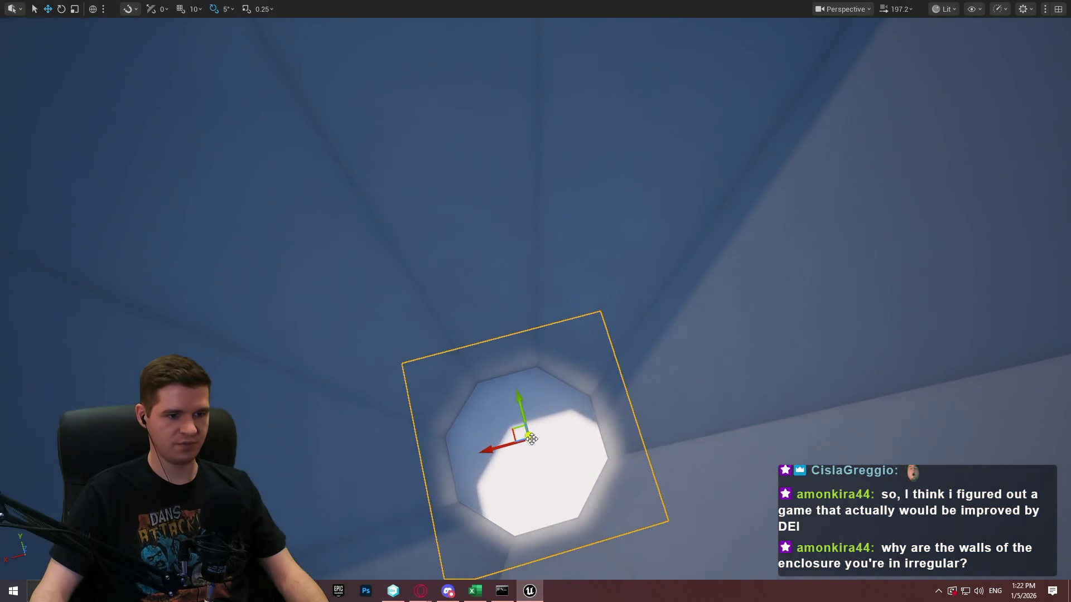
scroll(529, 437, up, 5)
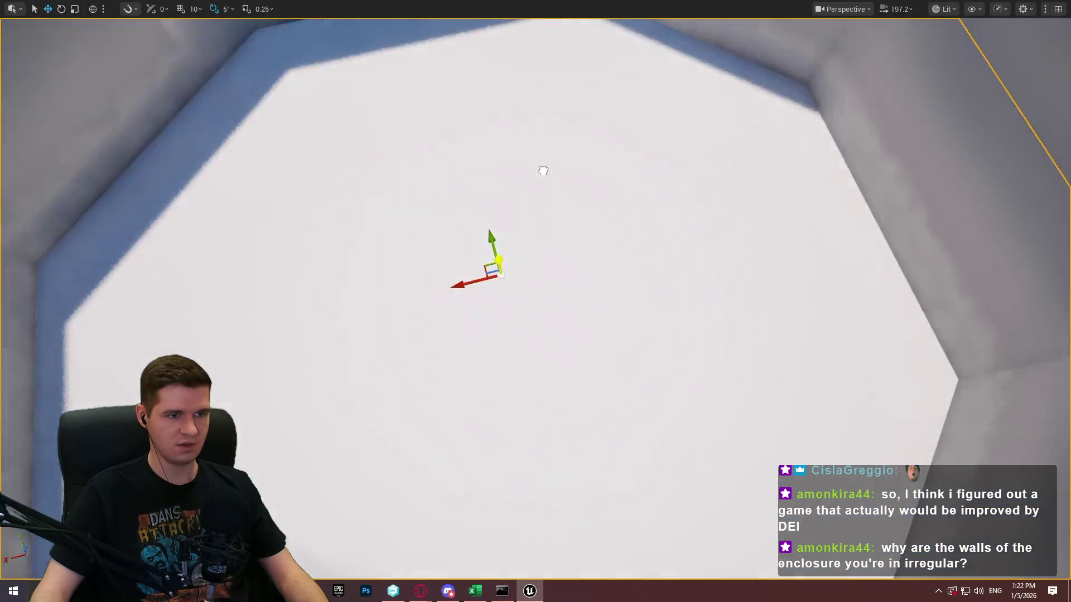
scroll(543, 170, down, 4)
scroll(468, 438, down, 5)
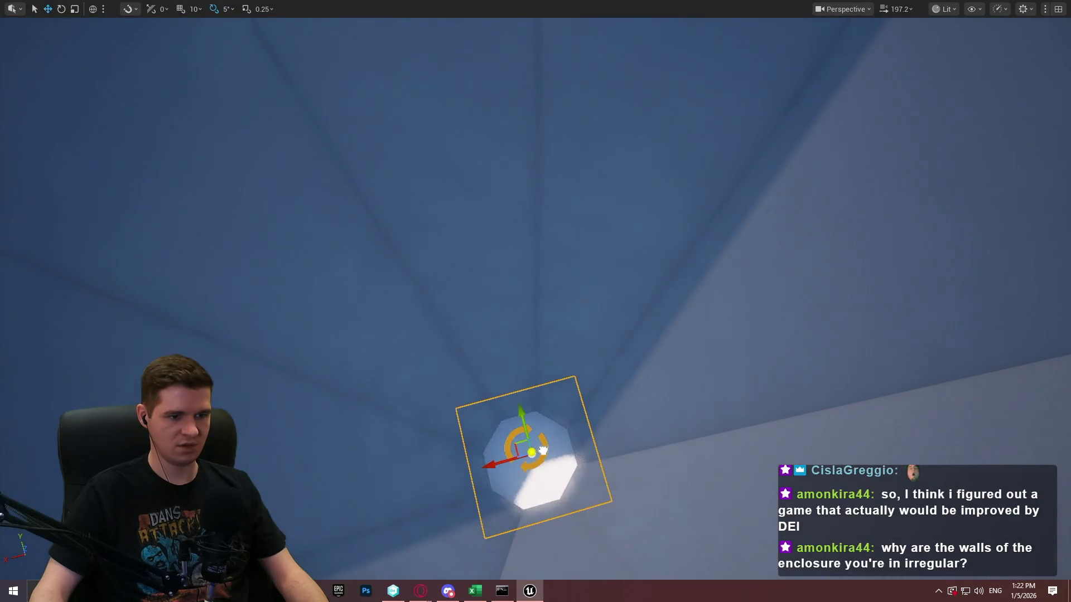
scroll(542, 454, up, 8)
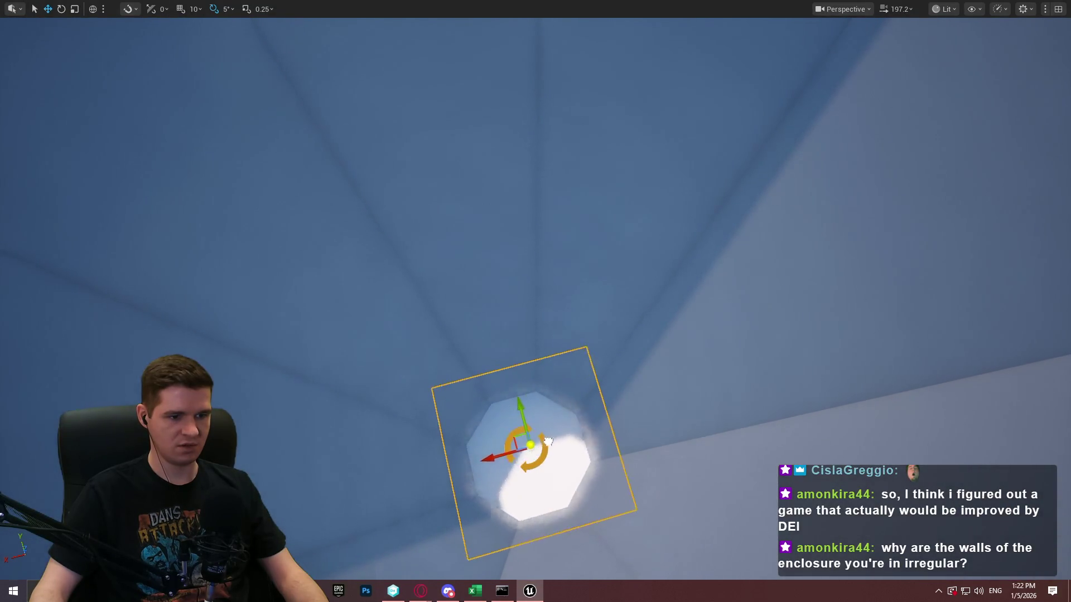
scroll(561, 315, up, 4)
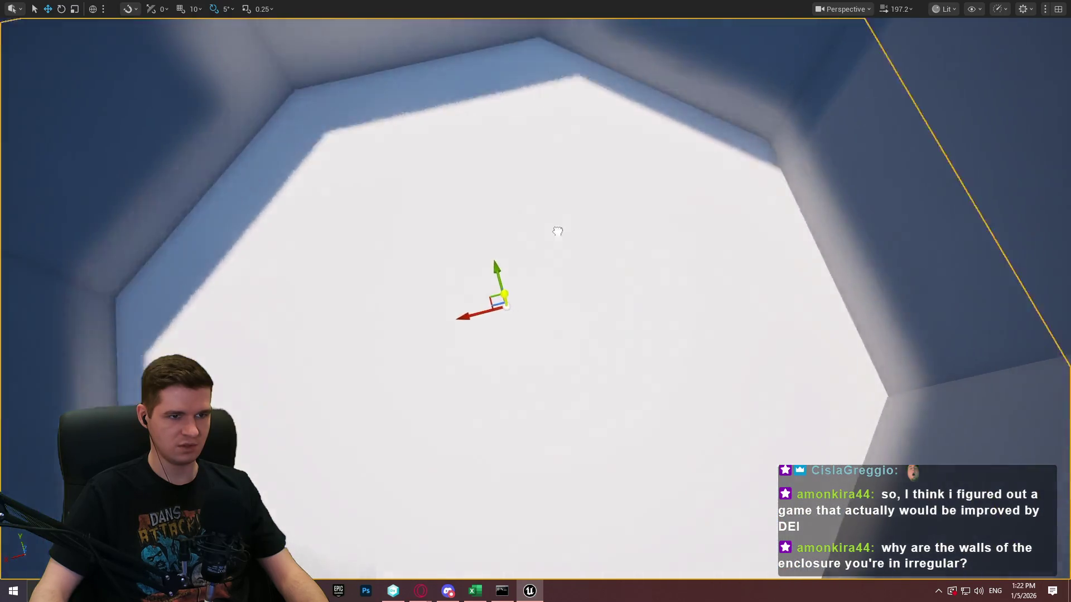
scroll(547, 293, down, 2)
scroll(545, 290, down, 6)
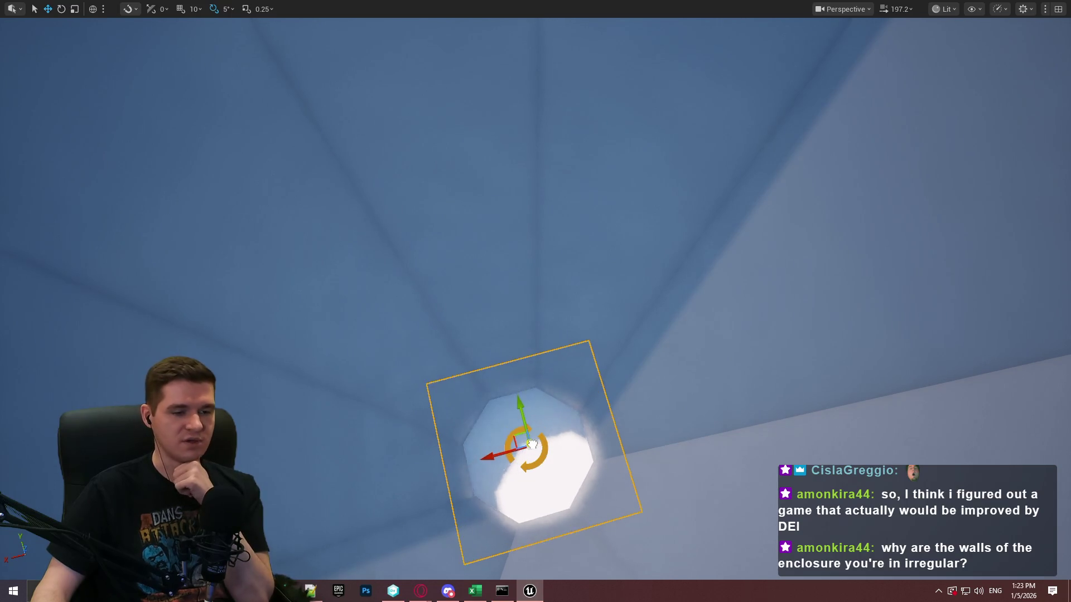
scroll(533, 433, up, 3)
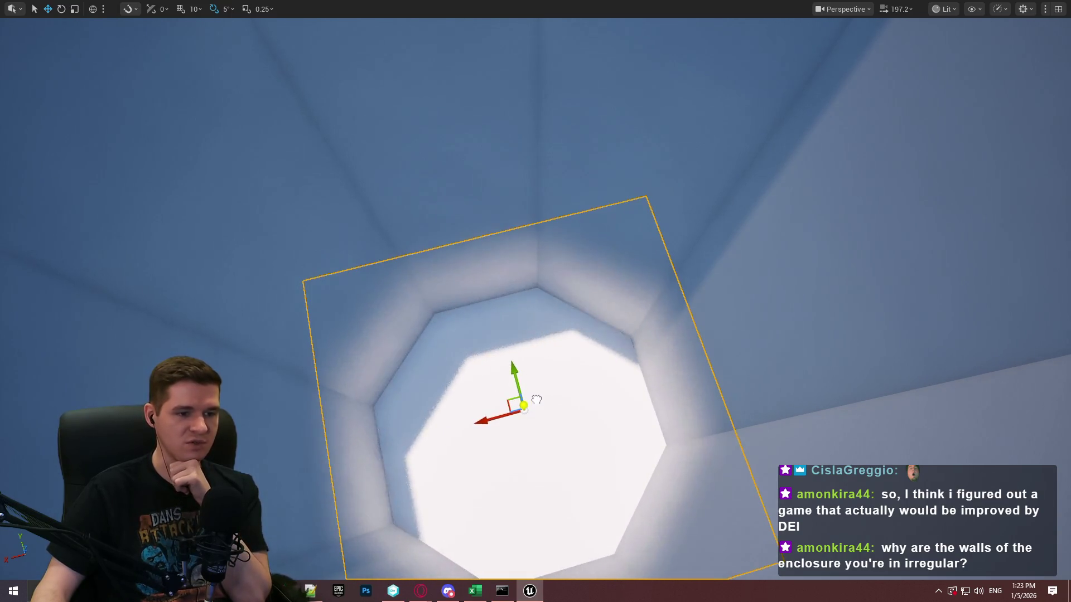
scroll(529, 432, down, 2)
scroll(527, 431, up, 4)
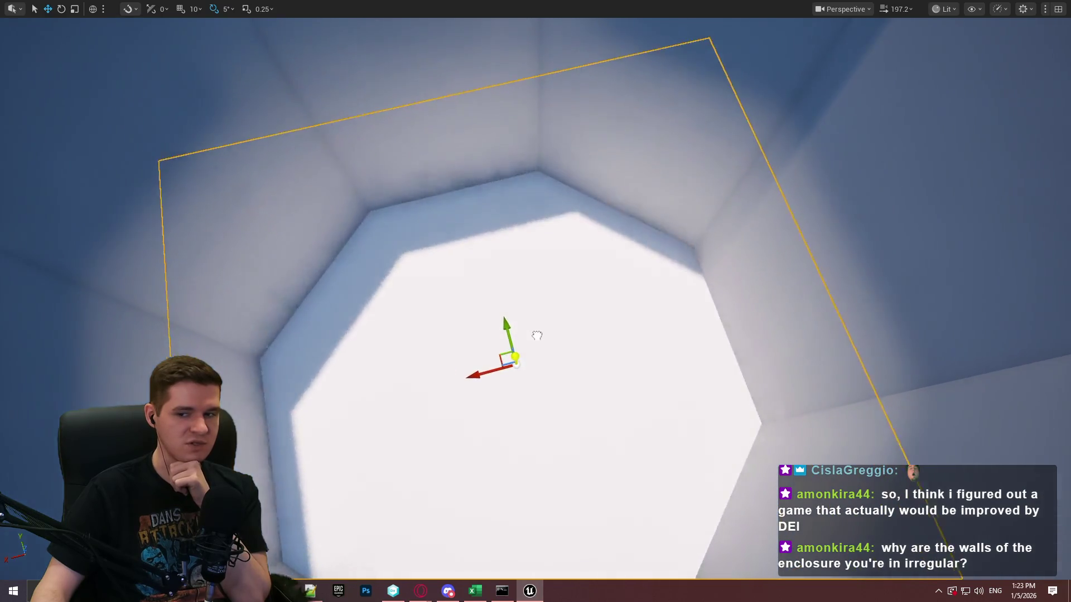
scroll(531, 389, down, 5)
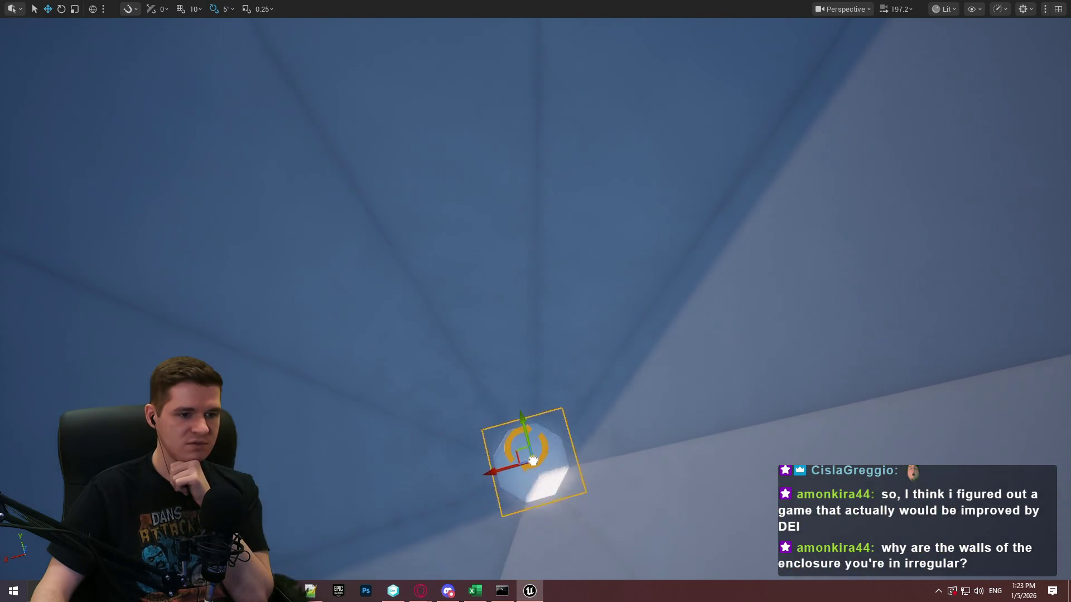
scroll(541, 438, up, 6)
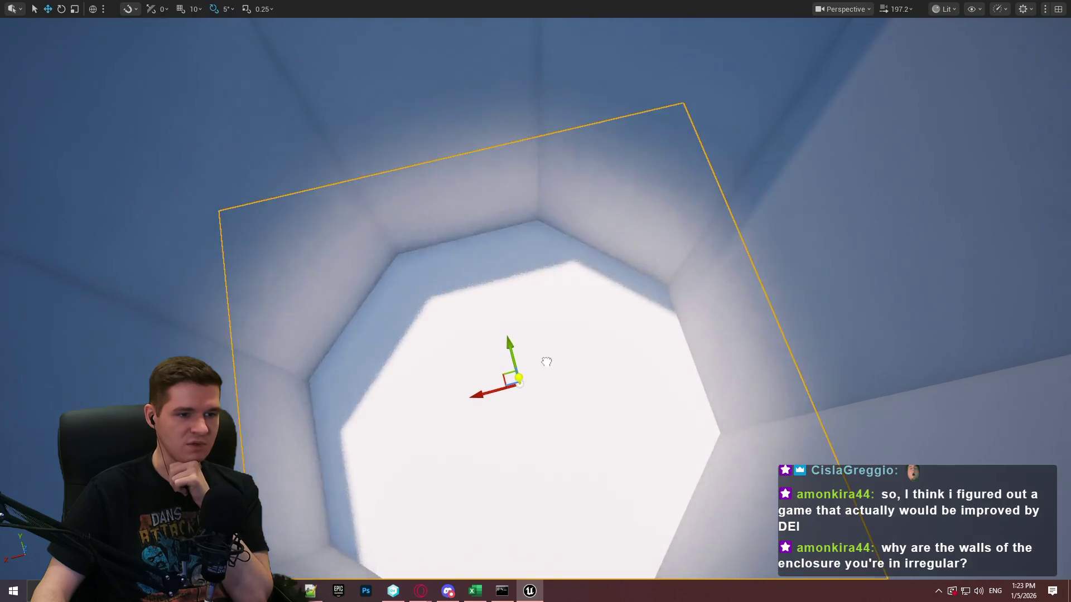
scroll(554, 300, down, 8)
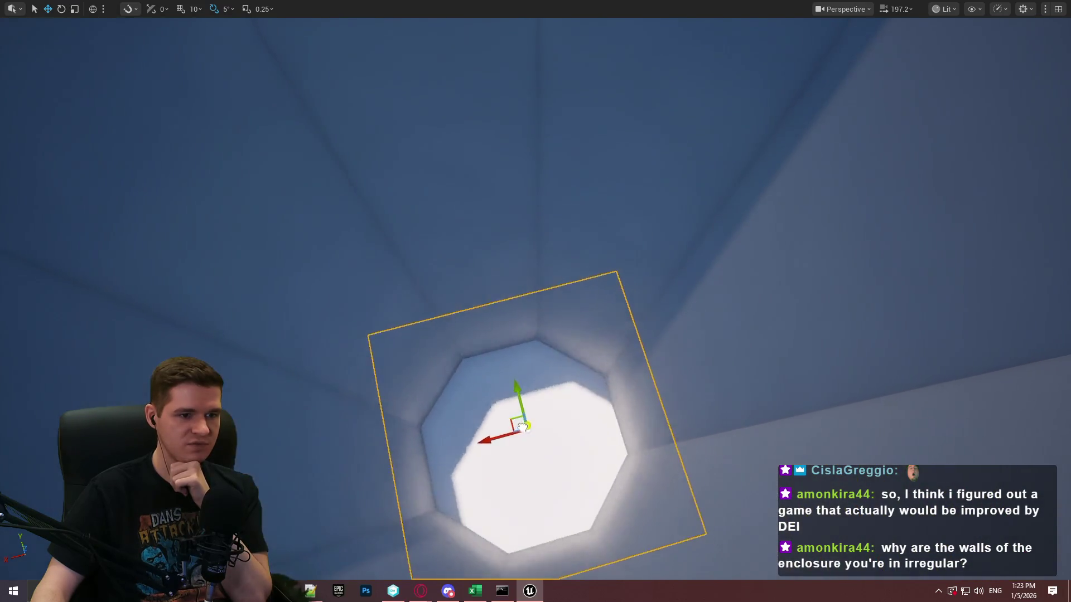
scroll(517, 459, down, 3)
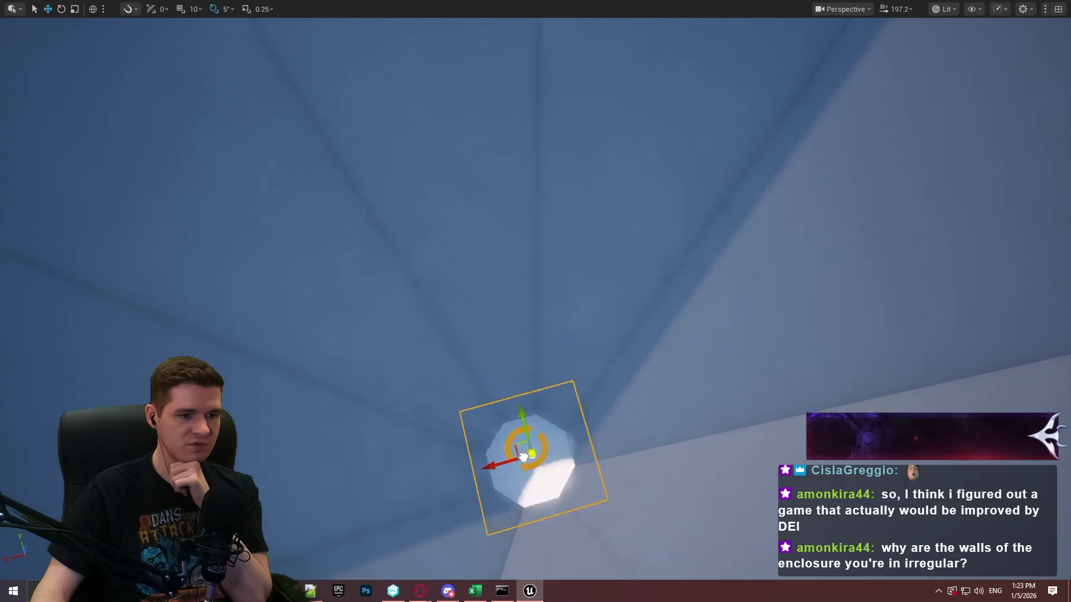
scroll(523, 458, up, 3)
scroll(527, 462, down, 4)
scroll(529, 468, up, 6)
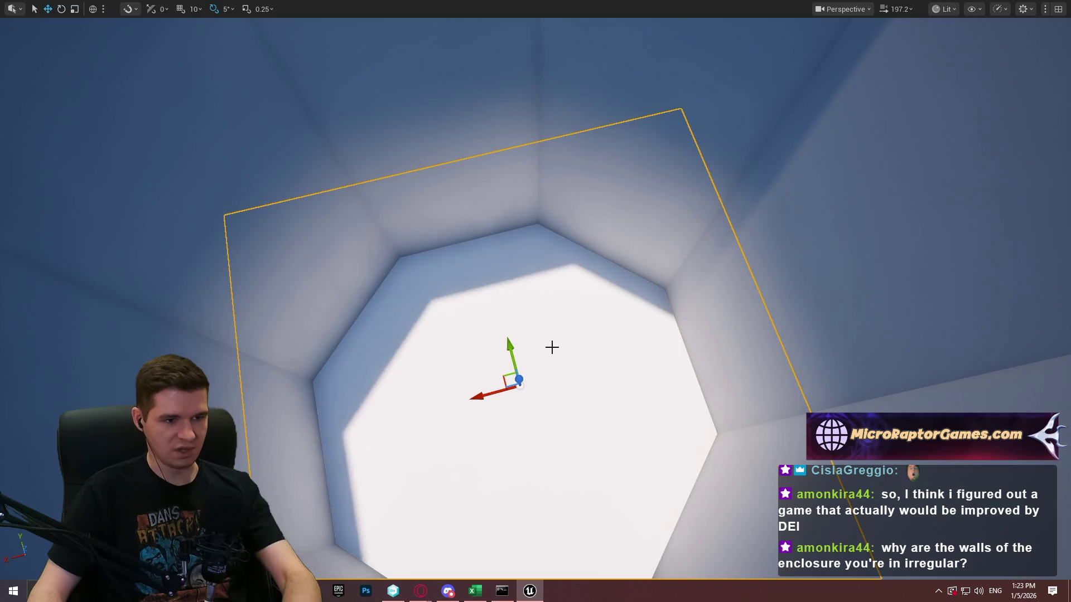
scroll(554, 379, down, 5)
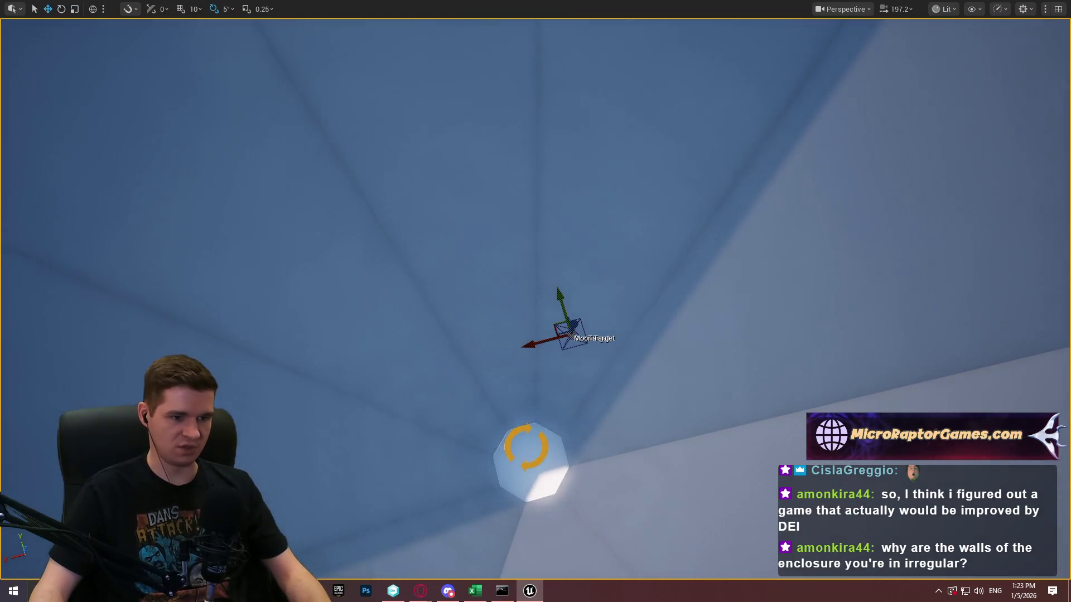
scroll(554, 335, up, 5)
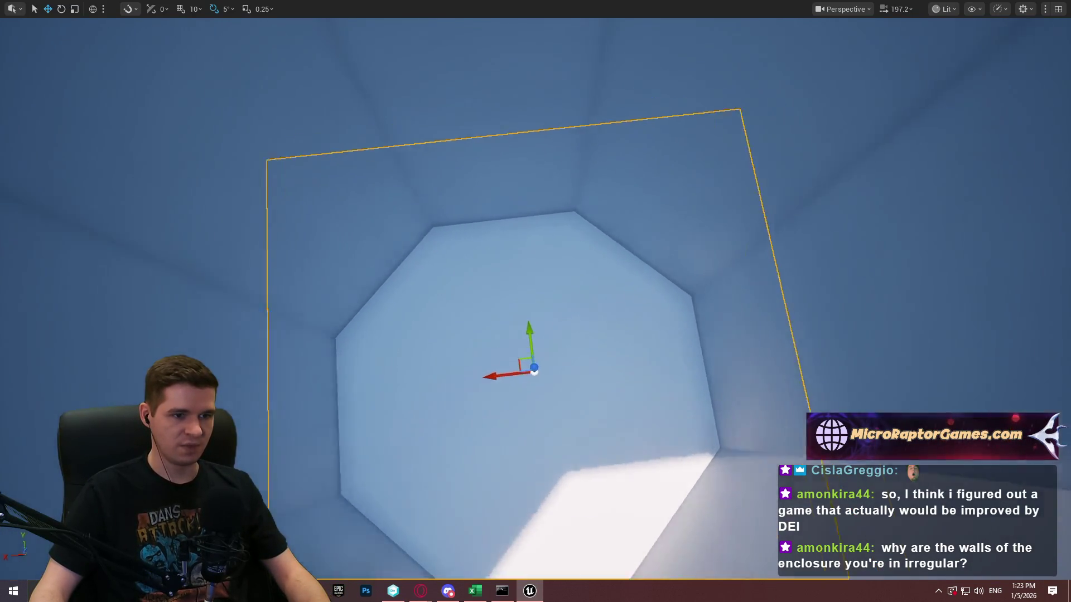
scroll(535, 335, up, 5)
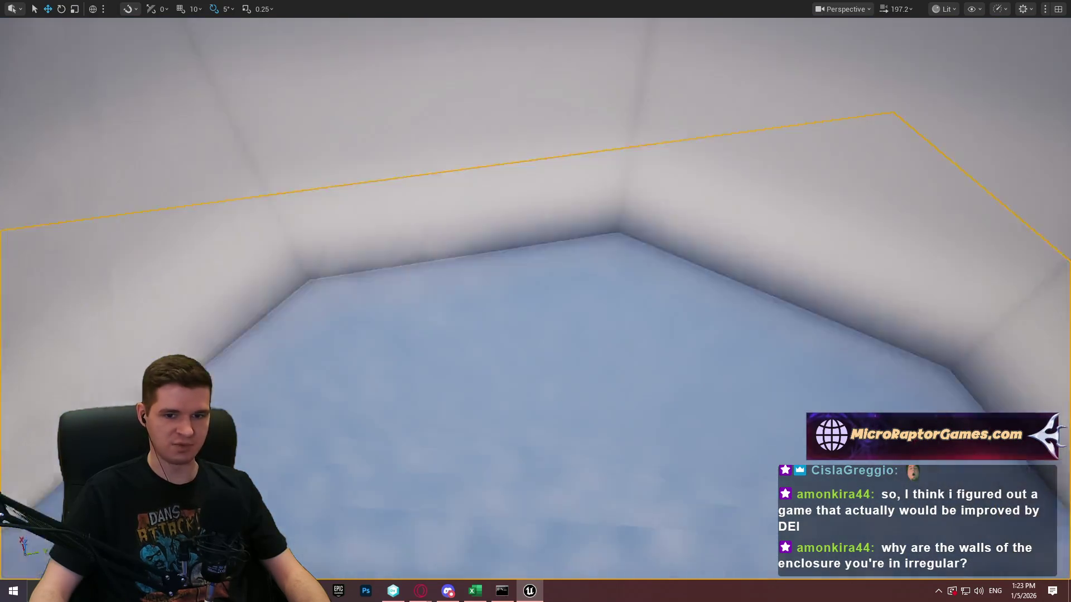
drag(578, 338, 578, 338)
Step: Restore the full editor layout with F11 and clear the 'glo' Details search filter
key(F11)
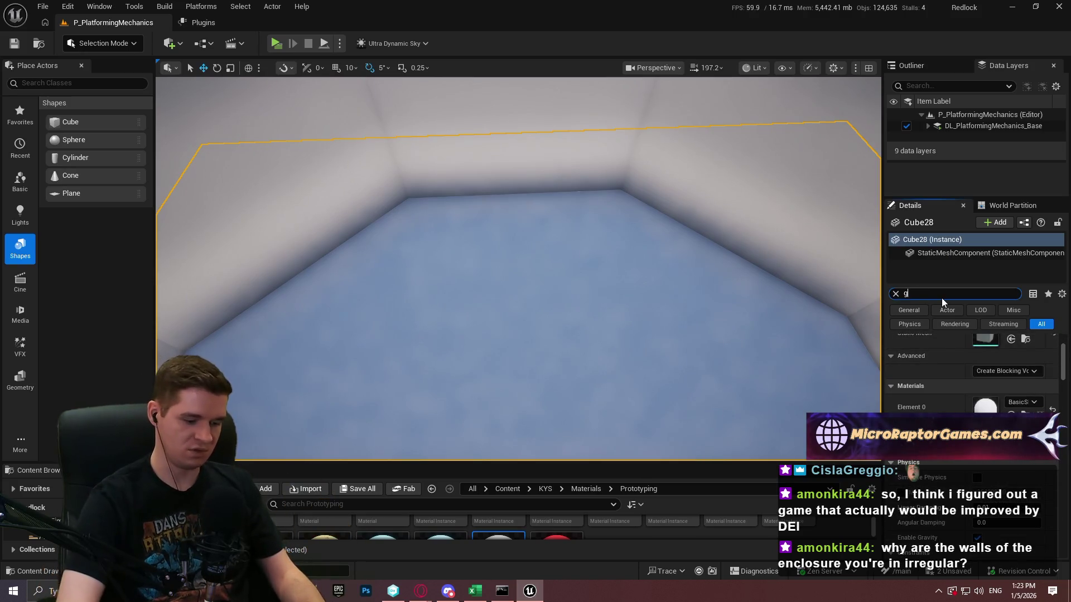
text(glo)
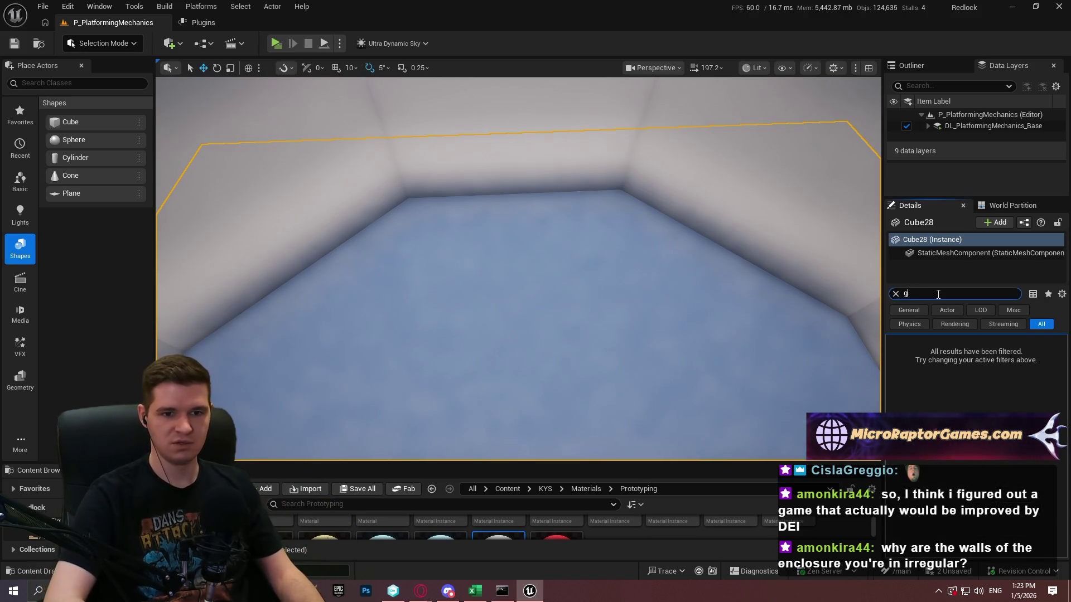
key(BackSpace)
drag(1063, 353, 1068, 424)
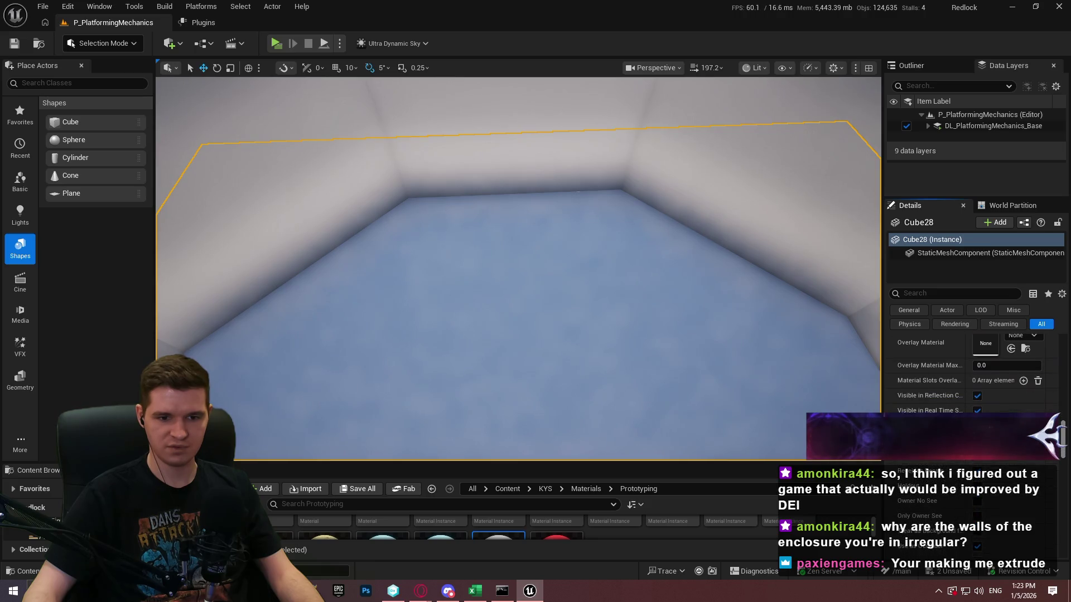
scroll(976, 368, down, 1)
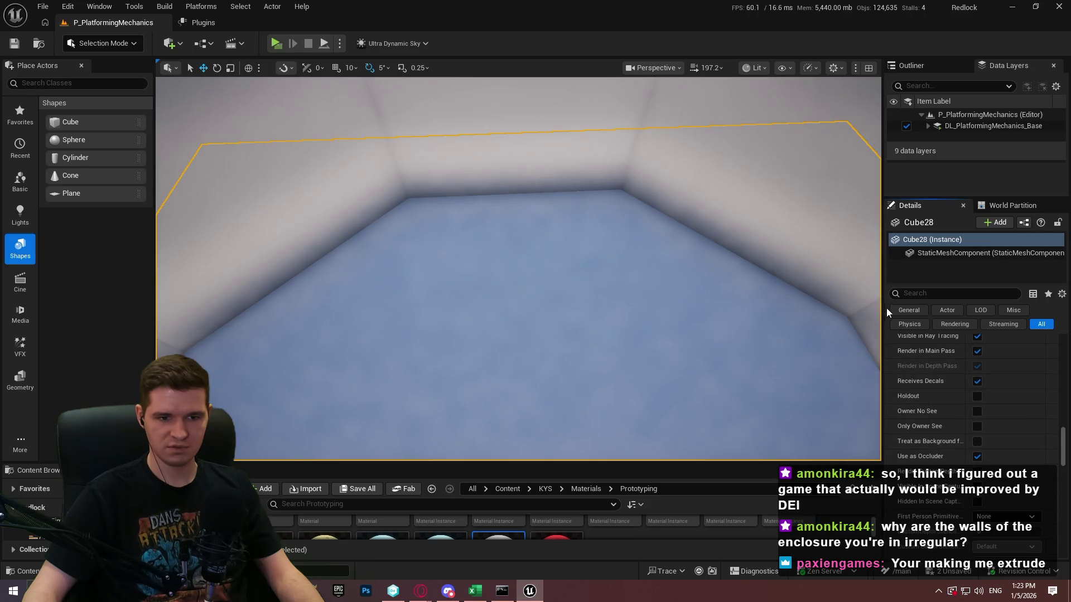
Step: Widen the Details panel and scroll through Cube28's Rendering settings
drag(885, 308, 817, 357)
scroll(907, 411, up, 4)
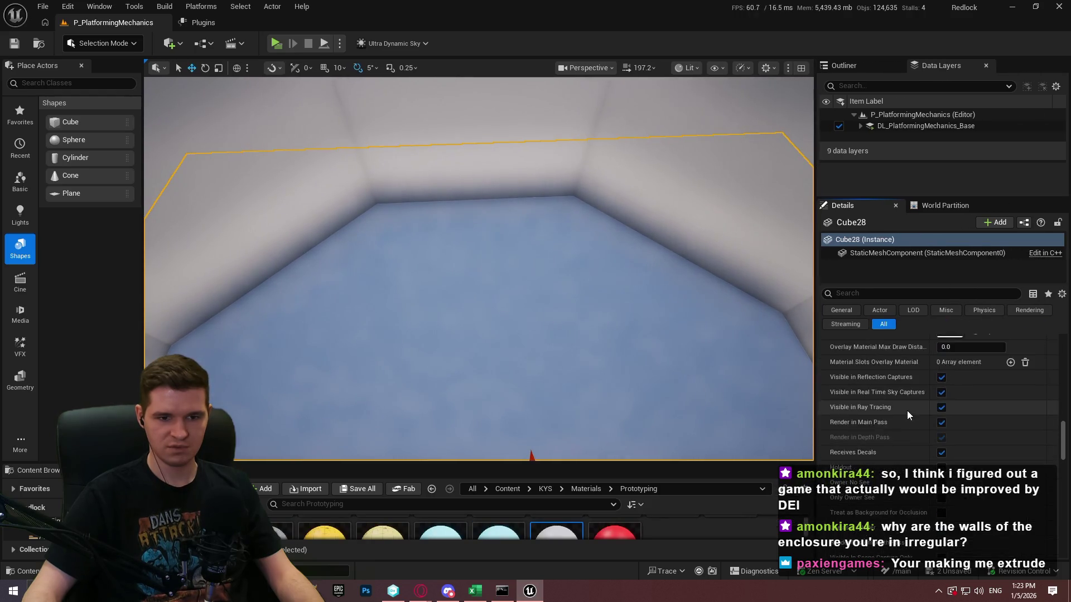
scroll(910, 416, up, 8)
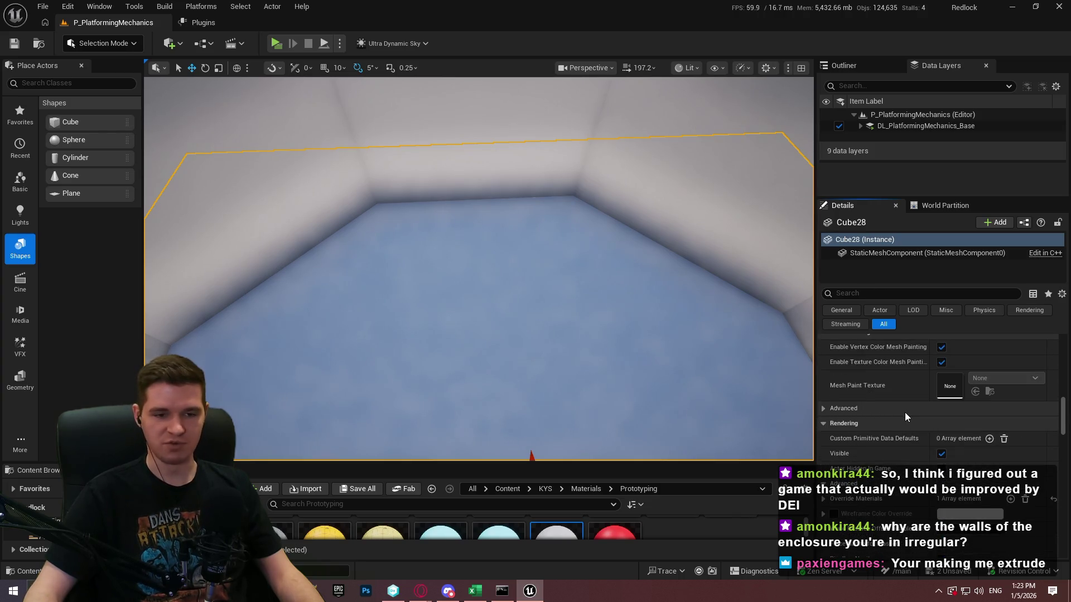
scroll(887, 451, down, 5)
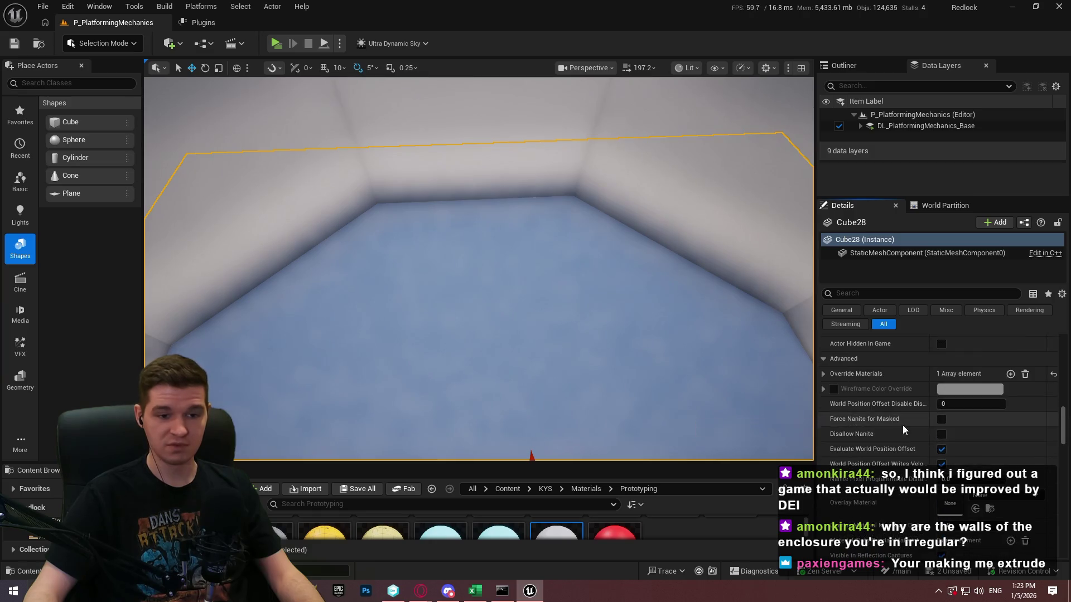
scroll(902, 425, down, 2)
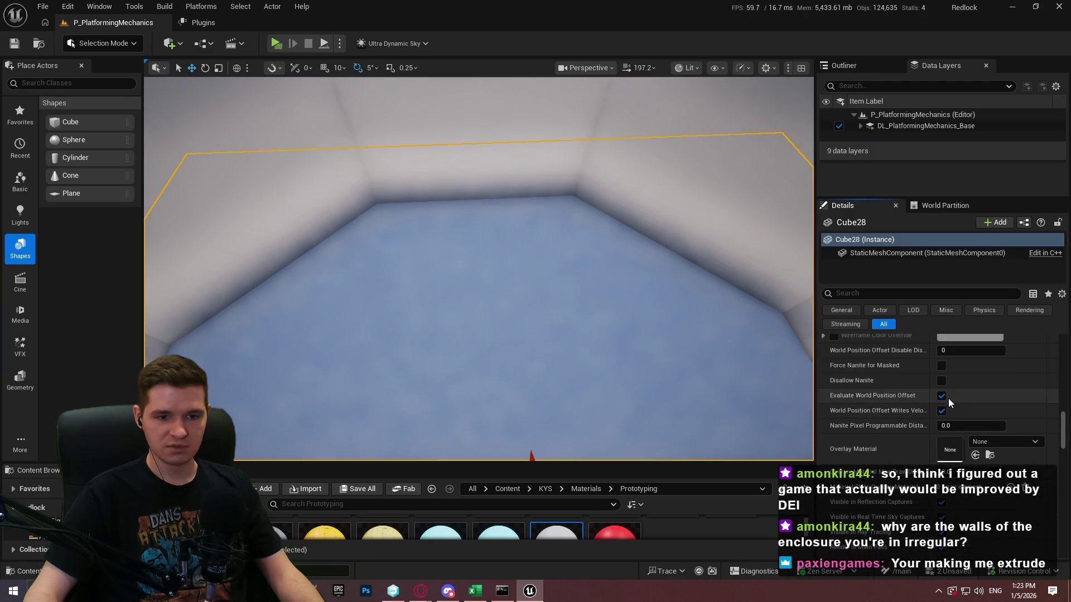
scroll(911, 440, down, 2)
scroll(926, 435, up, 5)
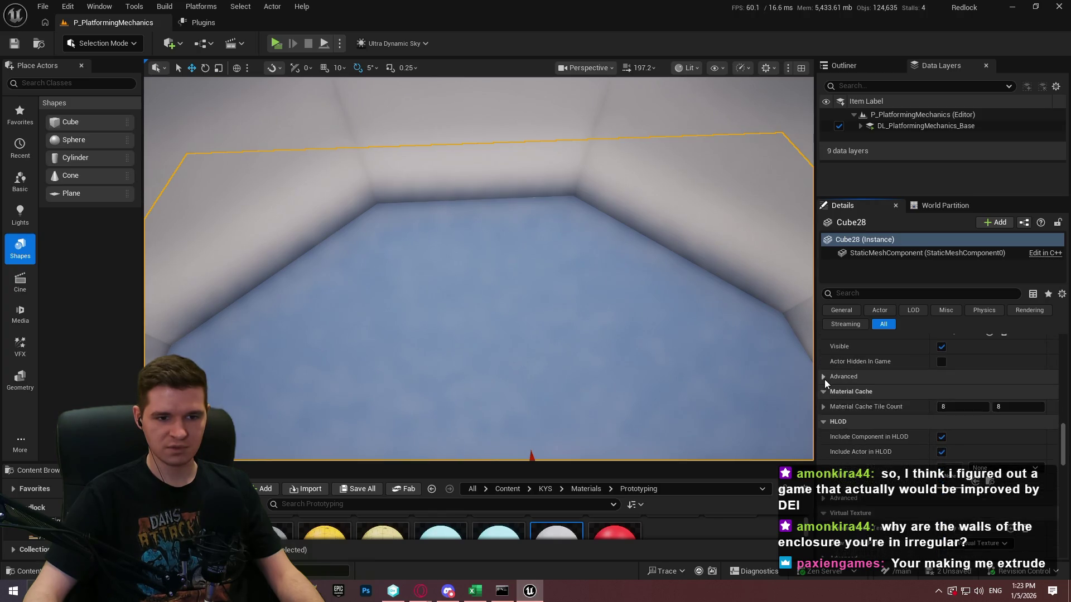
mouse_move(1064, 414)
mouse_down()
mouse_move(1064, 404)
mouse_move(1067, 434)
mouse_up()
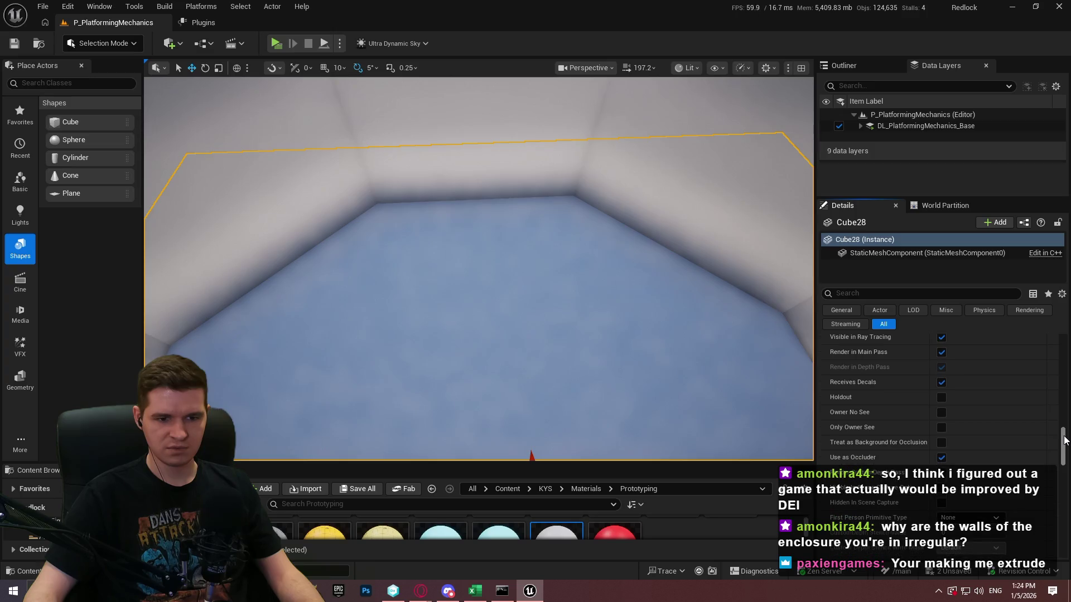
scroll(1065, 449, down, 1)
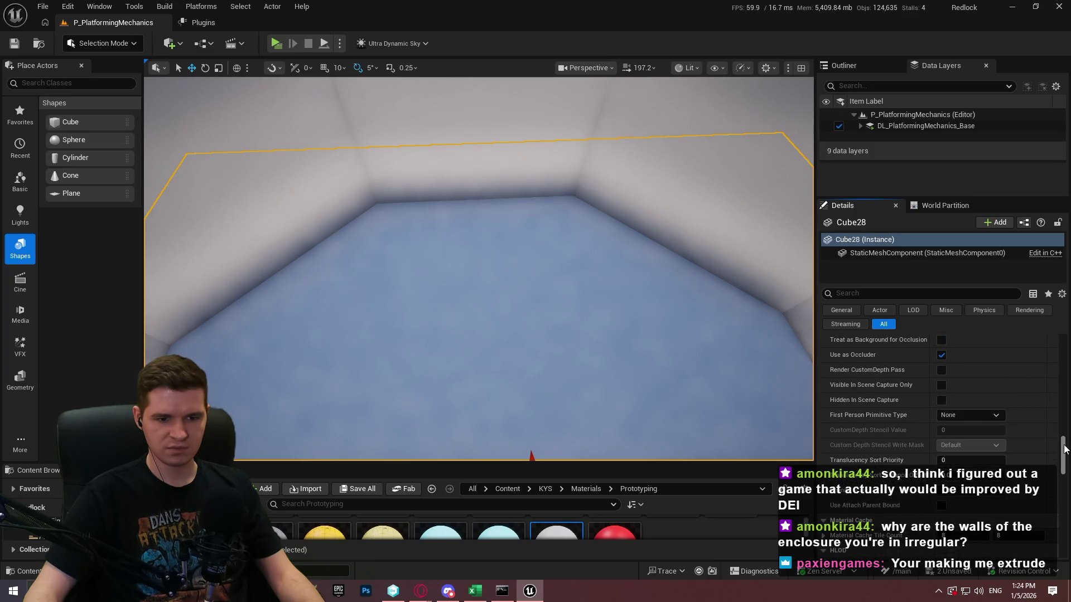
mouse_move(1065, 449)
mouse_down()
mouse_move(1052, 529)
mouse_move(1054, 332)
mouse_up()
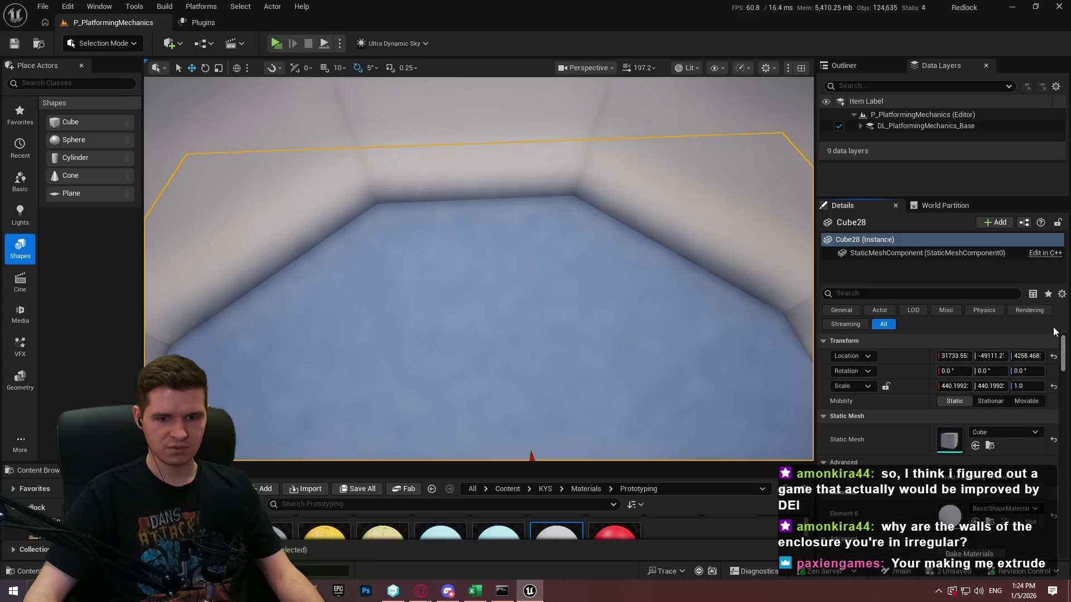
Step: Turn off Affect Dynamic Indirect Lighting on Cube28 and view the darker room full-window
click(941, 293)
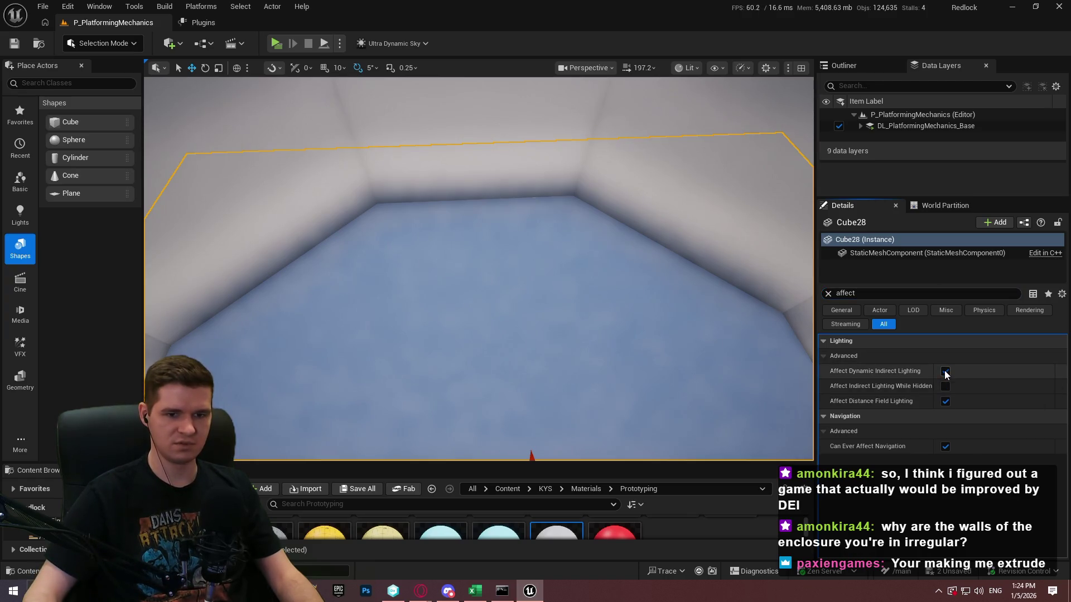
click(945, 371)
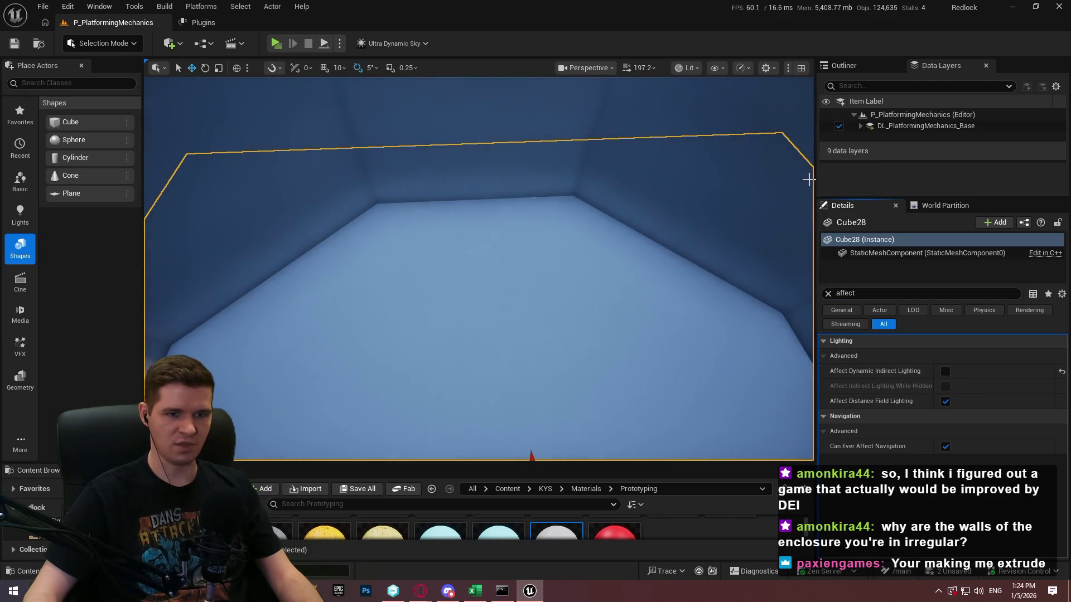
mouse_move(840, 153)
mouse_down()
mouse_move(922, 153)
mouse_move(819, 141)
mouse_up()
scroll(509, 268, down, 5)
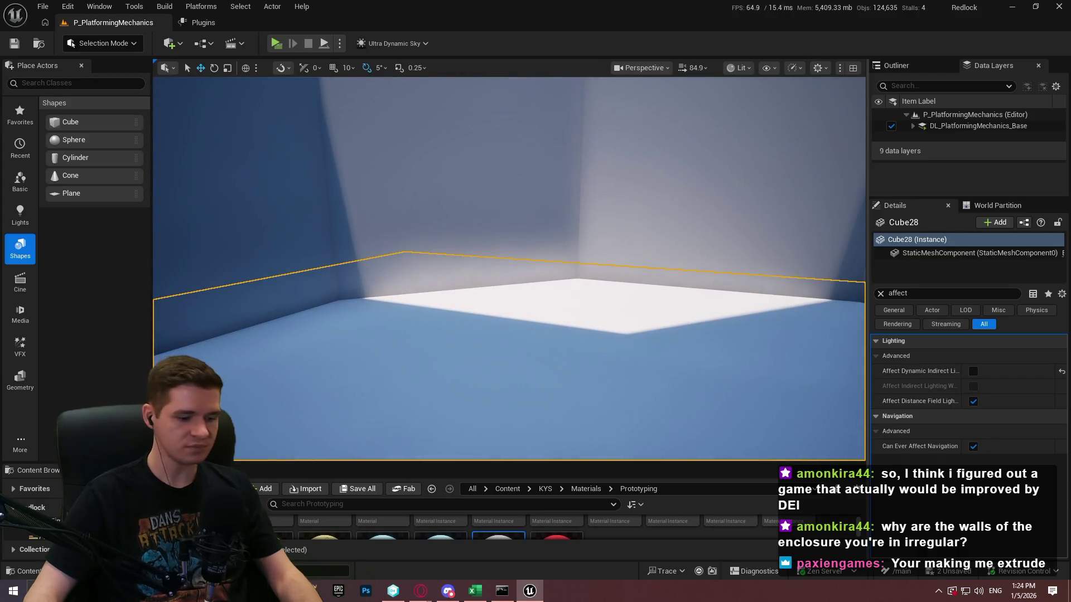
key(F11)
drag(819, 140, 819, 141)
Step: Play From Here on the tower floor, walk forward and jump, then press Esc to stop
drag(662, 462, 662, 461)
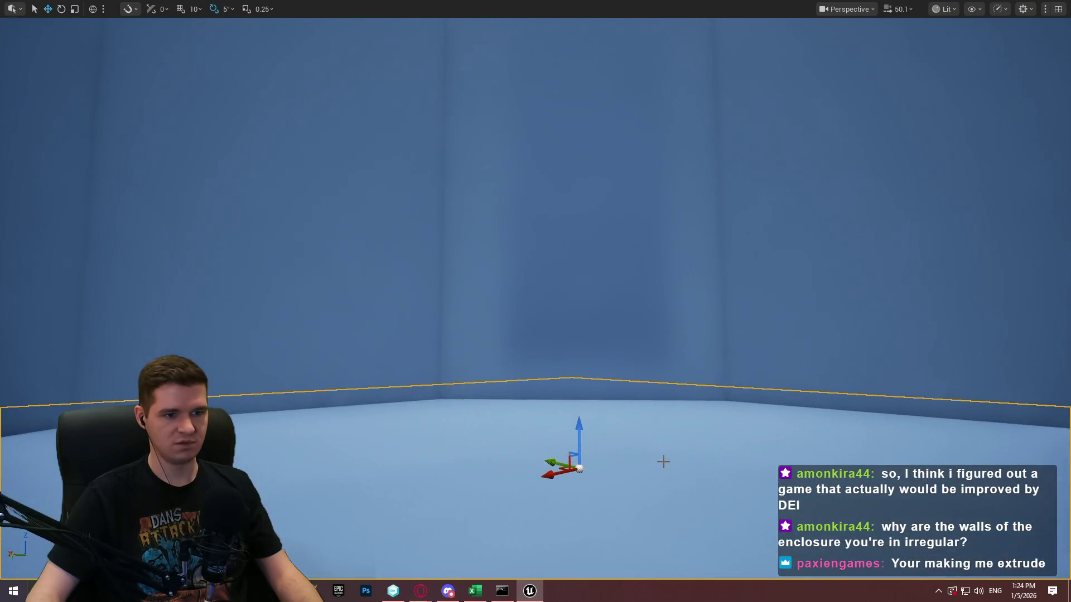
right_click(674, 496)
click(744, 483)
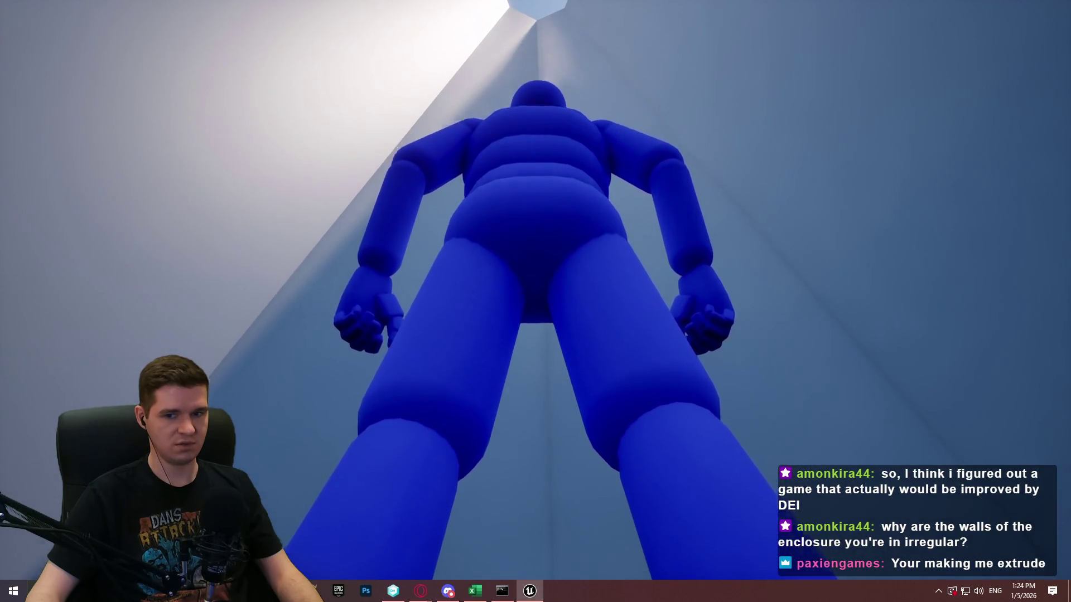
key(w)
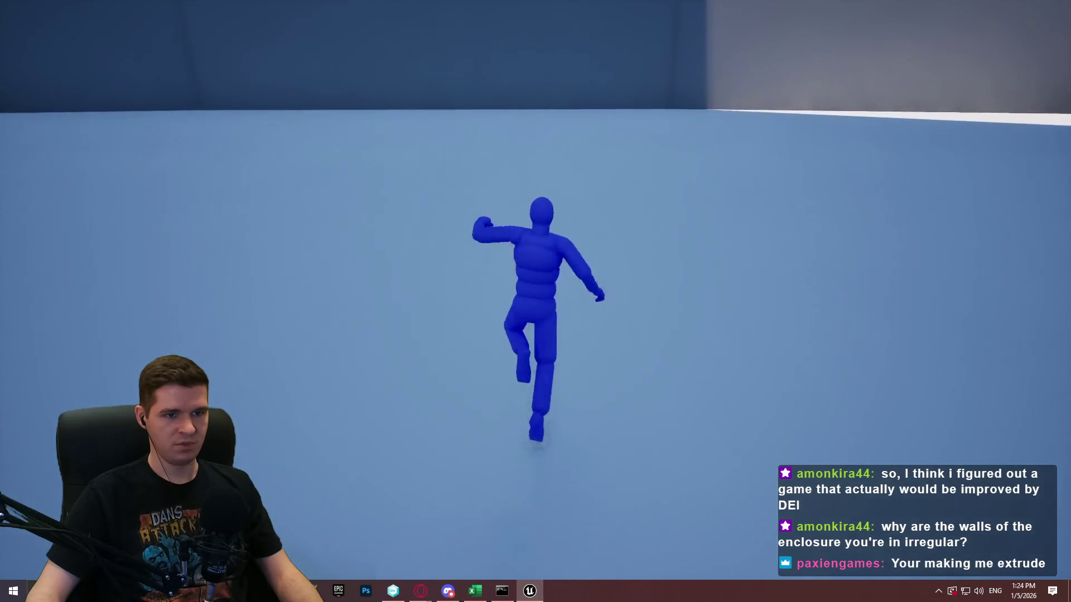
key(space)
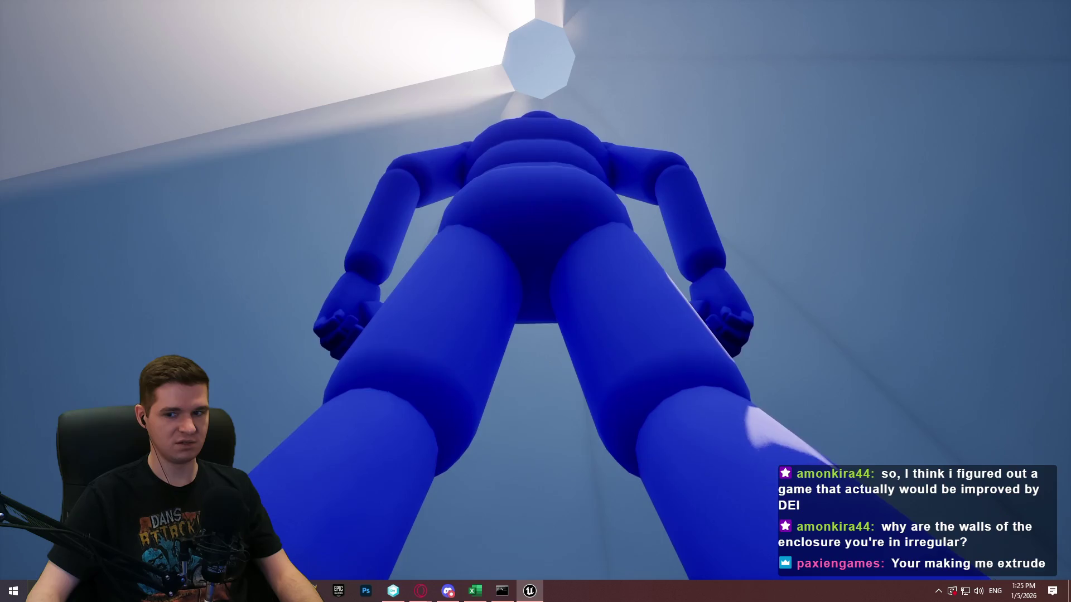
key(Escape)
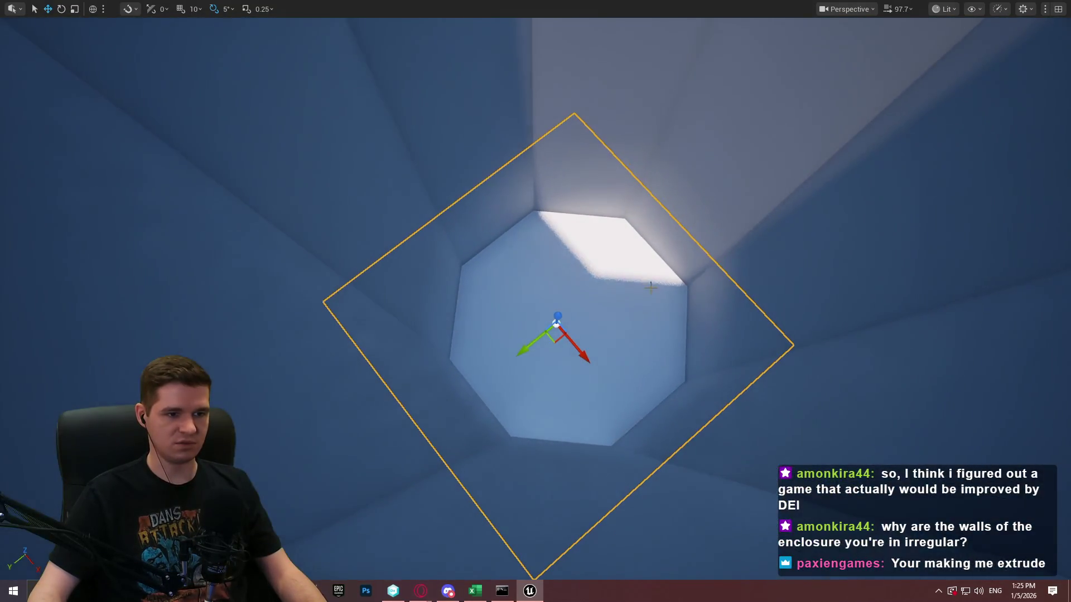
Step: Slide the platform plane along its Y axis and recentre the view on it
scroll(580, 212, up, 3)
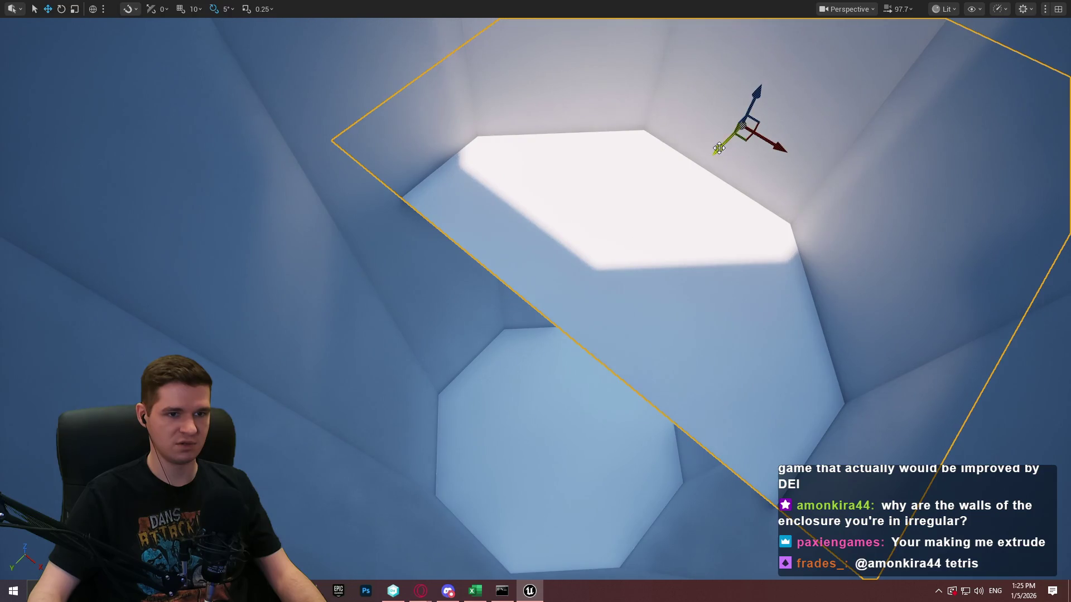
mouse_move(719, 148)
mouse_down()
mouse_move(788, 89)
mouse_move(1030, 185)
mouse_up()
key(f)
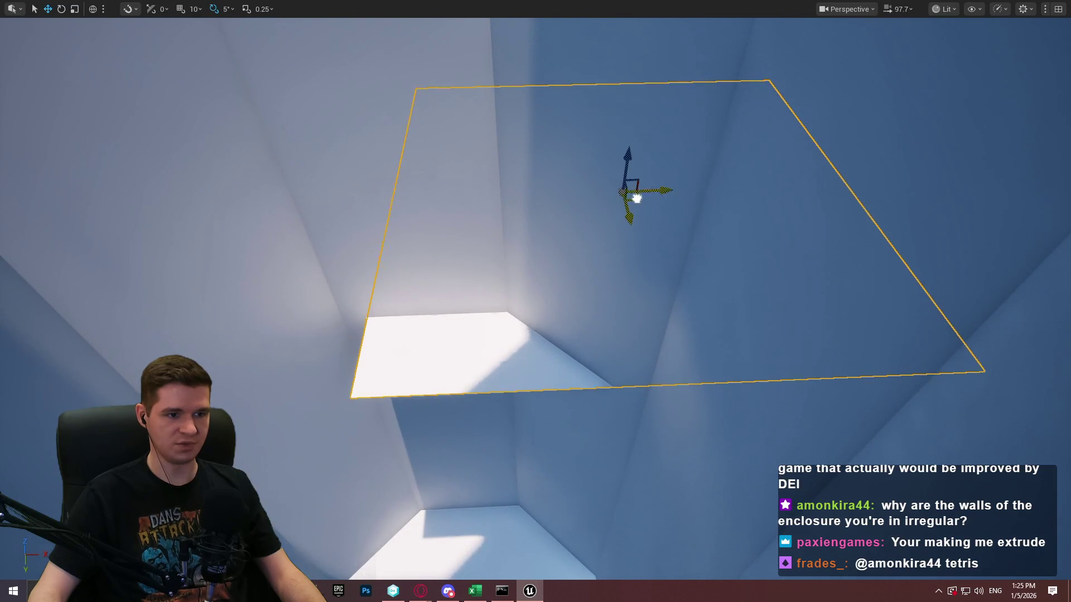
mouse_move(637, 199)
mouse_down()
mouse_move(736, 211)
mouse_move(699, 220)
mouse_up()
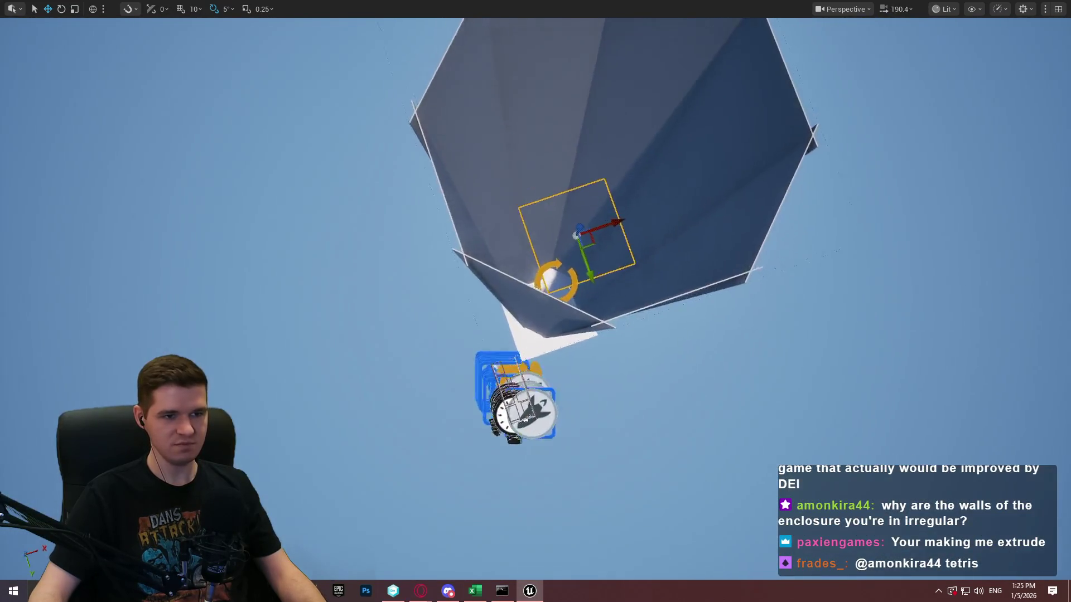
Step: Raise the platform cube up the shaft and fly the camera toward the lit opening
scroll(898, 306, down, 2)
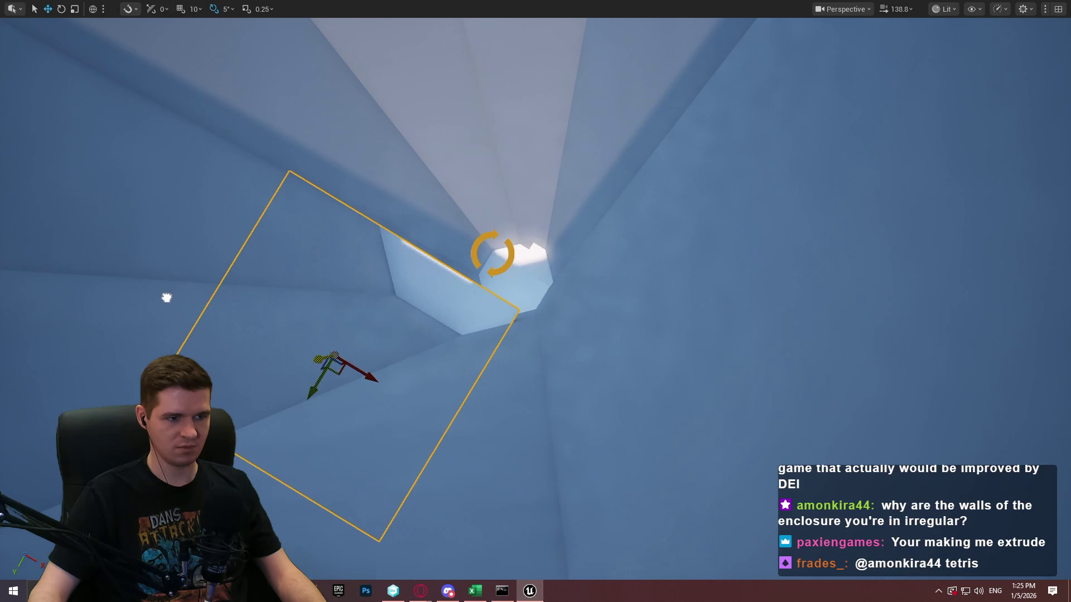
mouse_move(339, 375)
mouse_down()
mouse_move(578, 96)
mouse_move(587, 101)
mouse_move(562, 89)
mouse_move(566, 61)
mouse_up()
key(w)
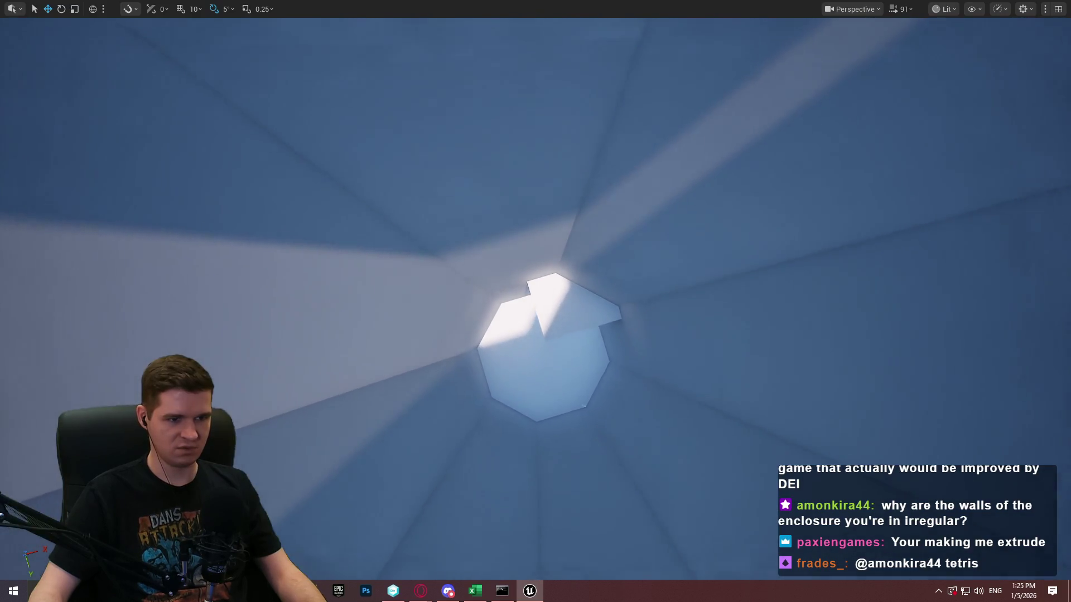
scroll(588, 484, down, 3)
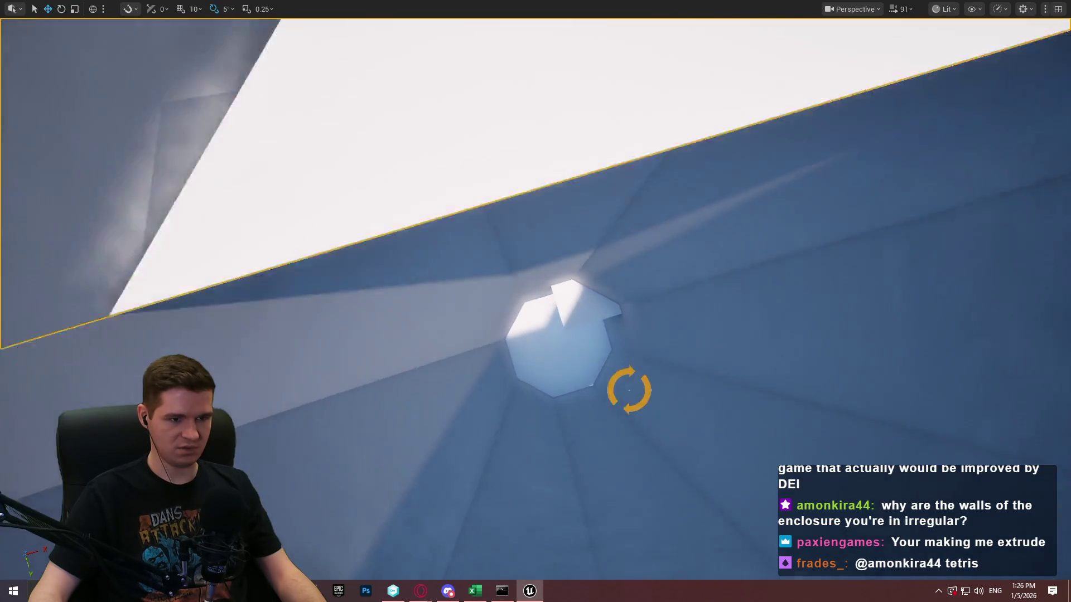
click(502, 139)
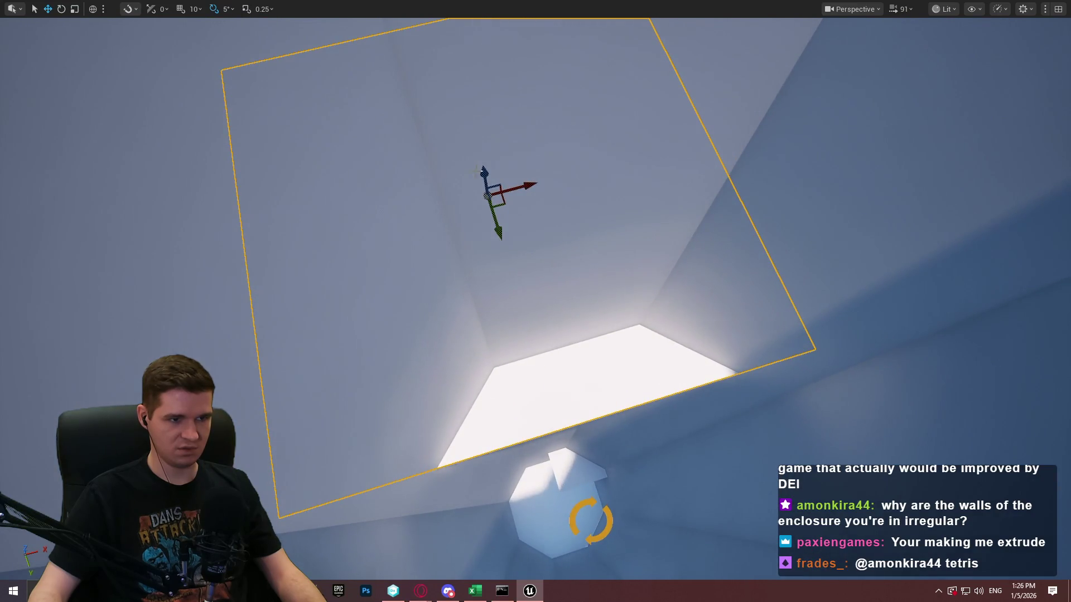
scroll(479, 170, down, 5)
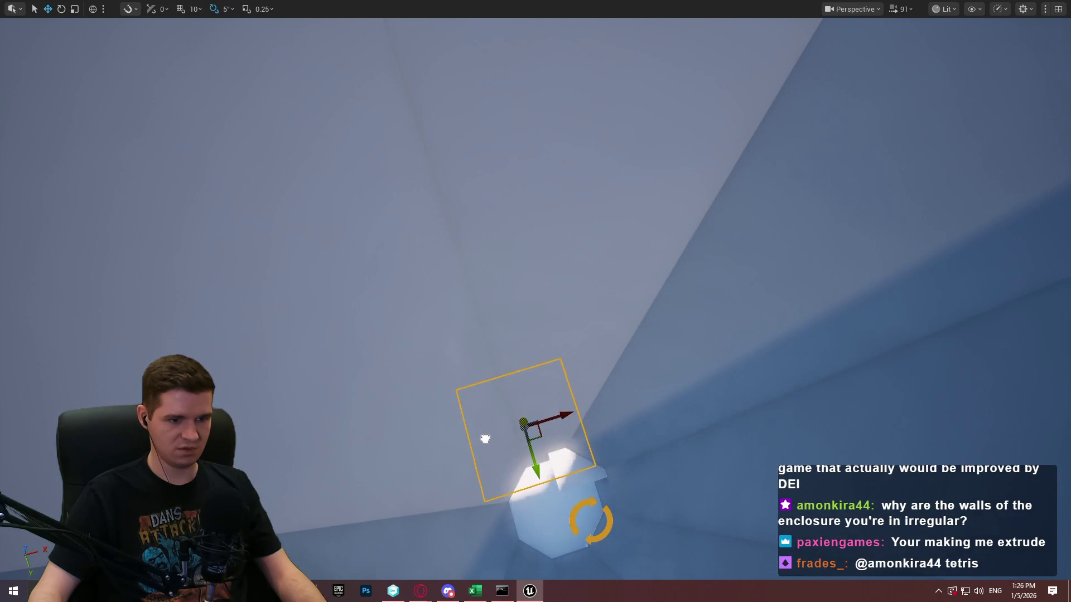
drag(495, 357, 495, 268)
mouse_move(466, 34)
mouse_down()
mouse_move(449, 242)
mouse_move(470, 123)
mouse_move(462, 22)
mouse_move(445, 22)
mouse_move(488, 119)
mouse_move(519, 267)
mouse_move(495, 141)
mouse_move(502, 232)
mouse_move(493, 96)
mouse_move(511, 258)
mouse_move(490, 145)
mouse_move(526, 210)
mouse_move(509, 147)
mouse_move(505, 27)
mouse_move(499, 91)
mouse_move(469, 152)
mouse_move(481, 203)
mouse_move(444, 112)
mouse_move(470, 193)
mouse_move(449, 129)
mouse_up()
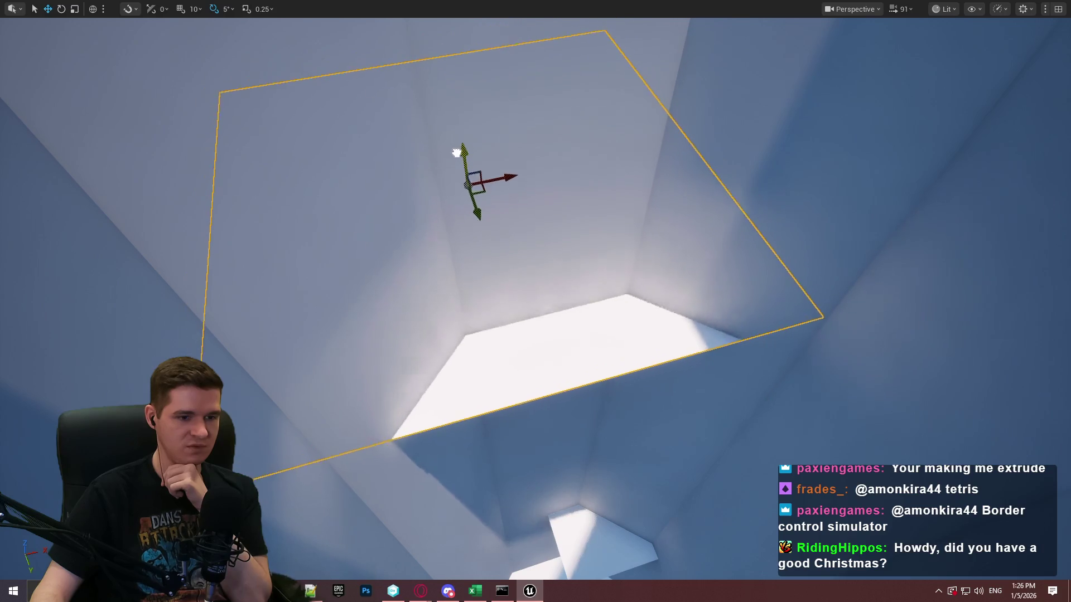
mouse_move(470, 190)
mouse_down()
mouse_move(480, 215)
mouse_move(420, 38)
mouse_move(446, 26)
mouse_move(442, 136)
mouse_move(546, 314)
mouse_move(516, 95)
mouse_move(498, 49)
mouse_move(526, 208)
mouse_move(504, 22)
mouse_move(491, 56)
mouse_move(521, 189)
mouse_move(513, 139)
mouse_move(518, 168)
mouse_up()
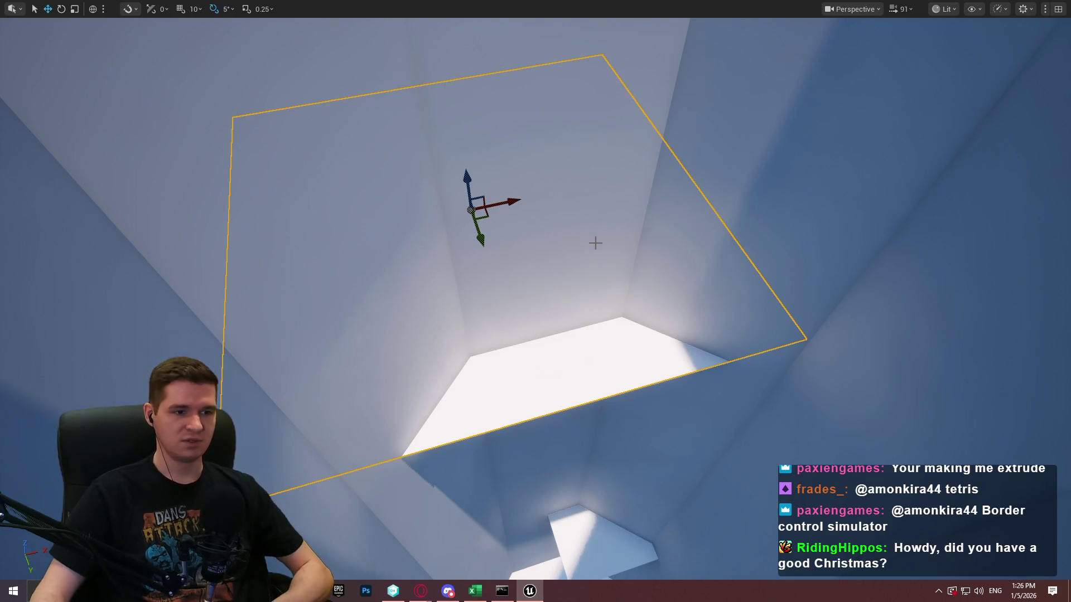
mouse_move(595, 243)
mouse_down()
mouse_move(595, 195)
mouse_move(595, 257)
mouse_up()
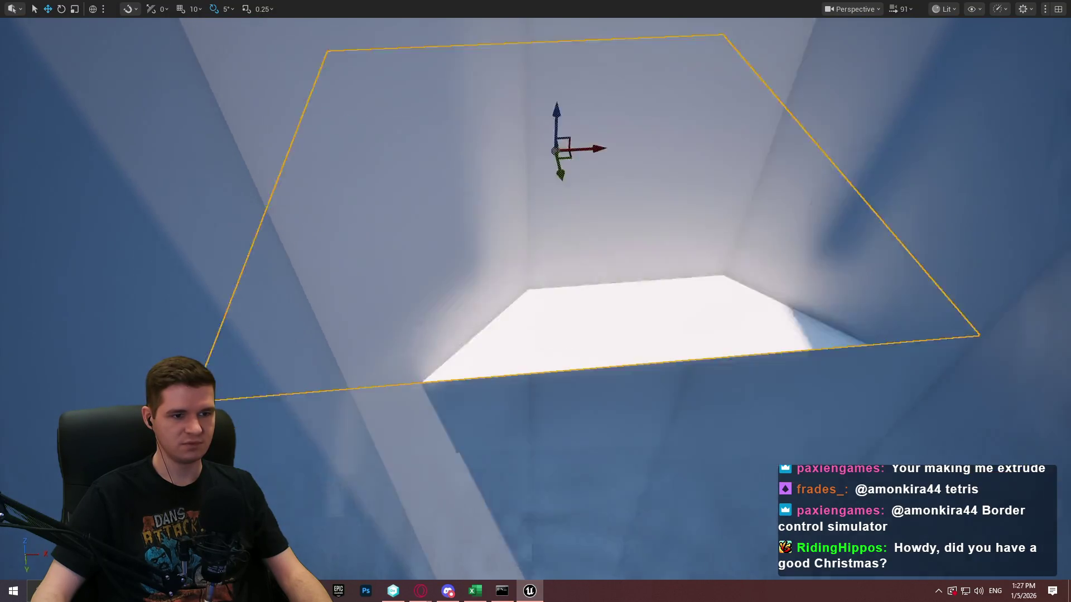
drag(563, 137, 563, 137)
mouse_move(558, 267)
mouse_down()
mouse_move(593, 91)
mouse_move(588, 192)
mouse_move(584, 145)
mouse_up()
Step: In a new Opera window, search Google for 'ue5 per actor shadow render distance'
key(alt+Tab)
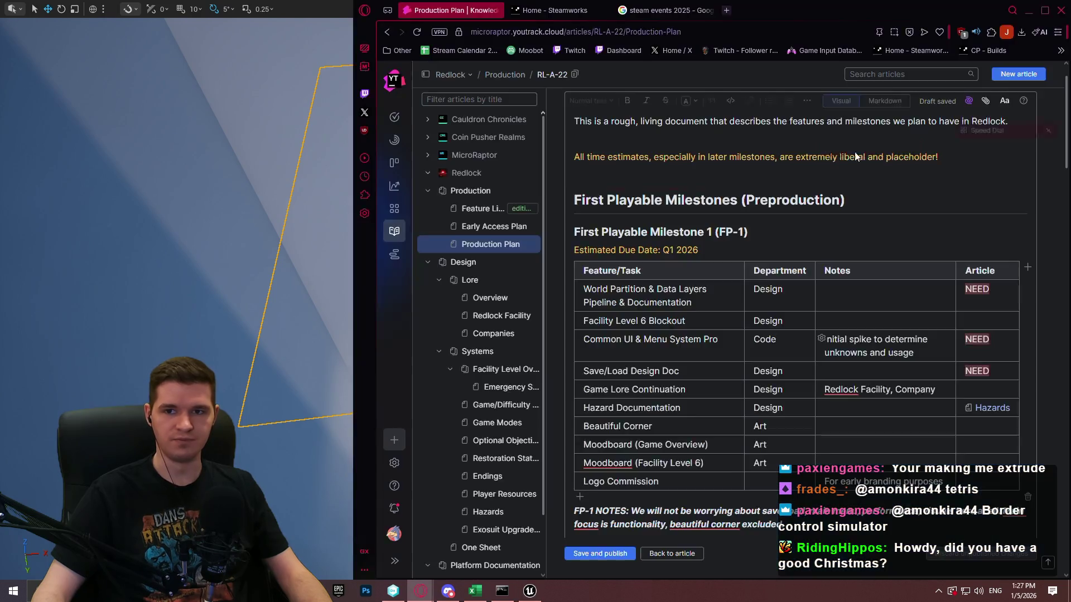
key(ctrl+n)
text(ue5 per actor shadow re)
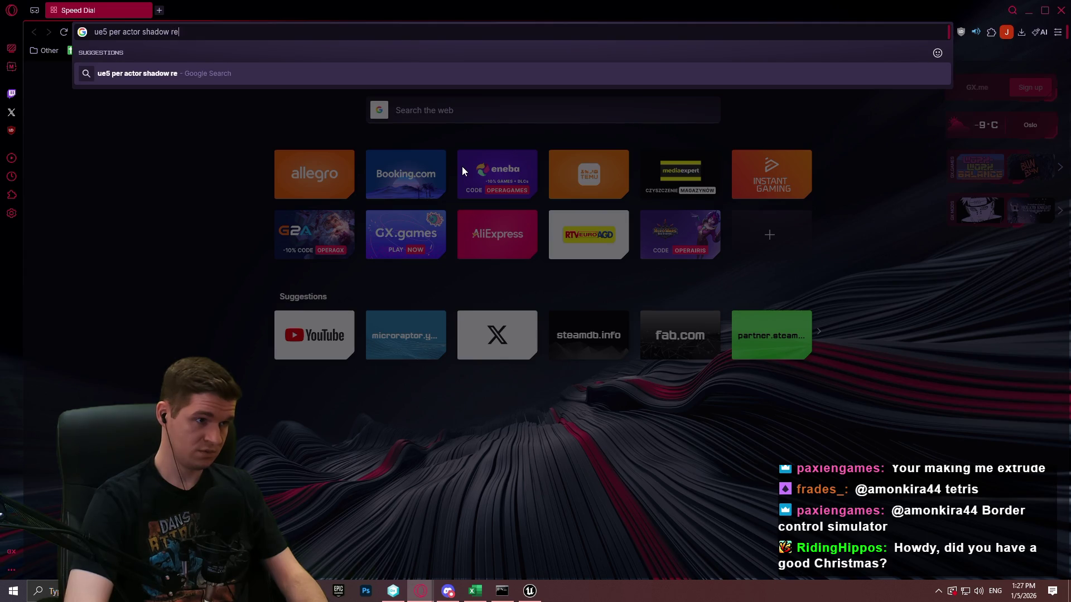
text(nder distance)
key(Return)
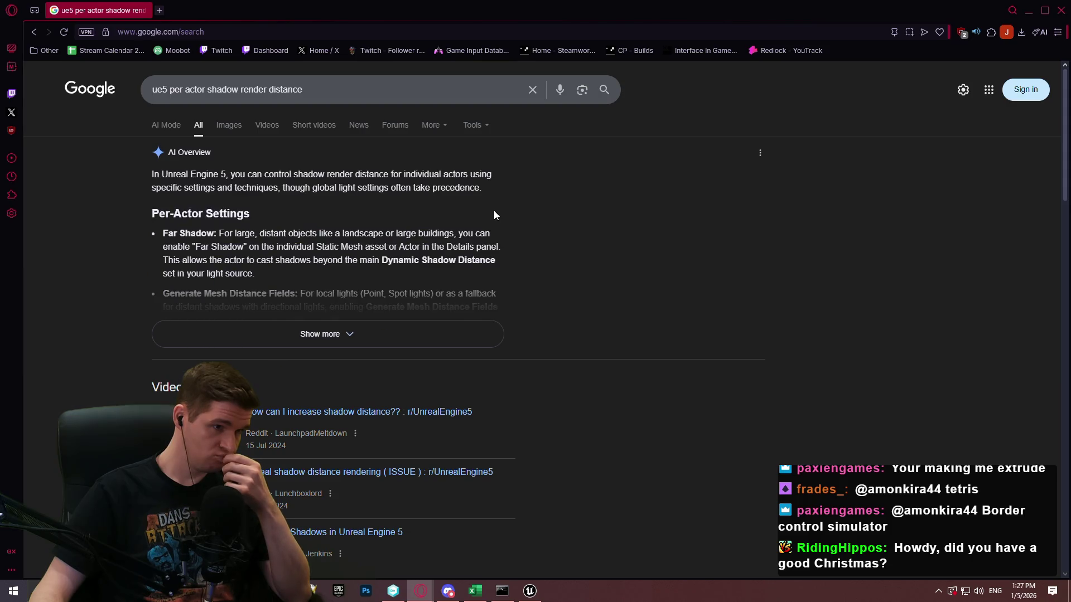
Step: Expand and read the full AI Overview, then minimize Opera and return to Unreal
click(361, 333)
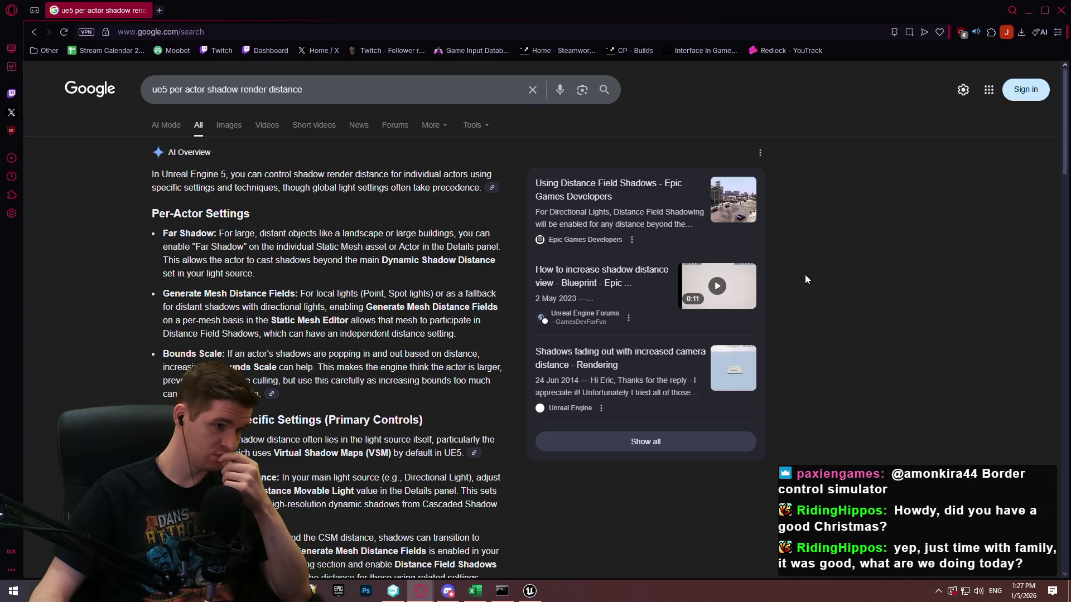
scroll(767, 267, down, 6)
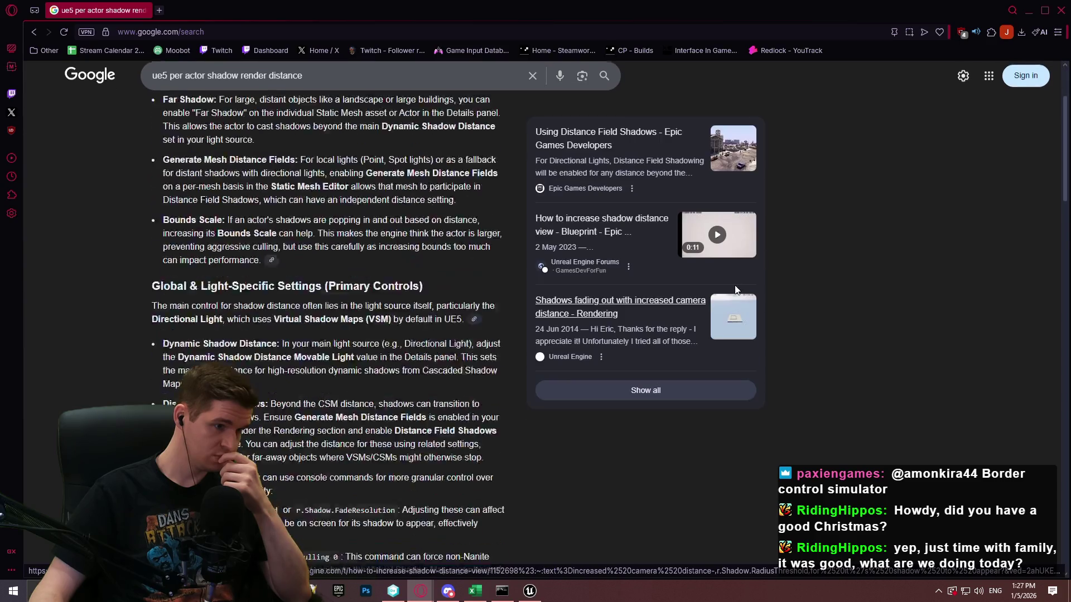
click(1029, 10)
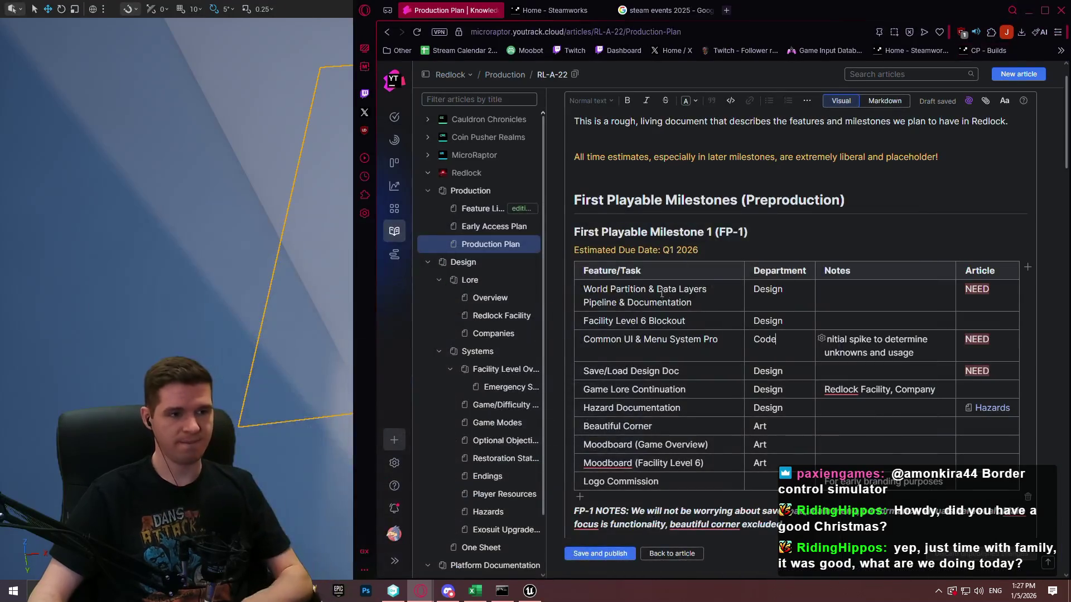
click(530, 590)
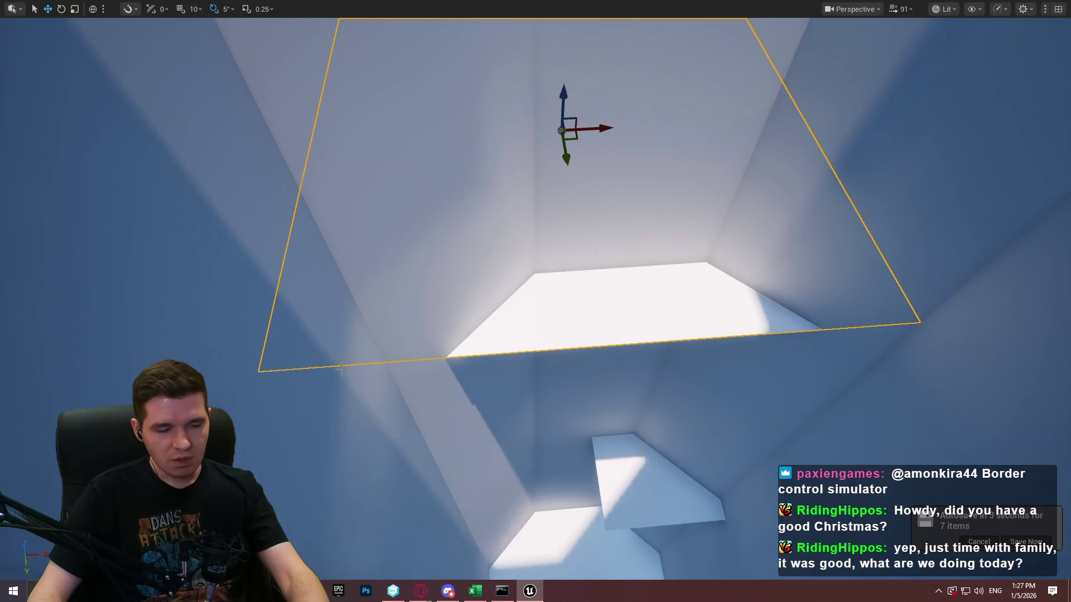
Step: Exit immersive mode with F11 and undo the accidental deletion of Cube31
key(F11)
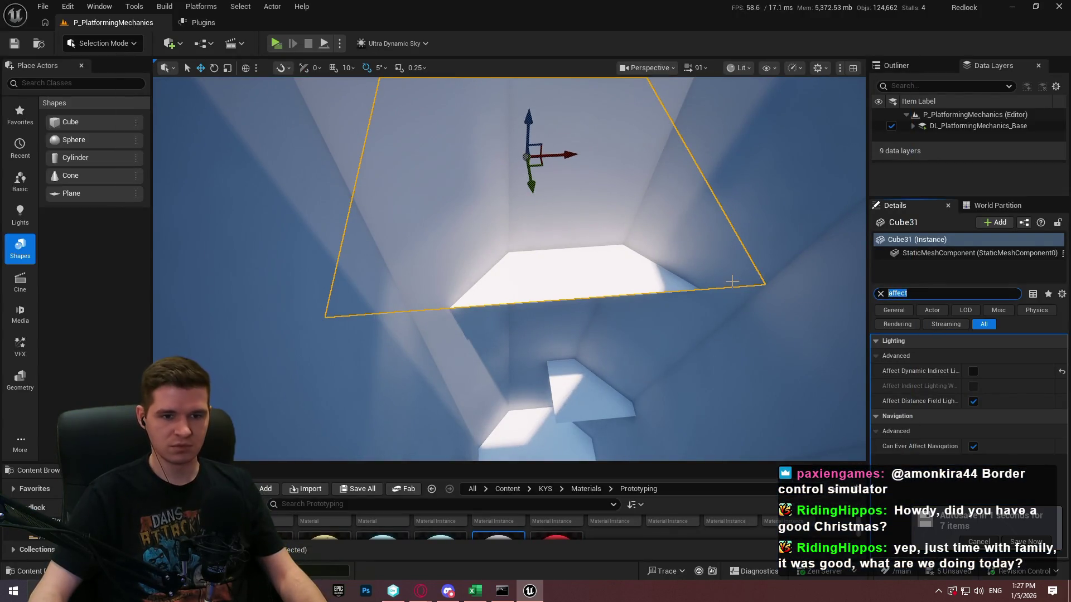
key(Delete)
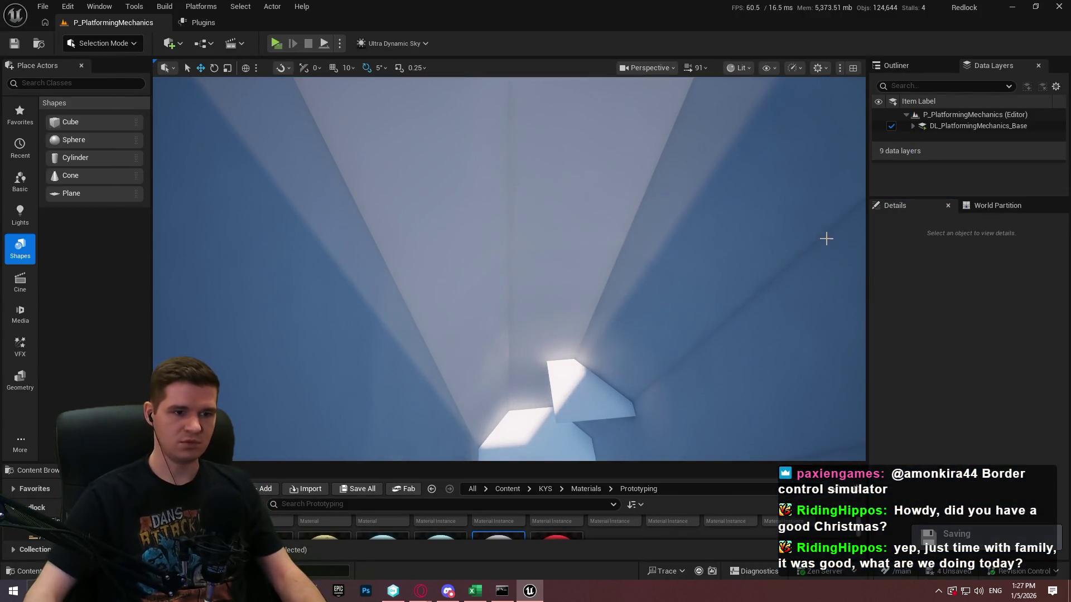
key(ctrl+z)
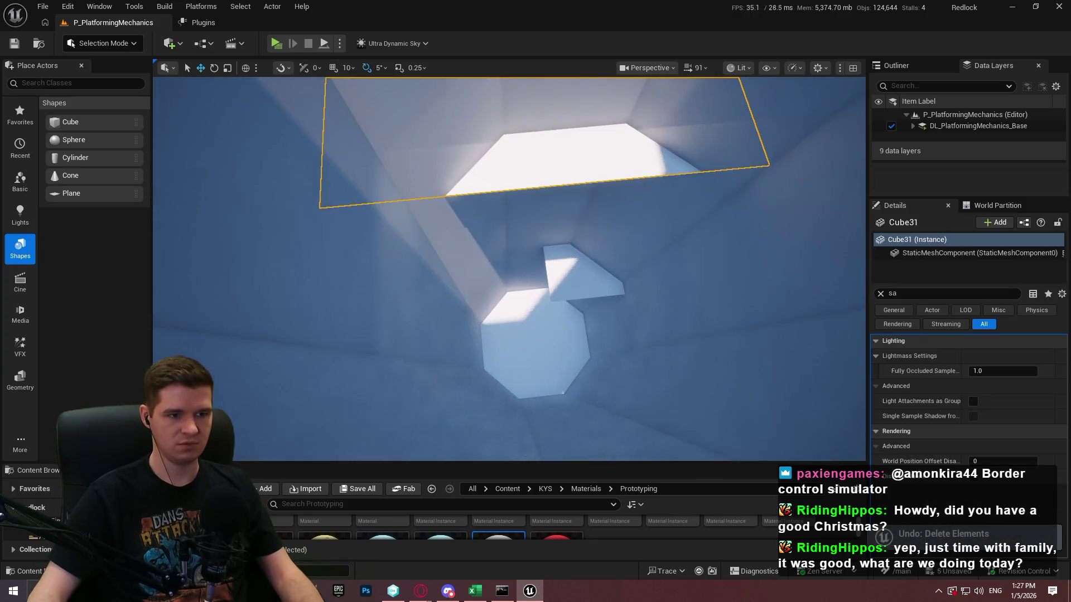
Step: Filter Cube31's Details to shadow settings and fly around the cube to inspect it
text(had)
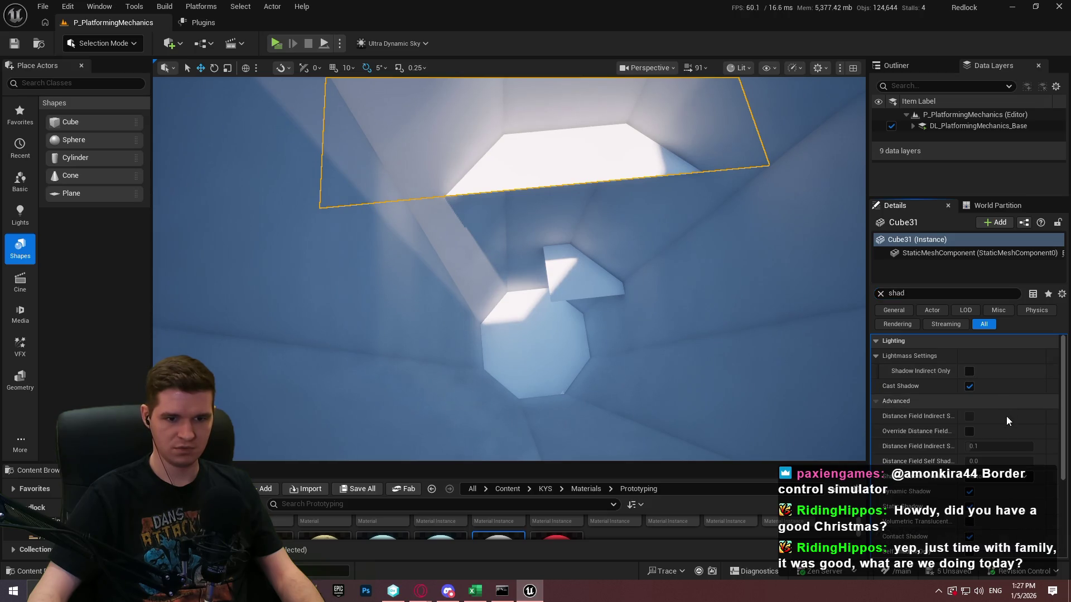
scroll(1004, 413, down, 2)
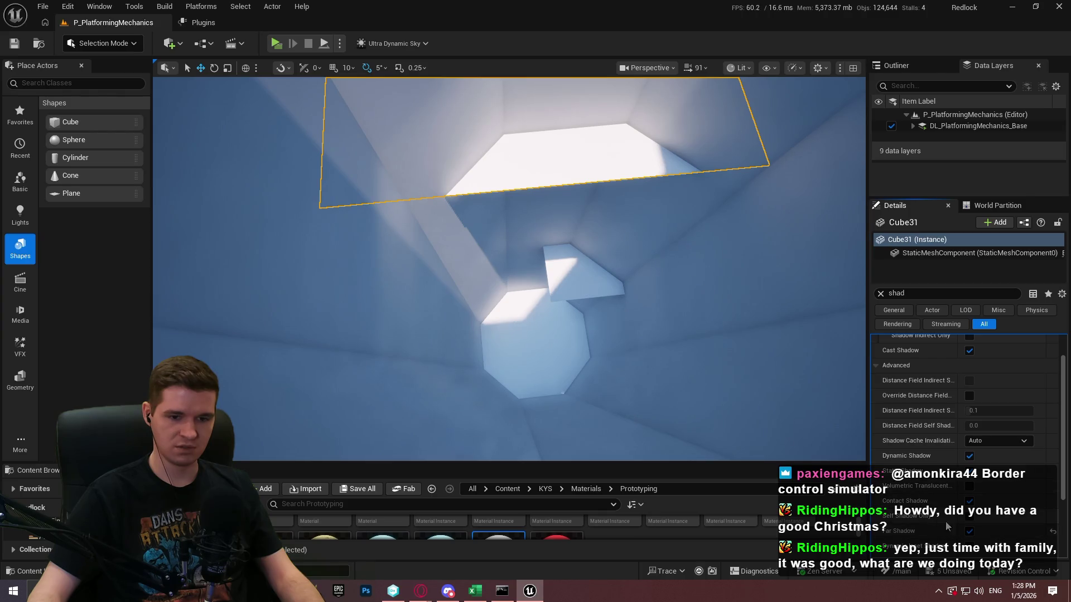
drag(545, 218, 545, 218)
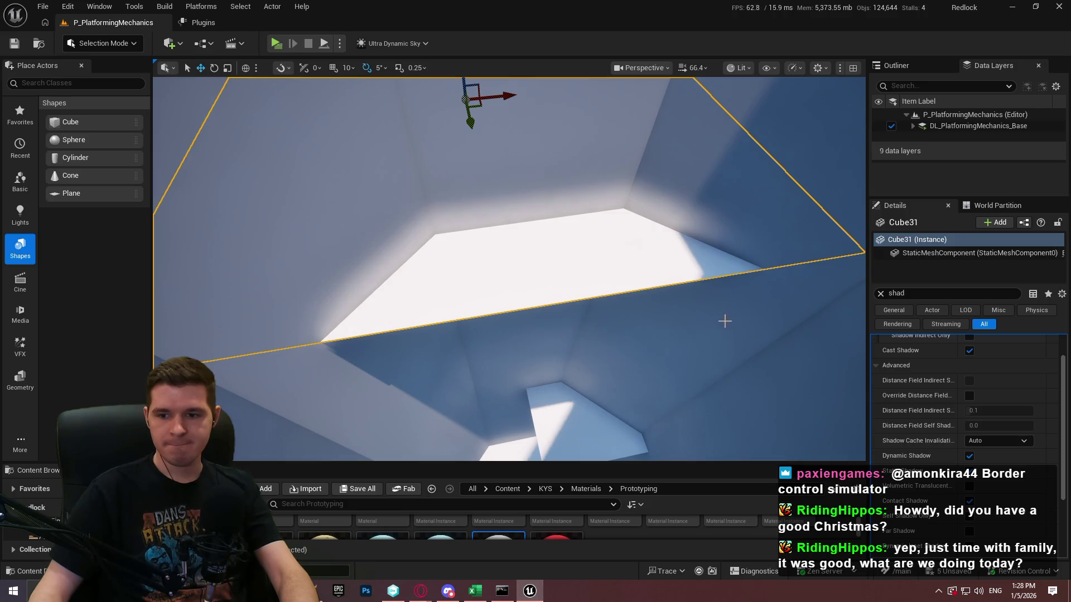
drag(725, 322, 725, 321)
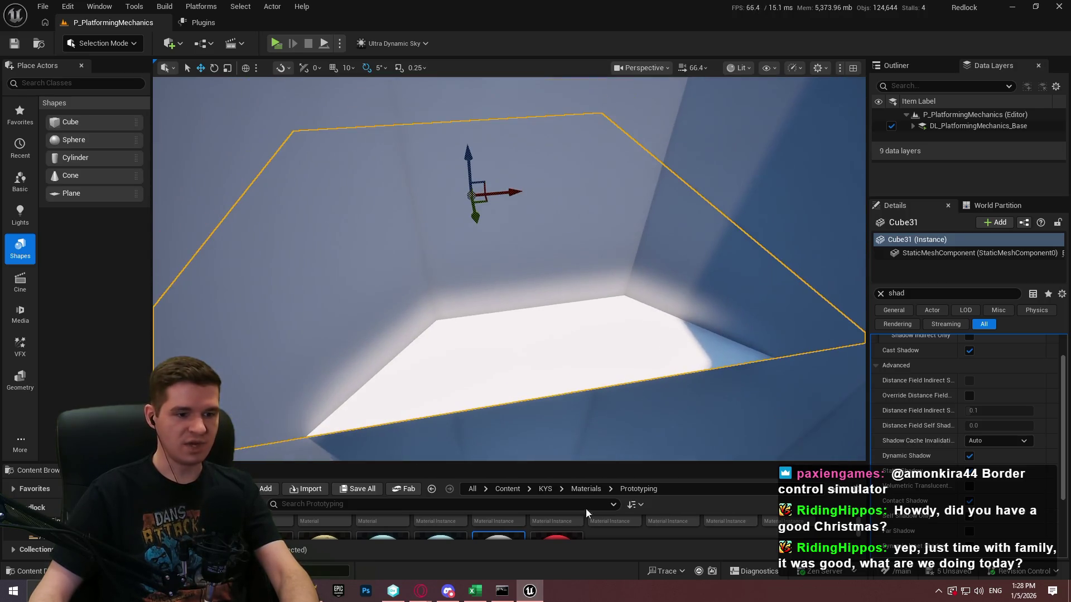
Step: Close the Google search window
mouse_move(420, 592)
click(500, 551)
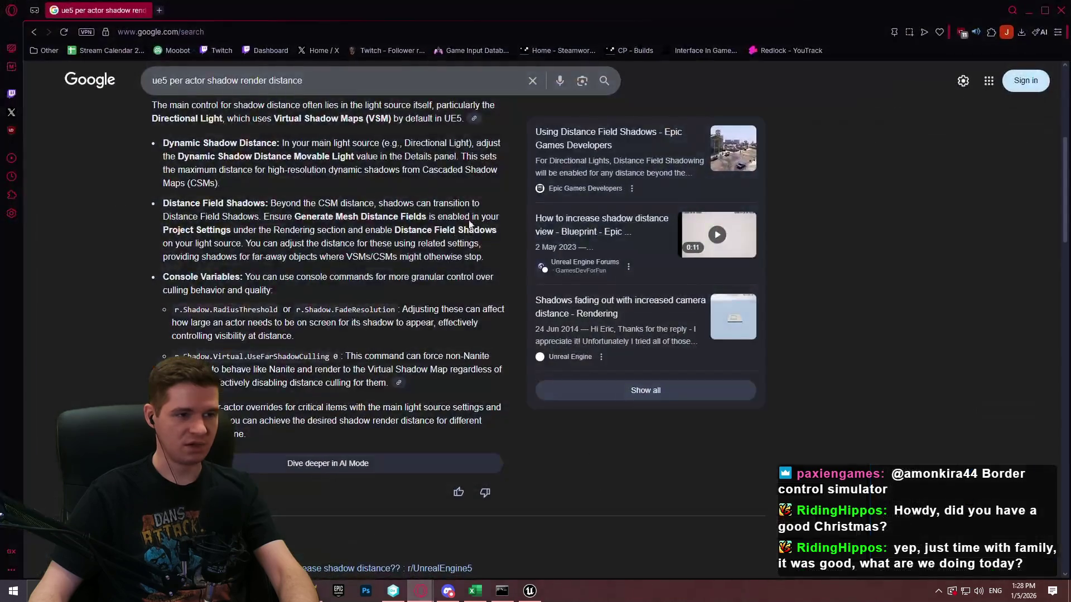
click(1062, 10)
Step: Return YouTrack's Production Plan article to reading view, then switch back to Unreal
mouse_move(421, 591)
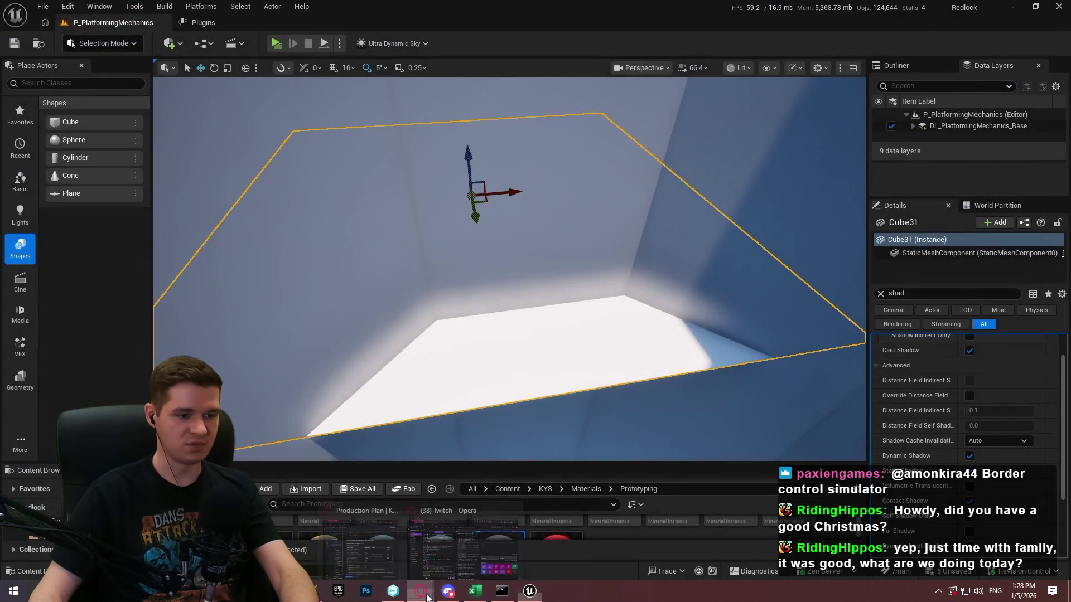
click(413, 553)
scroll(790, 250, down, 4)
scroll(797, 246, up, 5)
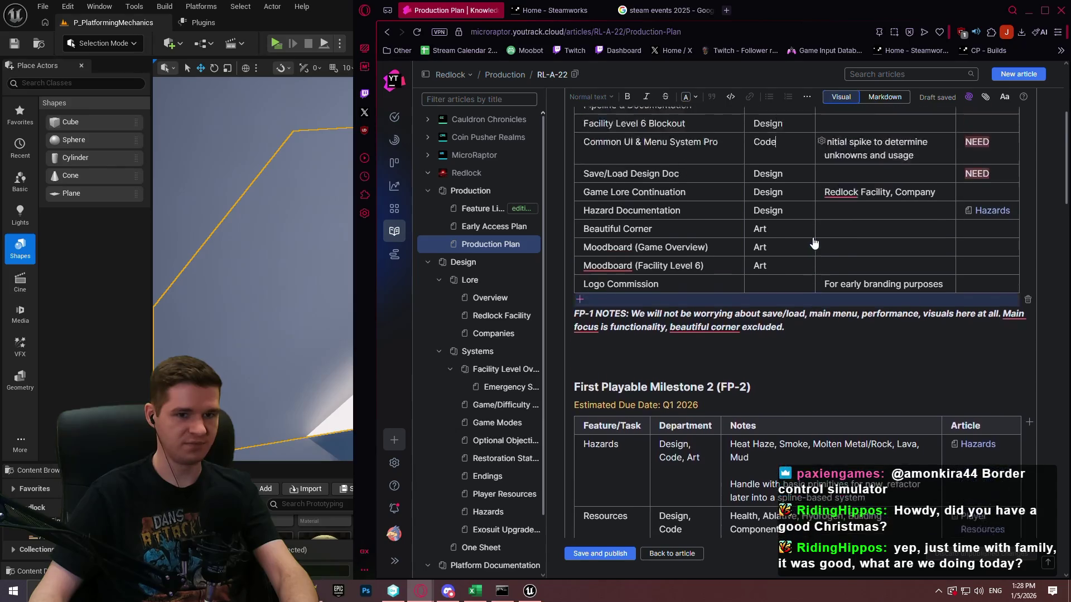
scroll(811, 240, down, 2)
scroll(810, 240, up, 4)
scroll(809, 246, down, 4)
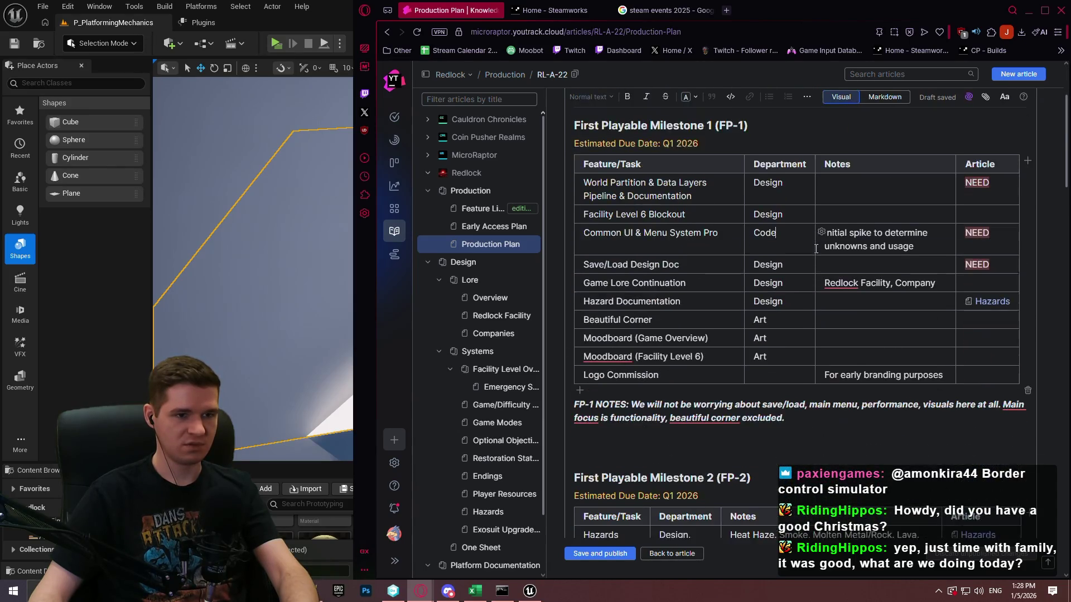
click(599, 554)
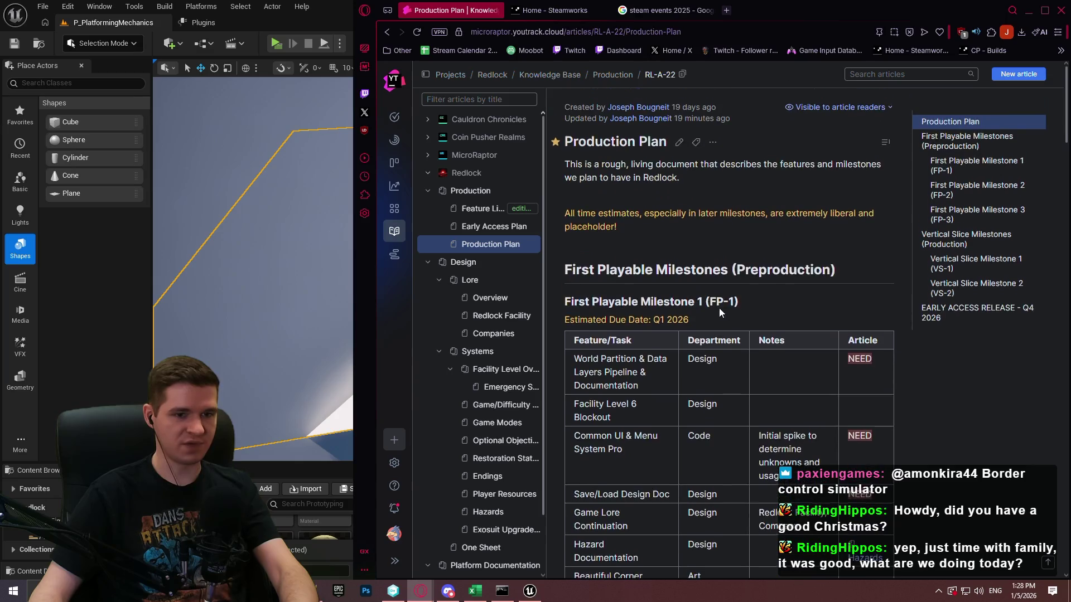
mouse_move(1067, 90)
mouse_down()
mouse_move(1069, 527)
mouse_move(1067, 102)
mouse_up()
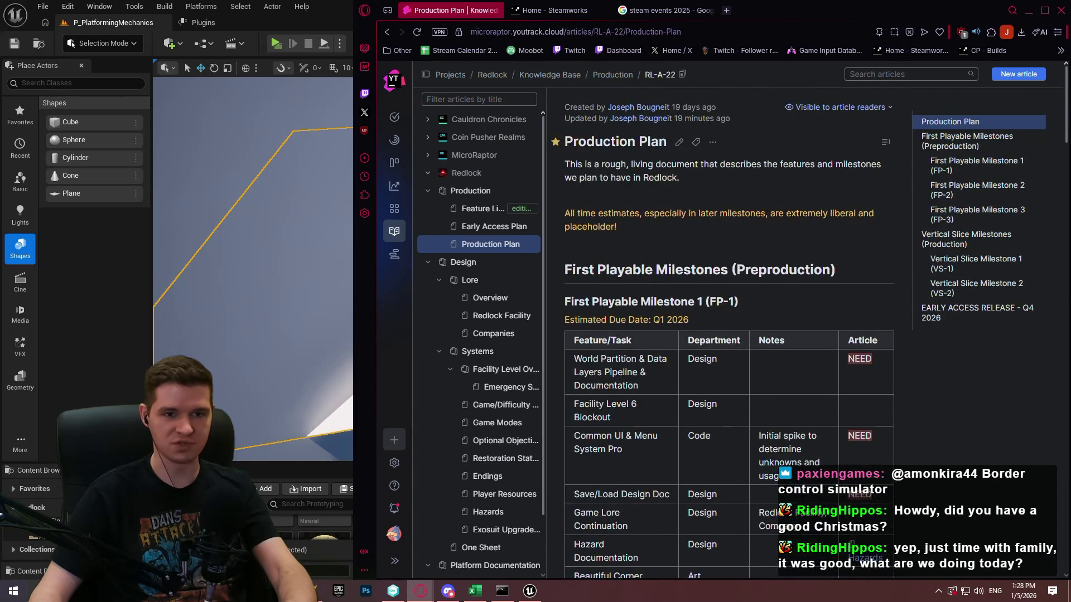
key(alt+Tab)
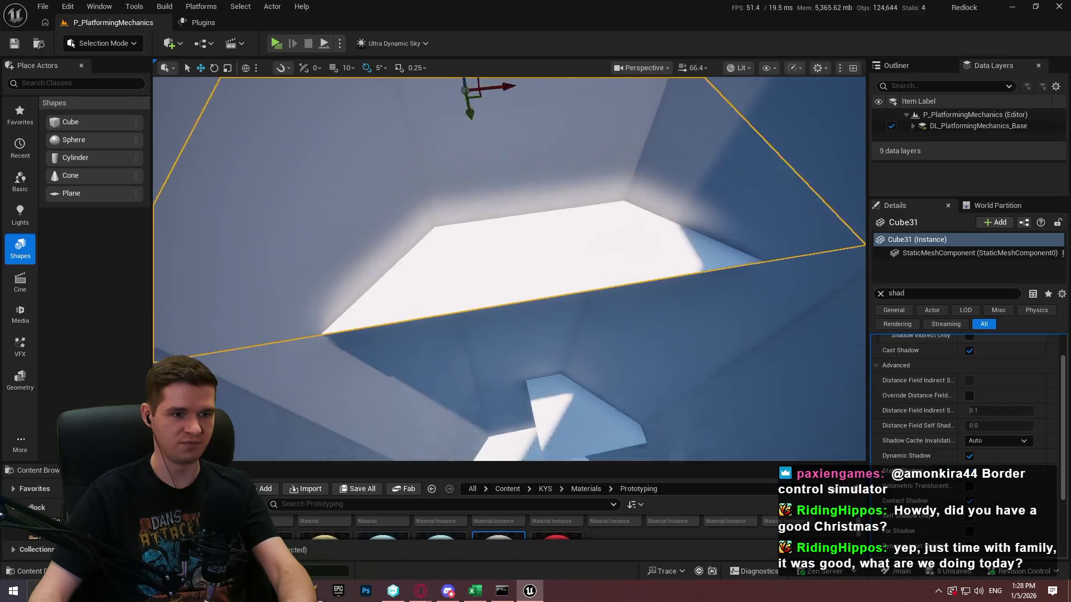
Step: Frame Cube31 in the viewport and uncheck Far Shadow in its shadow-filtered Details
key(s)
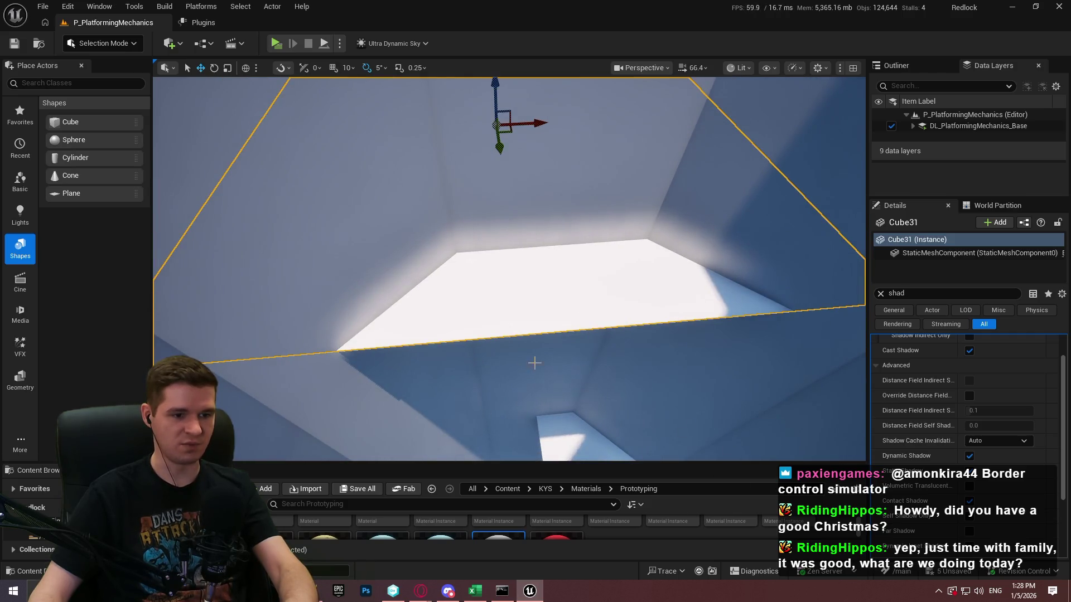
drag(530, 363, 613, 346)
mouse_move(435, 212)
mouse_down()
mouse_move(477, 210)
mouse_move(511, 105)
mouse_move(507, 128)
mouse_move(508, 114)
mouse_up()
mouse_move(577, 285)
mouse_down()
mouse_move(642, 343)
mouse_move(1052, 590)
mouse_up()
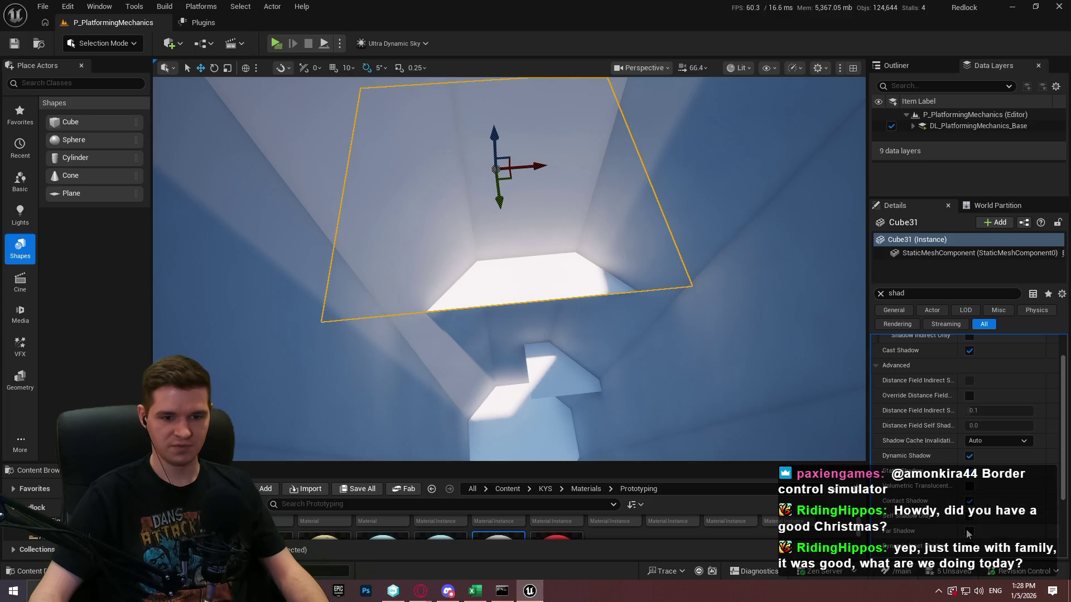
mouse_move(504, 168)
mouse_down()
mouse_move(503, 247)
mouse_move(535, 128)
mouse_move(545, 235)
mouse_move(542, 177)
mouse_move(560, 232)
mouse_move(559, 102)
mouse_move(567, 174)
mouse_move(581, 175)
mouse_move(597, 253)
mouse_move(582, 262)
mouse_move(582, 290)
mouse_move(582, 265)
mouse_up()
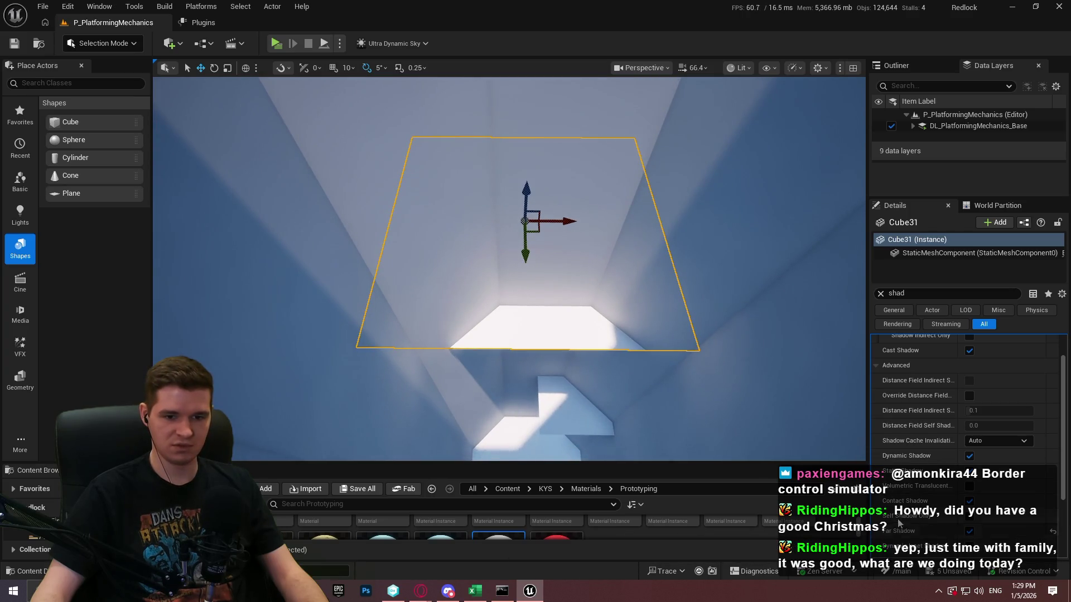
scroll(901, 535, down, 2)
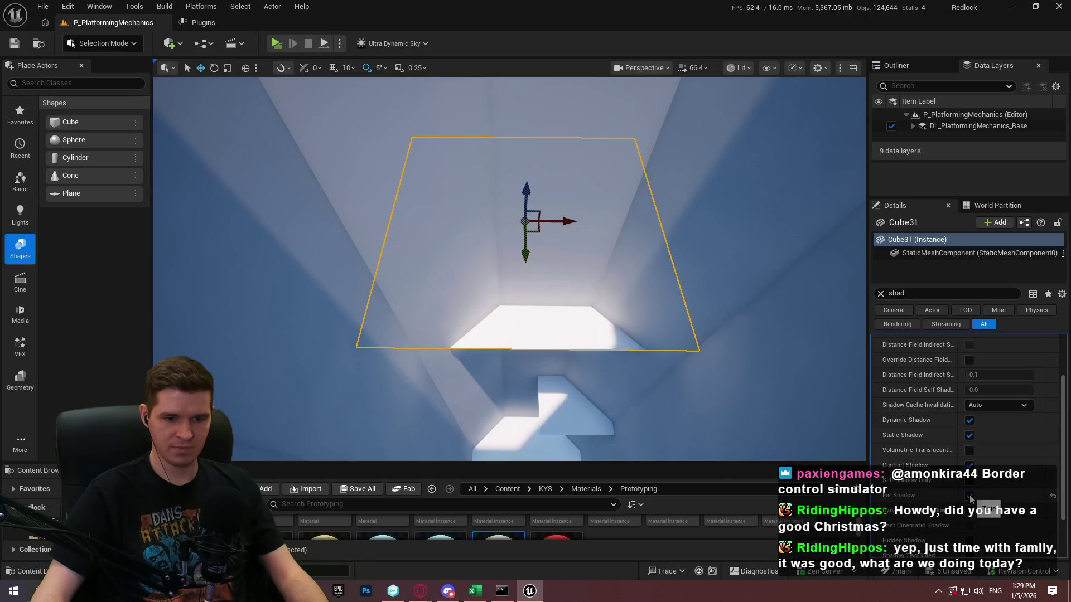
scroll(949, 527, down, 2)
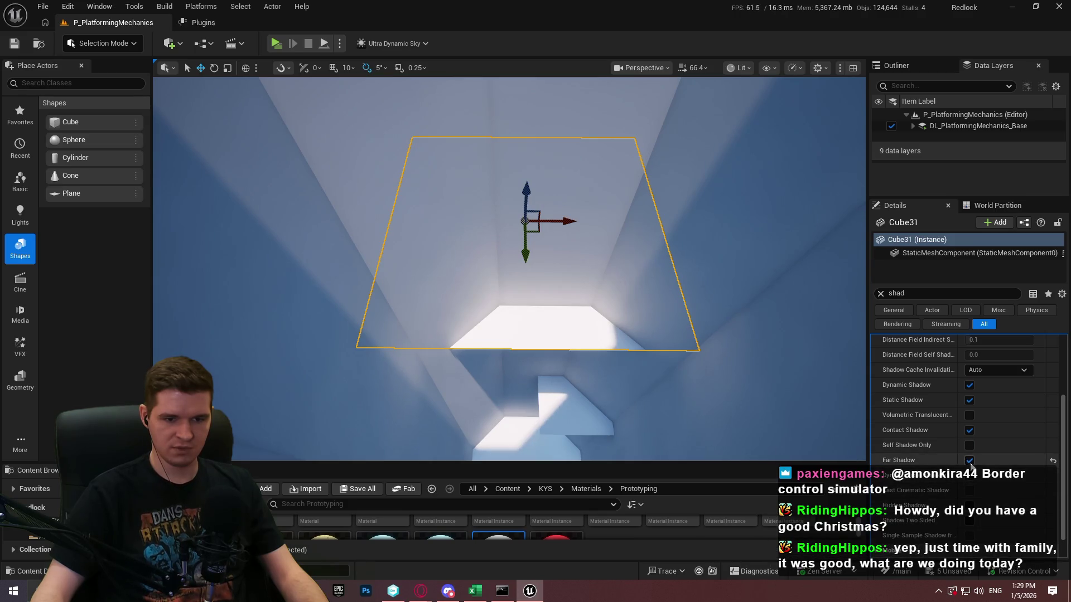
click(969, 461)
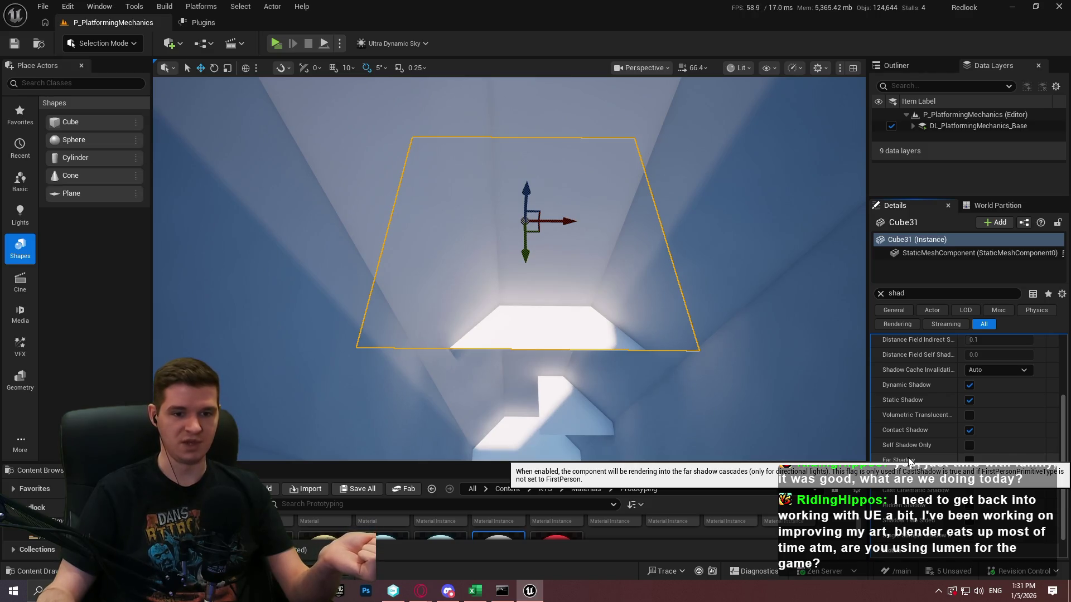
Step: Re-enable Far Shadow on Cube31 and look up the tower tunnel
click(969, 461)
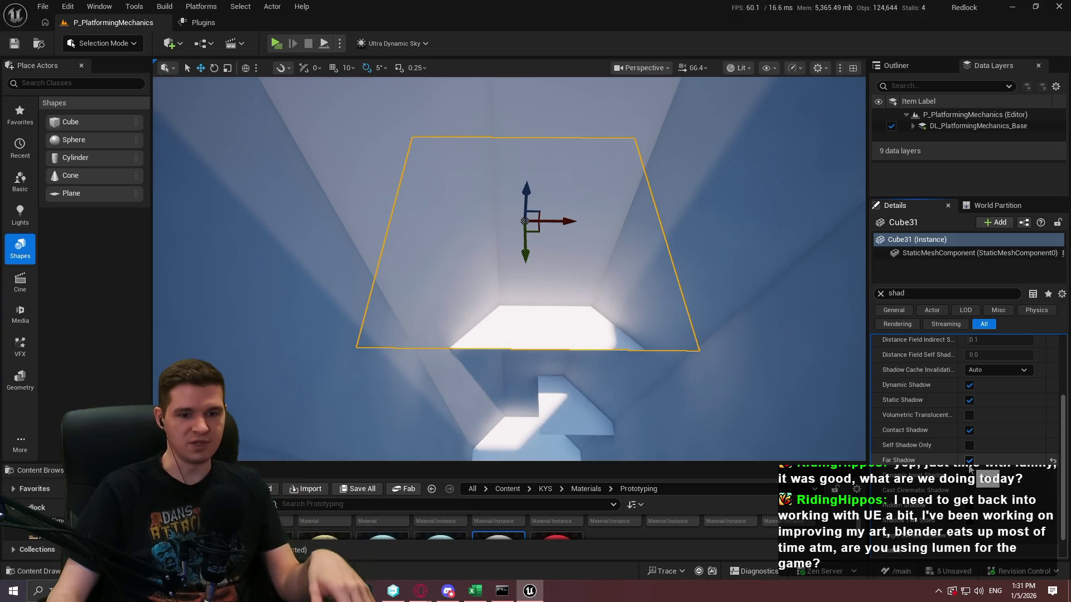
drag(508, 268, 509, 301)
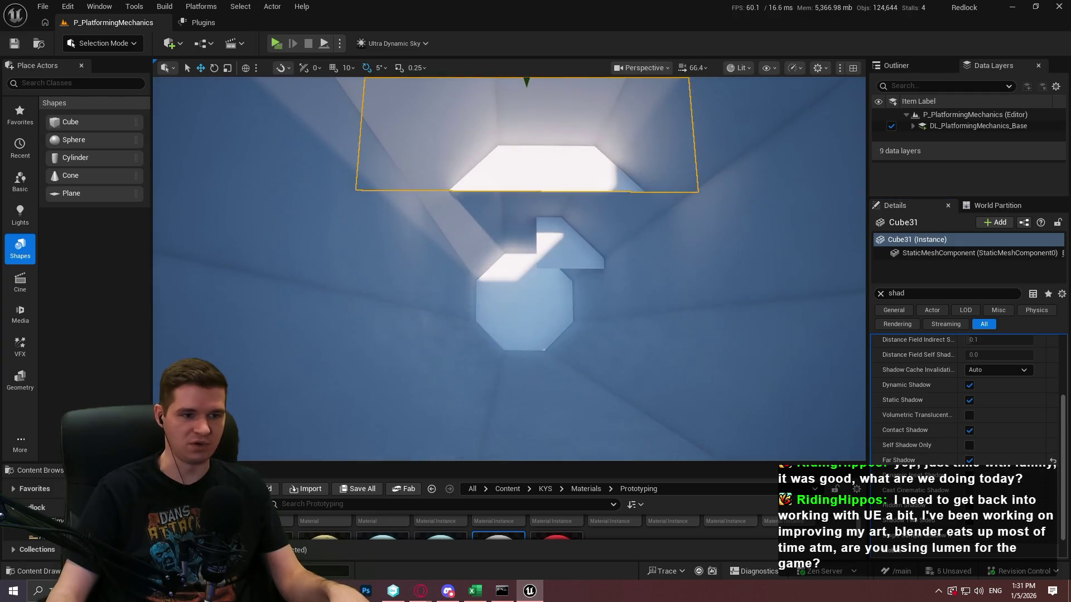
click(848, 364)
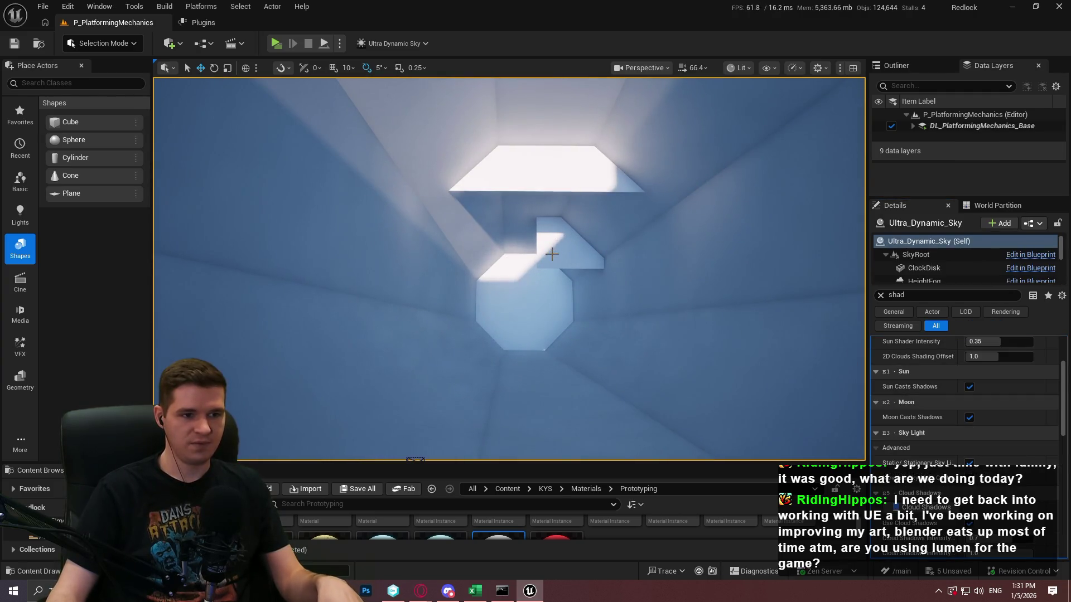
mouse_move(552, 254)
mouse_down()
mouse_move(479, 290)
mouse_move(469, 279)
mouse_up()
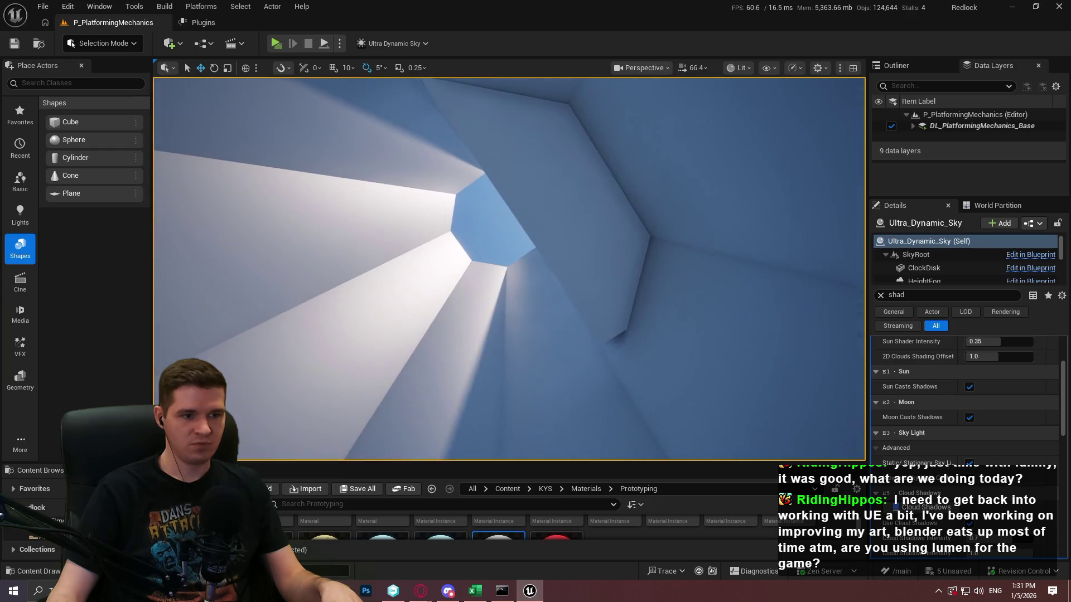
Step: Select Cube30, another wall piece and the thin plane, and enable Far Shadow on all three
click(564, 162)
drag(564, 163, 552, 195)
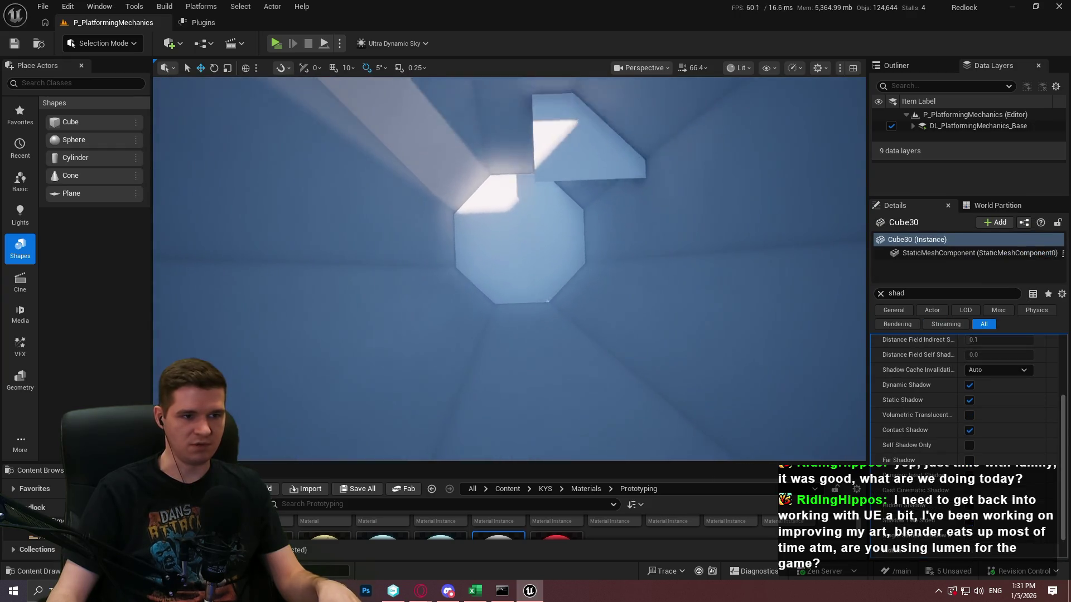
ctrl+click(545, 275)
drag(545, 275, 516, 269)
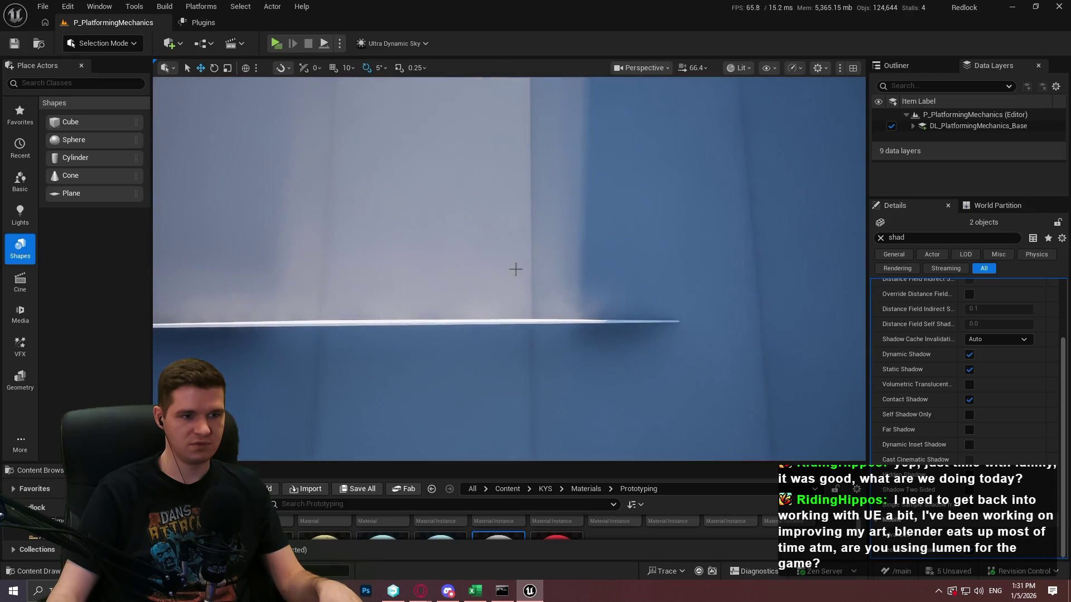
ctrl+click(483, 323)
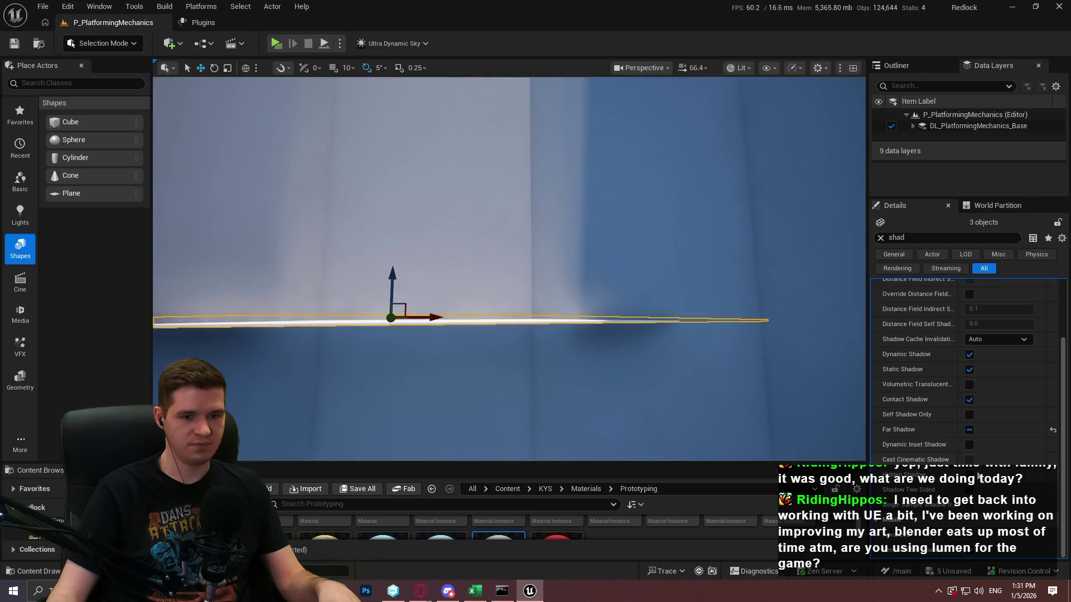
click(970, 430)
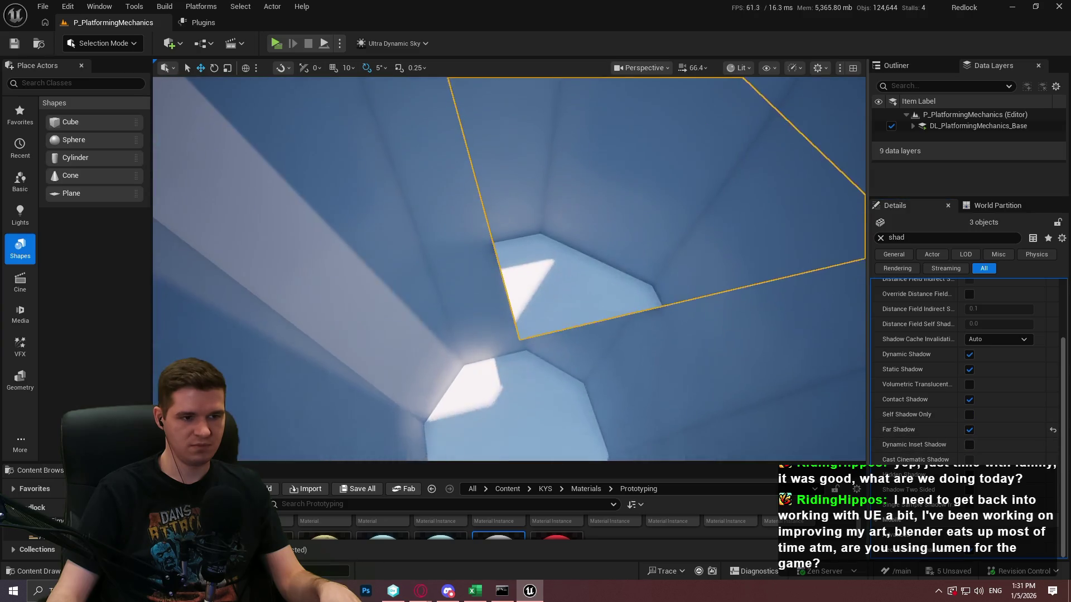
mouse_move(508, 270)
mouse_down()
mouse_move(497, 257)
mouse_move(463, 284)
mouse_move(454, 279)
mouse_move(457, 301)
mouse_up()
Step: Scale Cube32 down into a small platform and position it along the wall
click(747, 184)
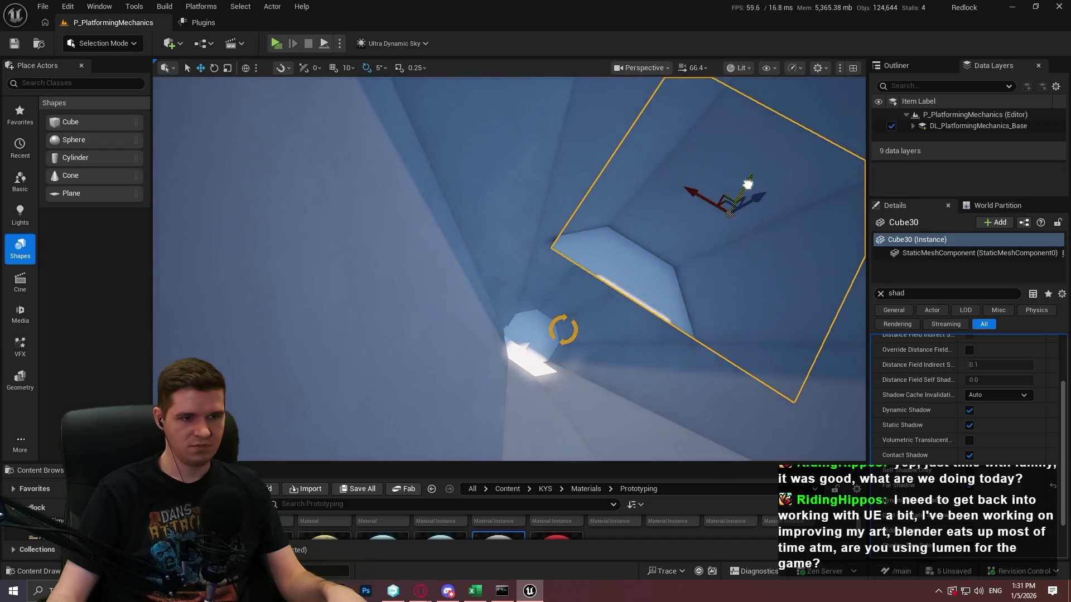
click(670, 287)
key(r)
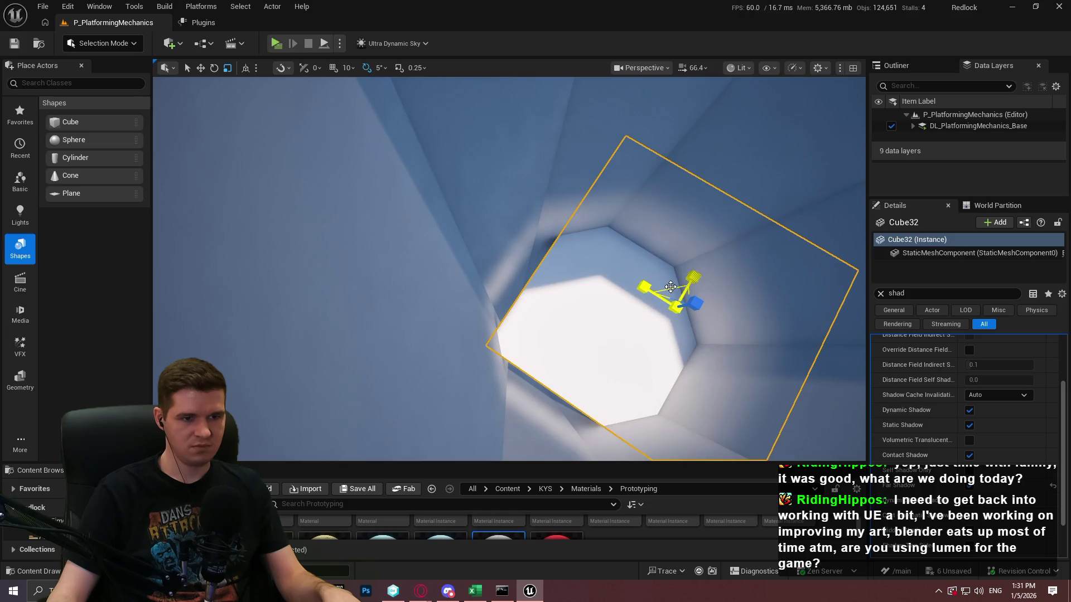
drag(670, 287, 637, 298)
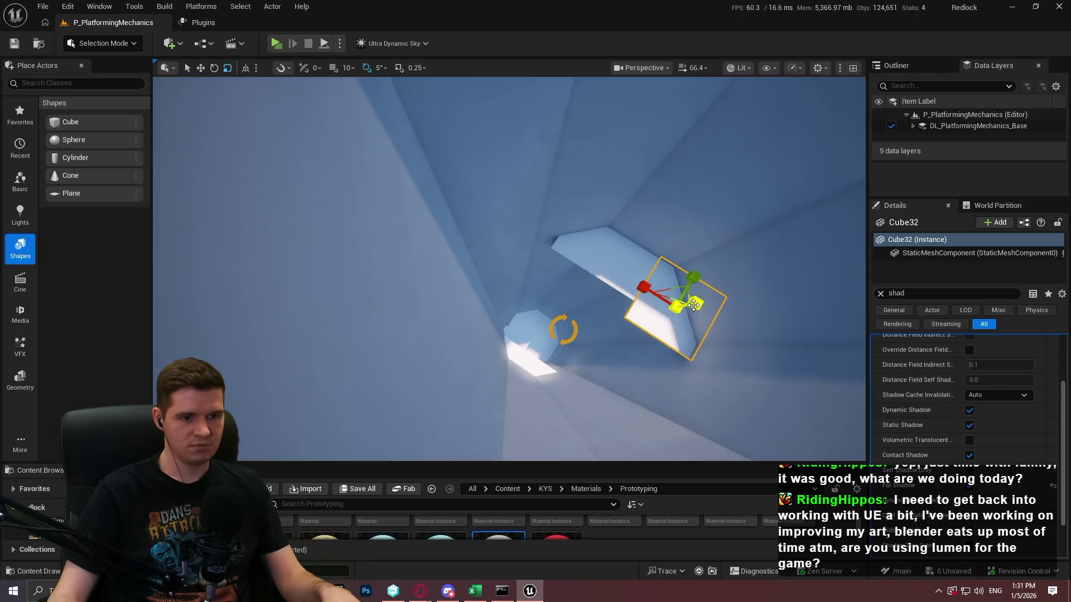
mouse_move(693, 305)
mouse_down()
mouse_move(702, 273)
mouse_move(677, 297)
mouse_move(577, 326)
mouse_move(551, 315)
mouse_up()
Step: Move the Cube32 platform lower and Alt-drag a duplicate platform higher up
click(686, 298)
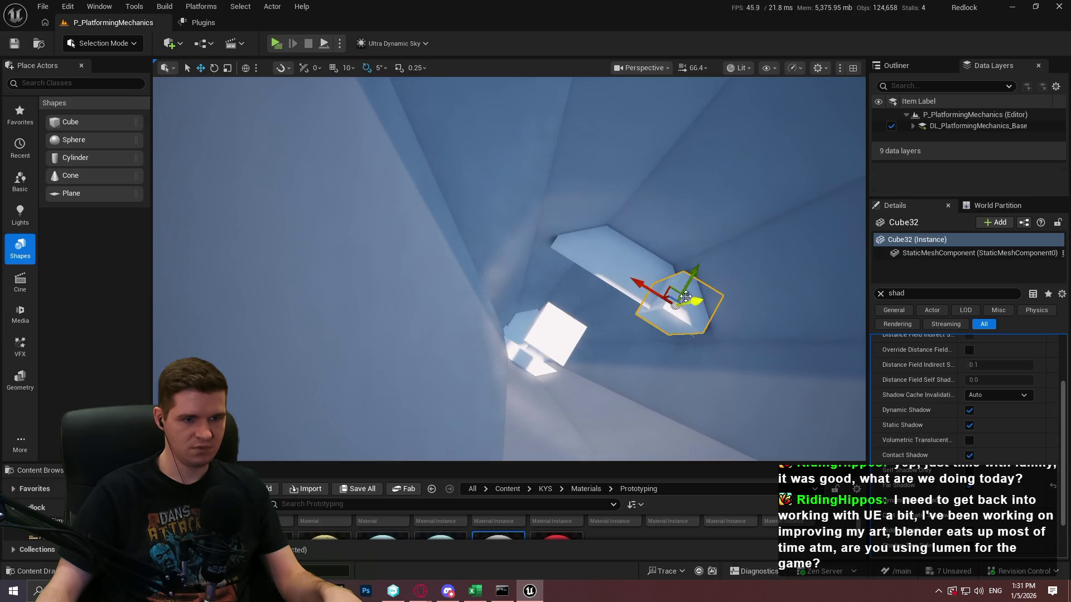
mouse_move(675, 288)
mouse_down()
mouse_move(633, 369)
mouse_move(639, 342)
mouse_up()
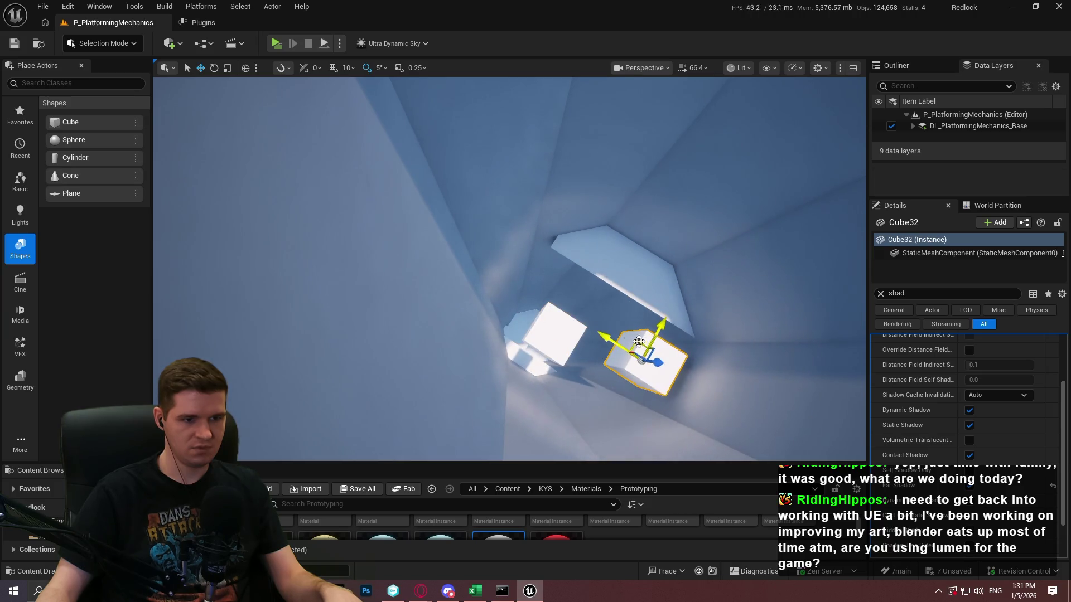
mouse_move(551, 334)
mouse_down()
mouse_move(558, 294)
mouse_move(561, 363)
mouse_up()
click(439, 313)
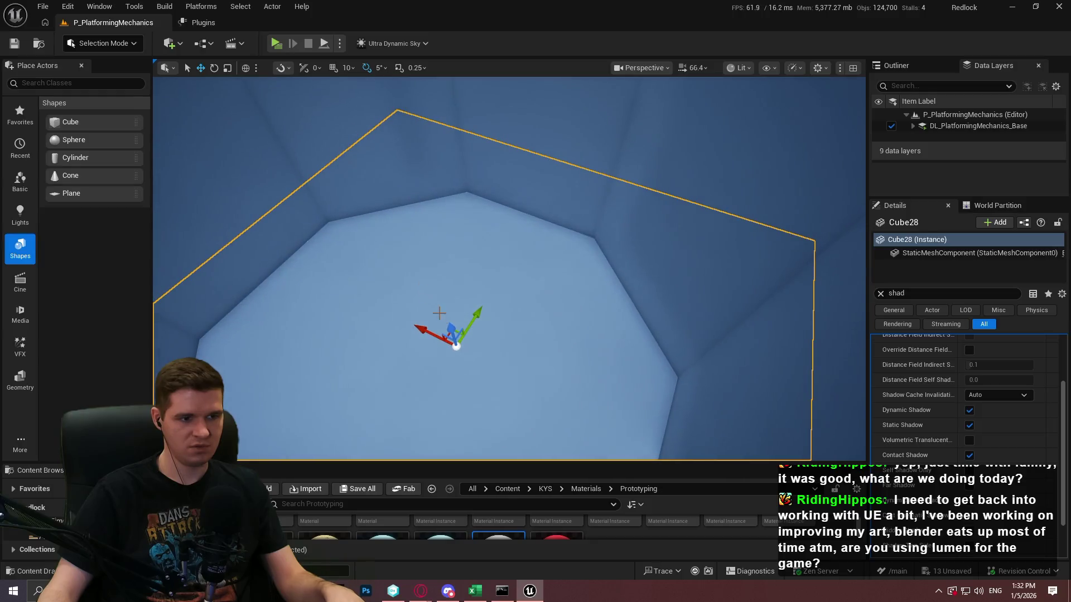
mouse_move(453, 330)
mouse_down()
mouse_move(425, 241)
mouse_move(491, 335)
mouse_move(555, 359)
mouse_move(558, 304)
mouse_move(533, 315)
mouse_move(532, 329)
mouse_move(534, 257)
mouse_move(519, 240)
mouse_move(530, 263)
mouse_move(543, 245)
mouse_move(535, 235)
mouse_move(519, 251)
mouse_up()
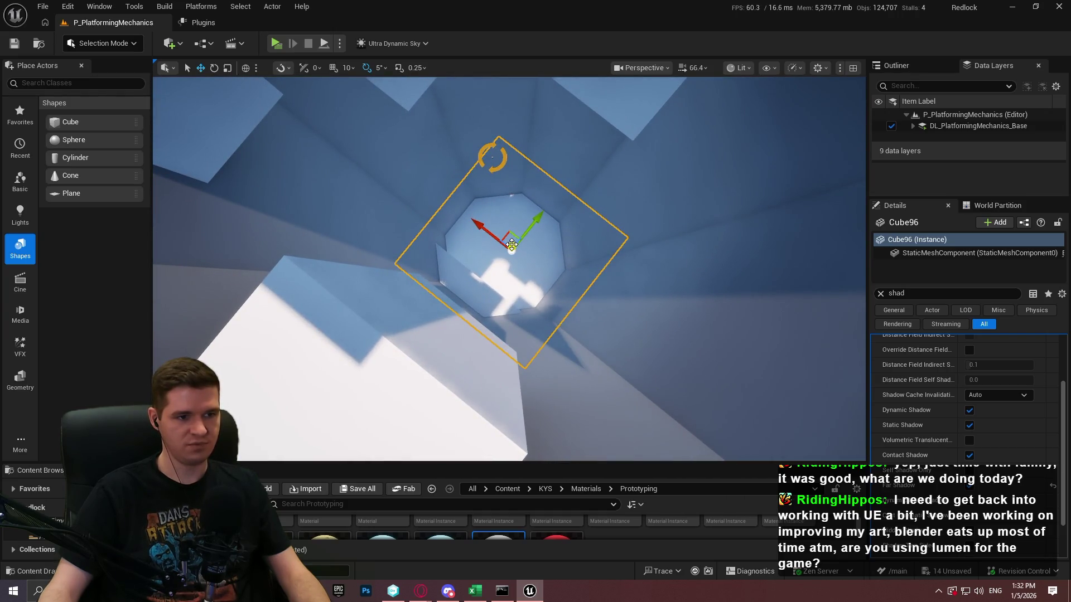
mouse_move(518, 202)
mouse_down()
mouse_move(515, 320)
mouse_move(527, 251)
mouse_move(454, 276)
mouse_move(457, 170)
mouse_move(457, 195)
mouse_move(517, 261)
mouse_move(531, 108)
mouse_move(602, 309)
mouse_move(574, 239)
mouse_move(507, 302)
mouse_move(502, 182)
mouse_move(505, 331)
mouse_up()
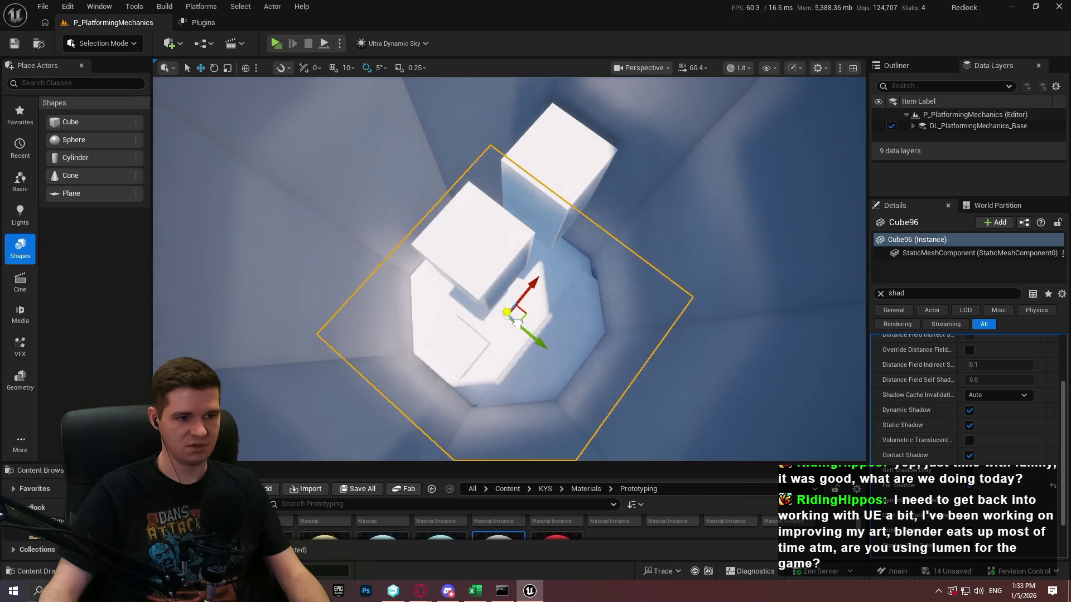
mouse_move(517, 317)
mouse_down()
mouse_move(523, 347)
mouse_move(525, 220)
mouse_move(519, 325)
mouse_move(505, 312)
mouse_move(505, 192)
mouse_move(482, 340)
mouse_move(502, 226)
mouse_up()
key(Delete)
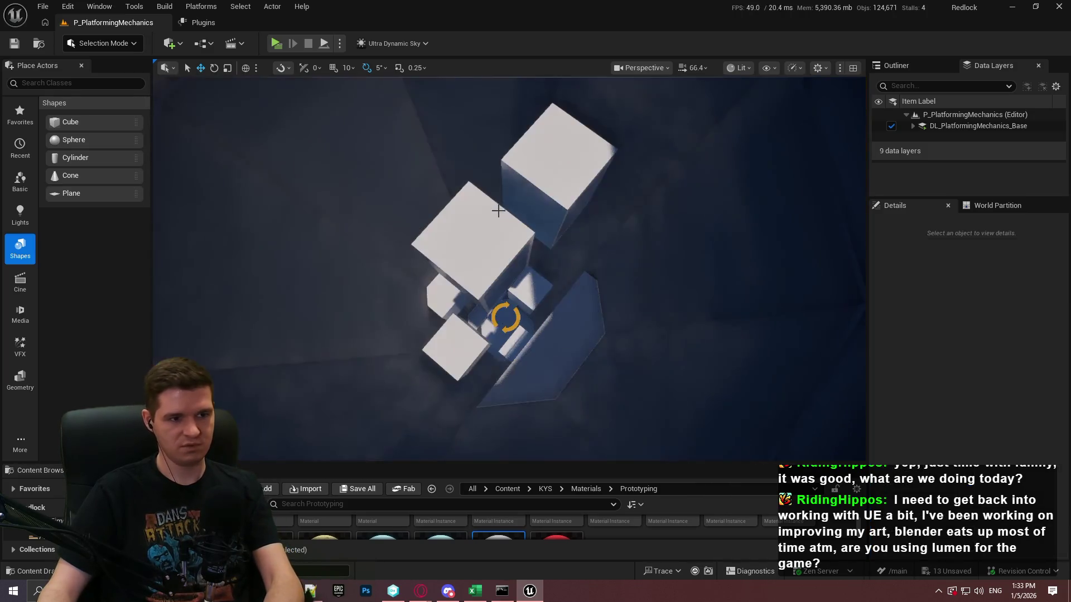
scroll(525, 207, up, 10)
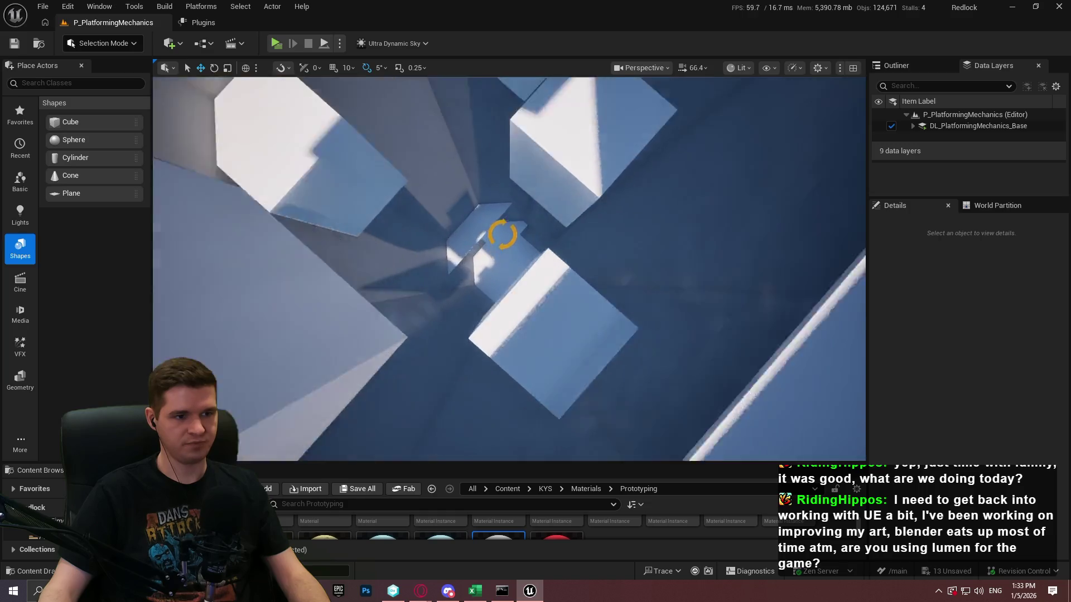
Step: Play from Cube28's location and run 'stat gpu' in the console to show GPU stats
right_click(490, 299)
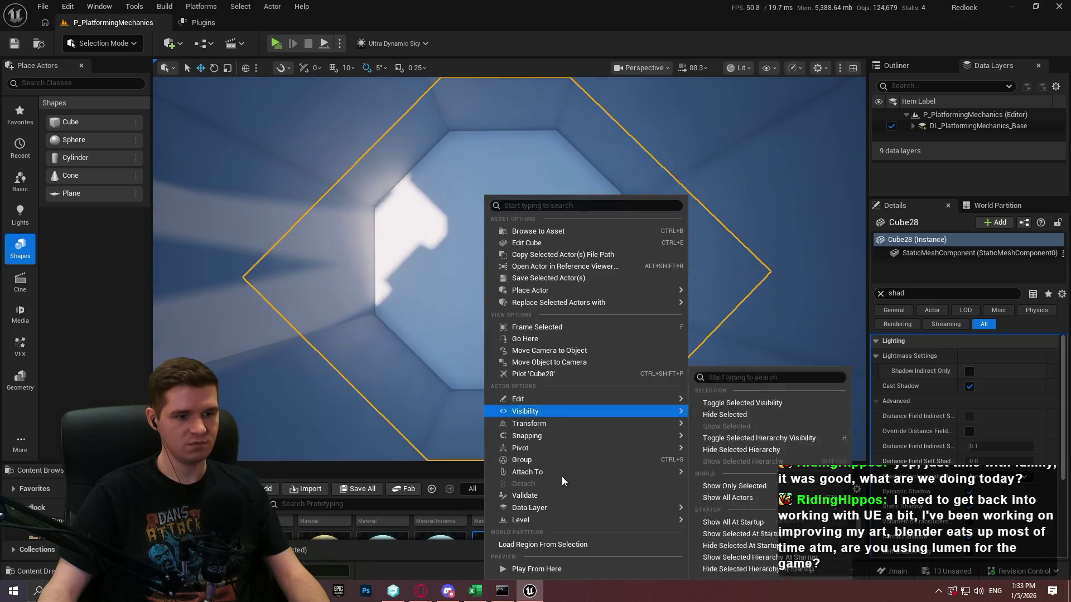
click(549, 569)
key(alt+p)
key(grave)
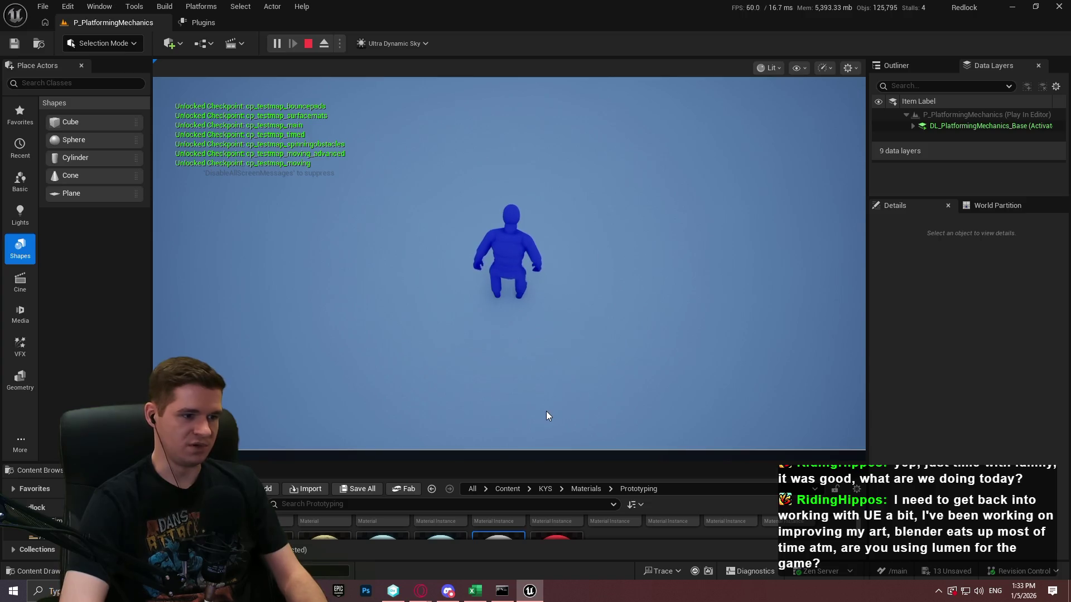
text(stat gpu)
key(Return)
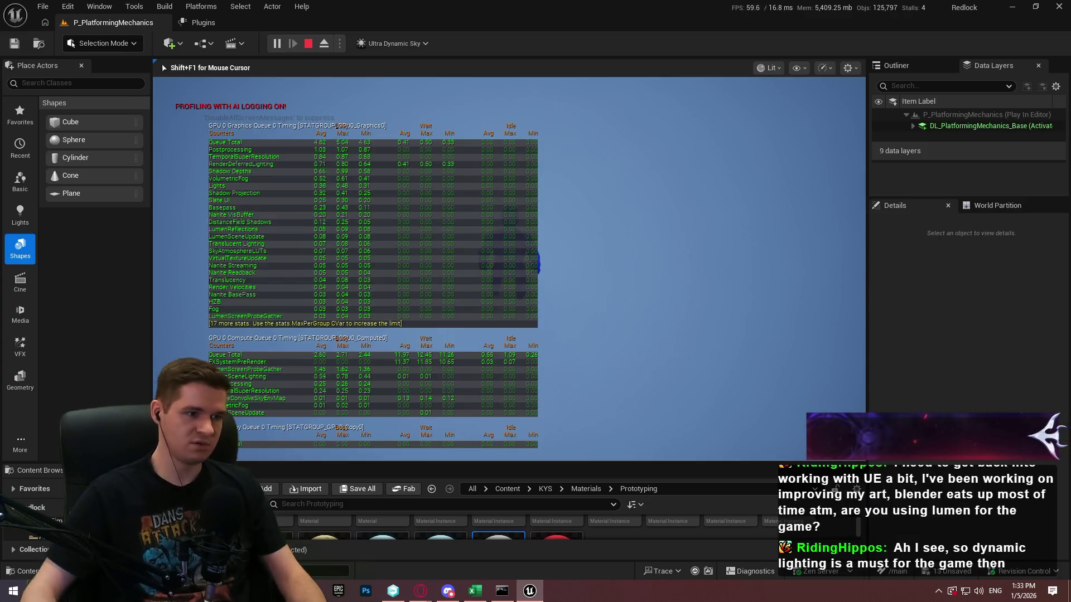
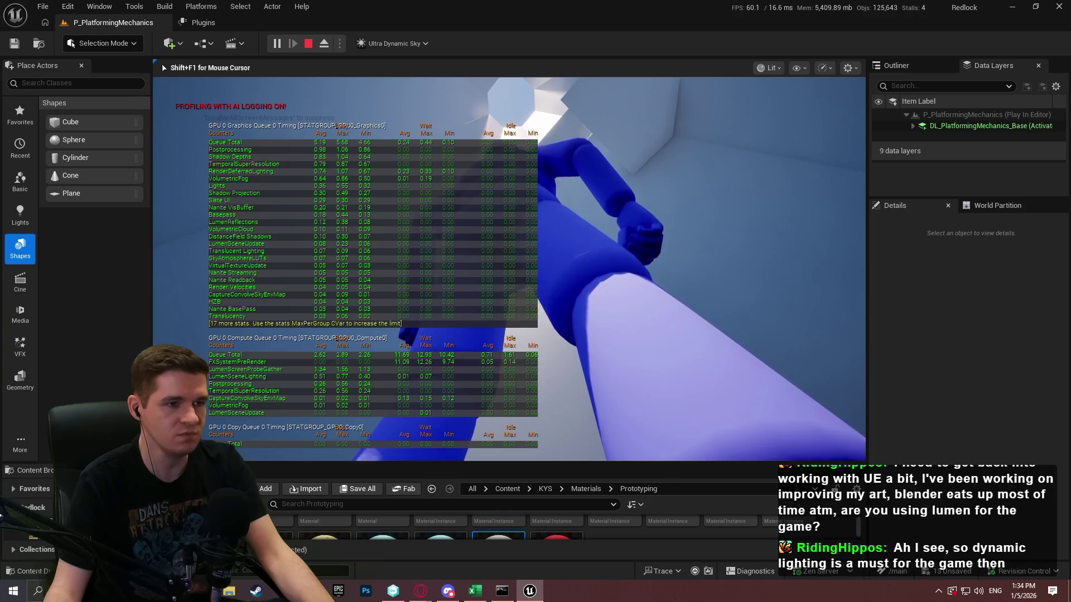
Step: End the play session and turn off the stat gpu display from the console
key(Escape)
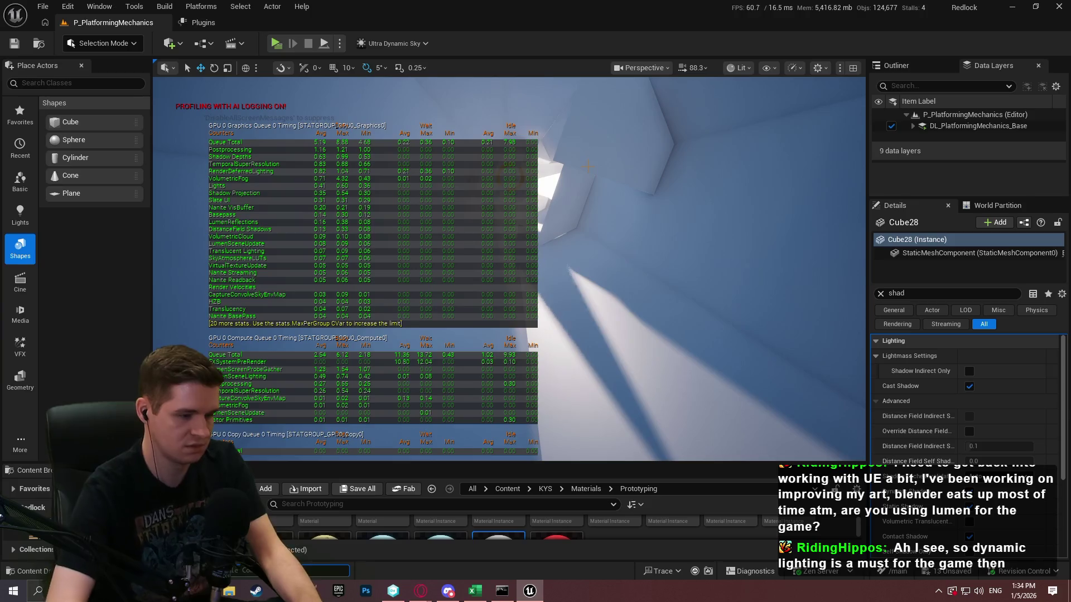
key(grave)
key(Return)
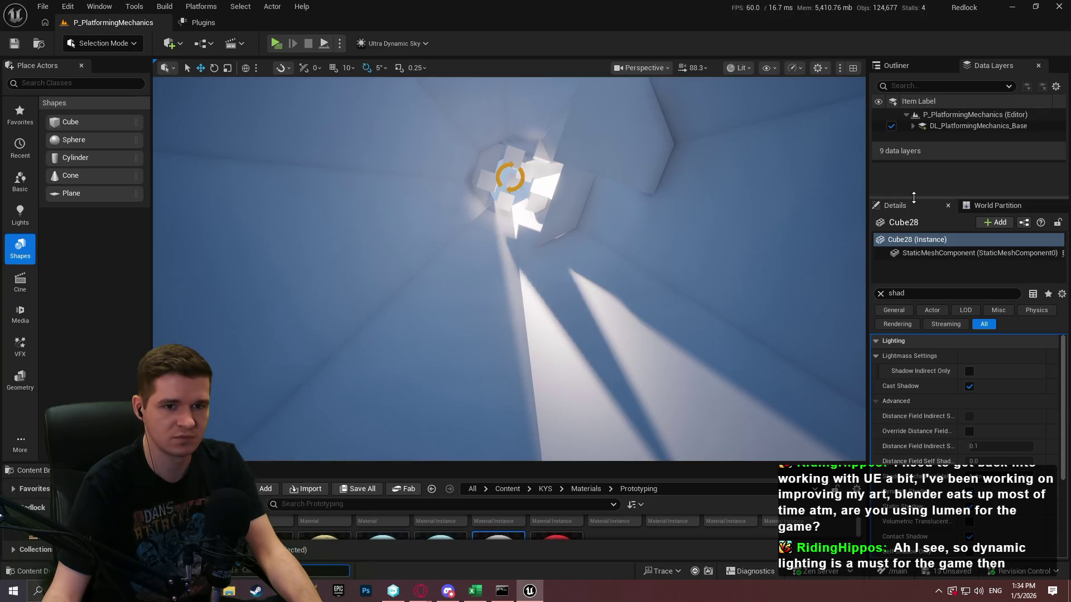
Step: Enlarge the Outliner panel and select tunnel cube Cube31 plus a second cube
drag(914, 197, 915, 362)
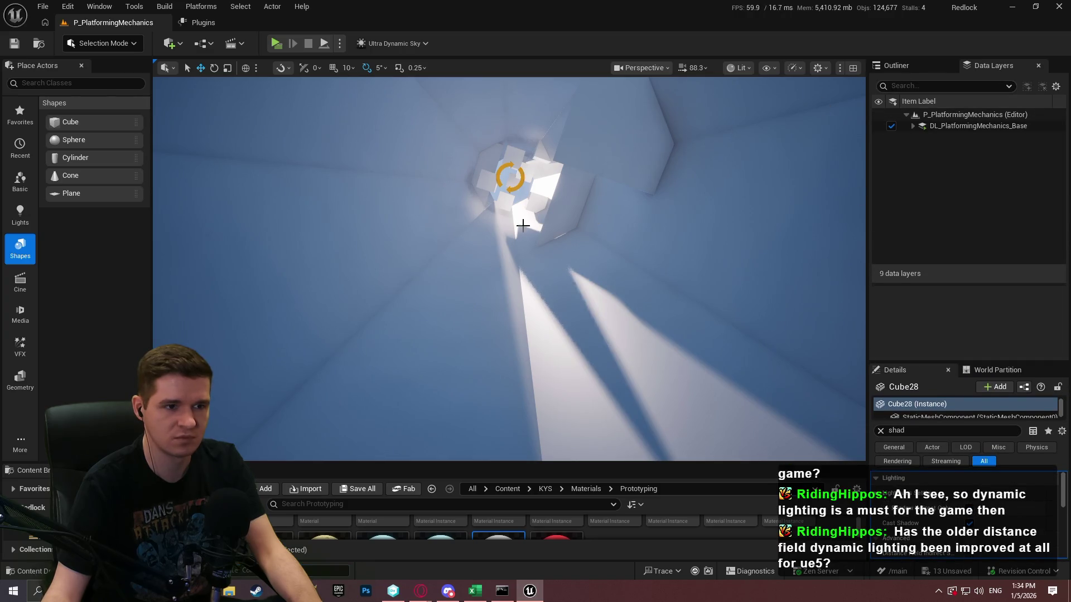
click(570, 209)
drag(647, 187, 602, 234)
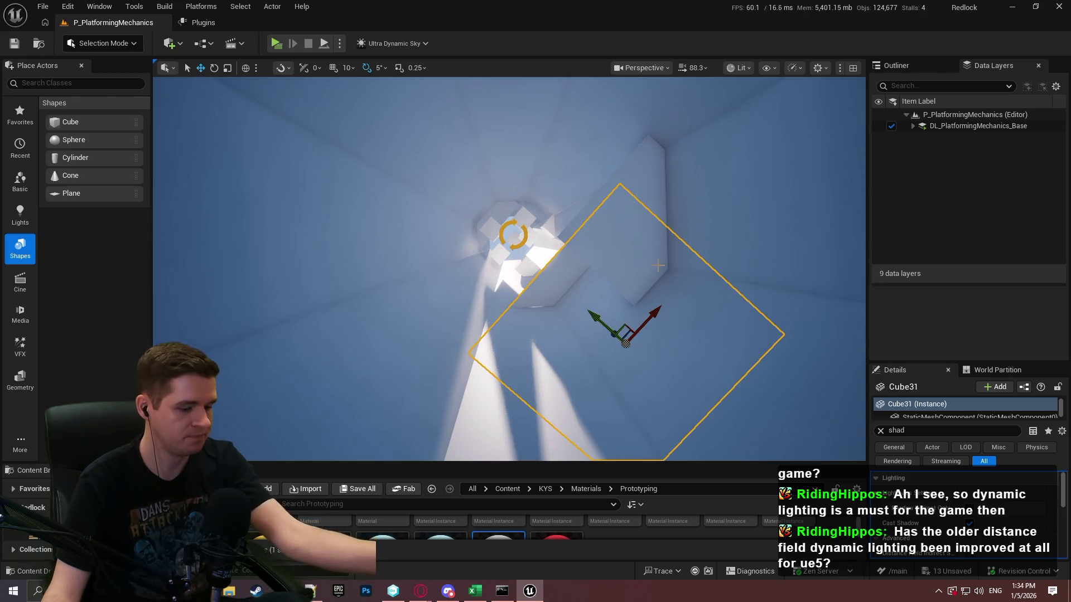
scroll(507, 268, up, 5)
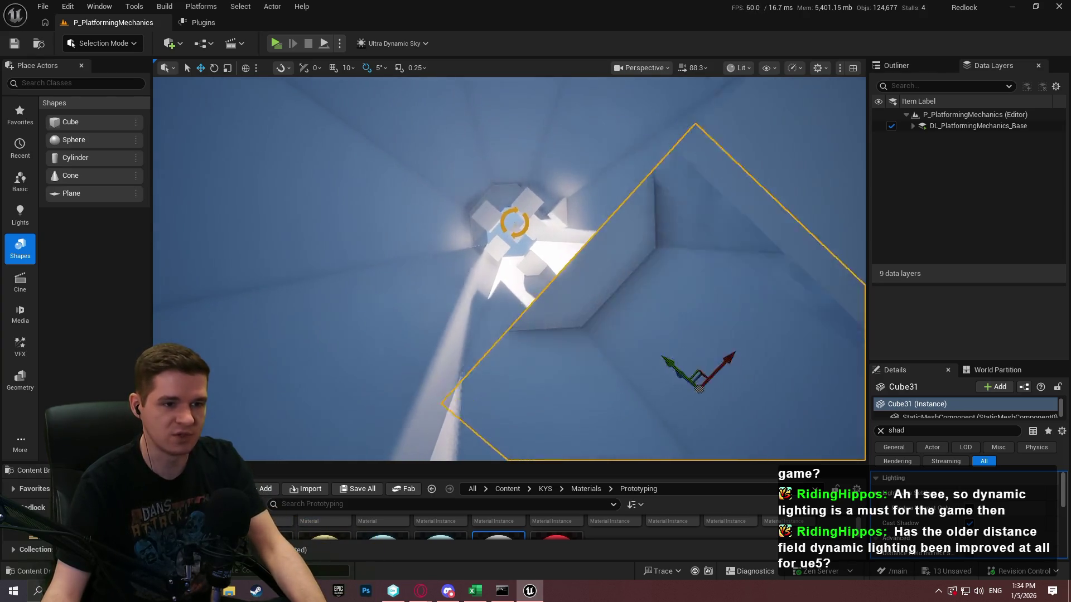
ctrl+click(781, 184)
scroll(631, 212, up, 10)
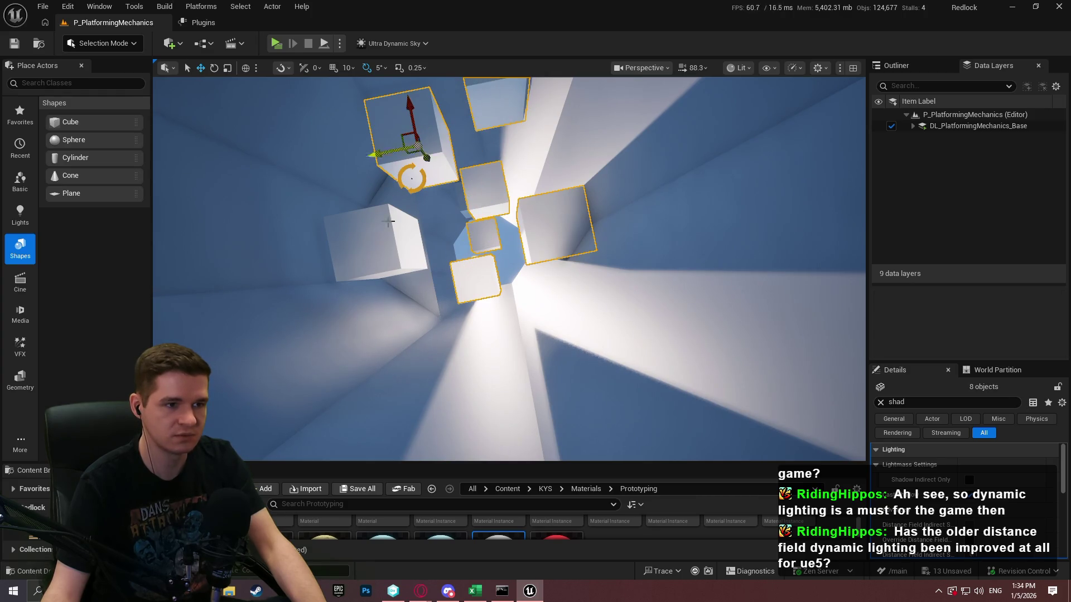
click(429, 292)
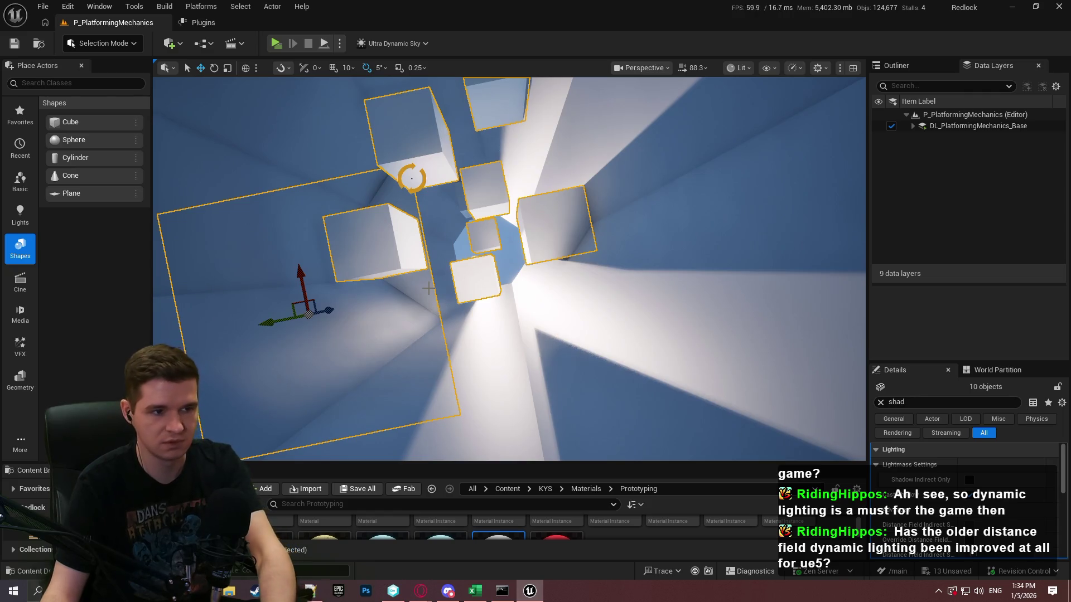
scroll(447, 251, up, 5)
click(469, 213)
key(Escape)
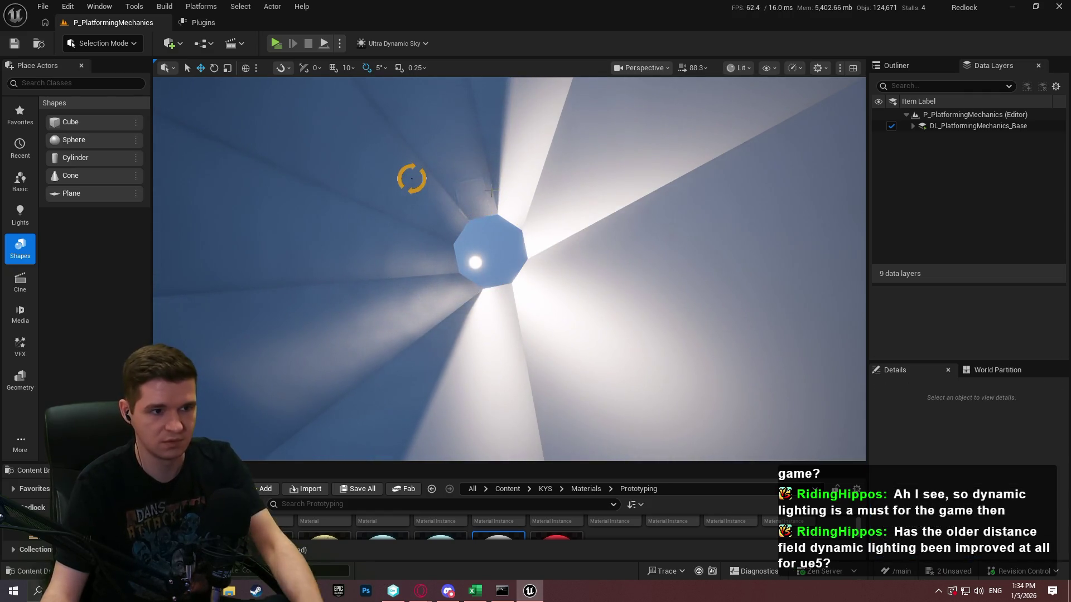
scroll(469, 213, up, 5)
scroll(442, 292, up, 5)
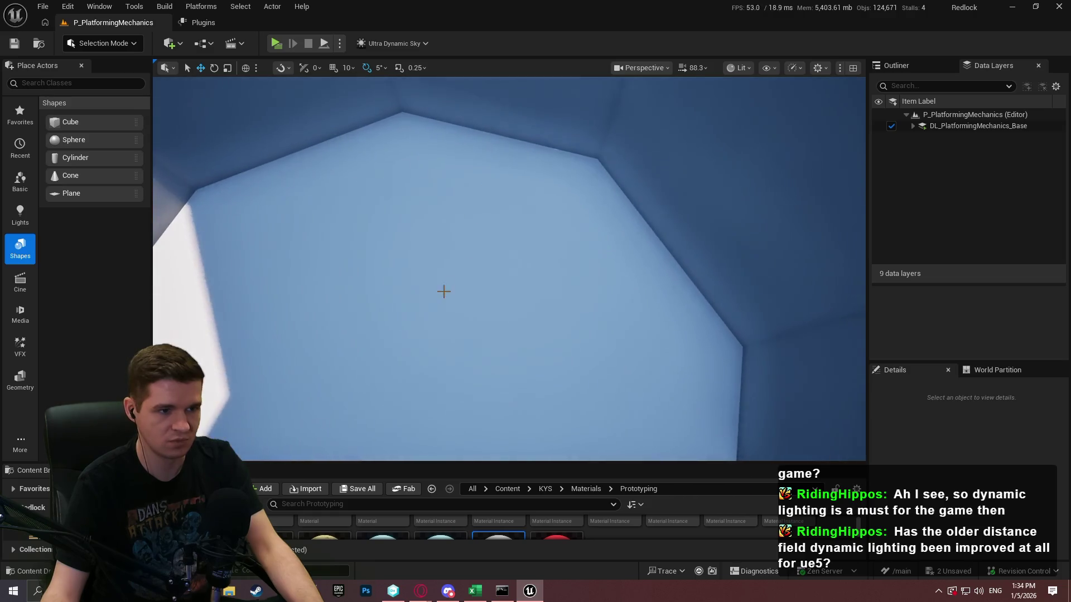
right_click(442, 291)
click(519, 567)
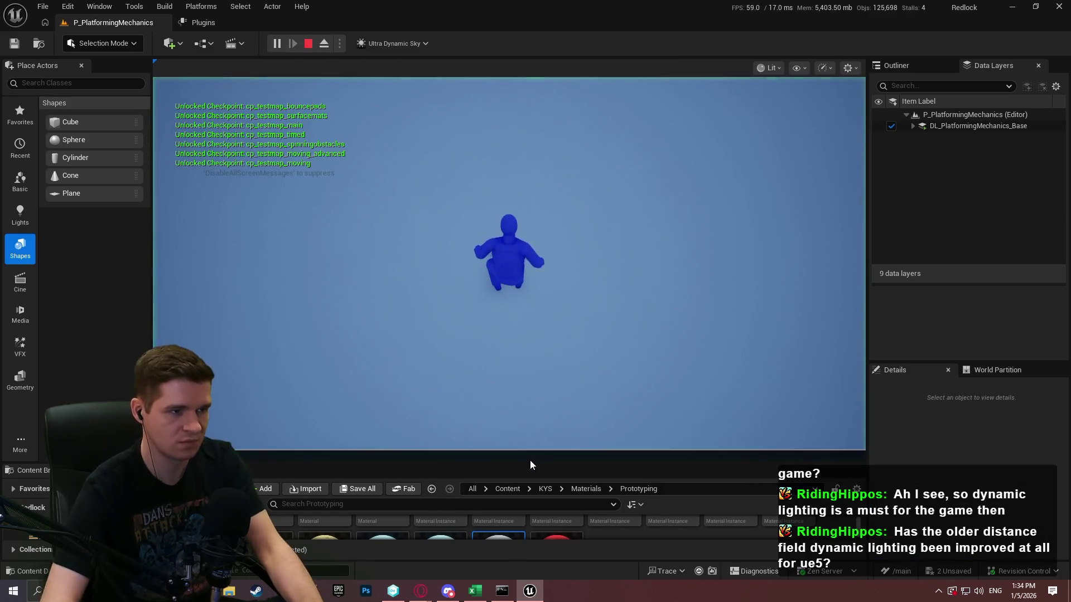
key(grave)
text(stat gpu)
key(Return)
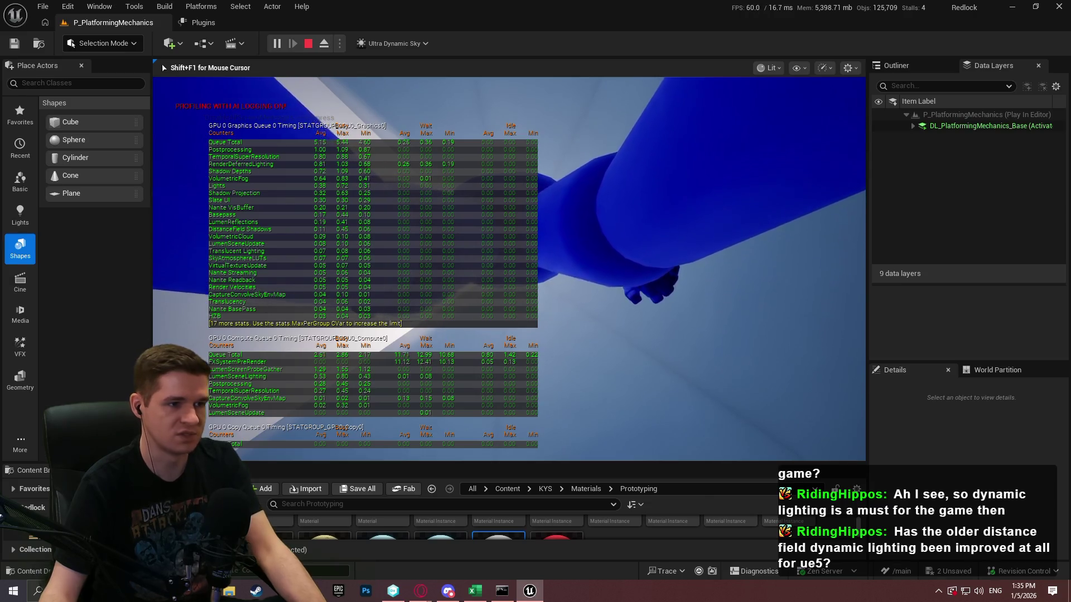
key(grave)
text(gpu)
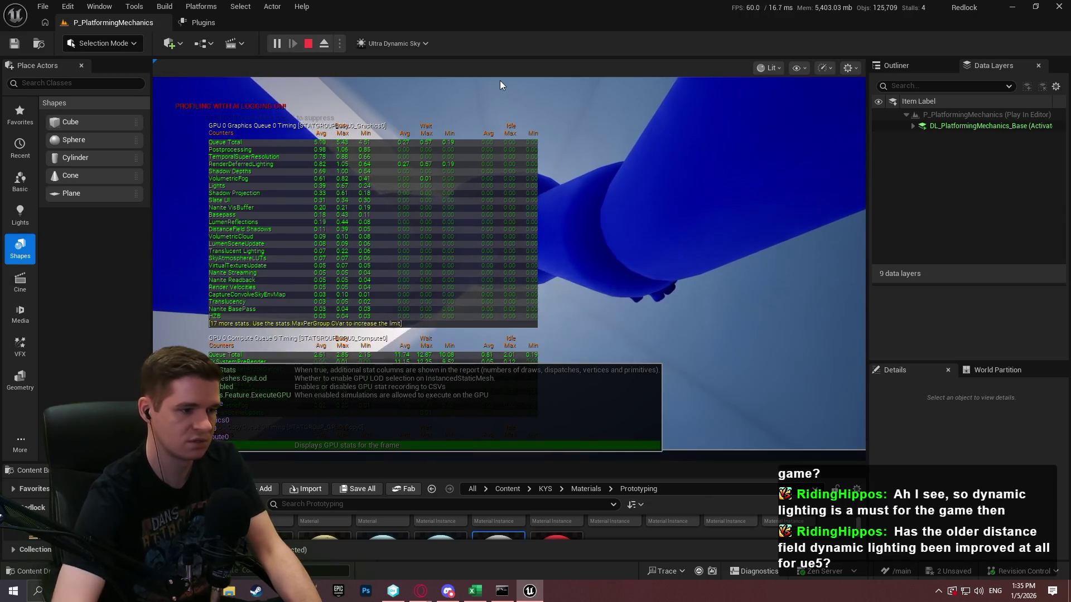
key(Return)
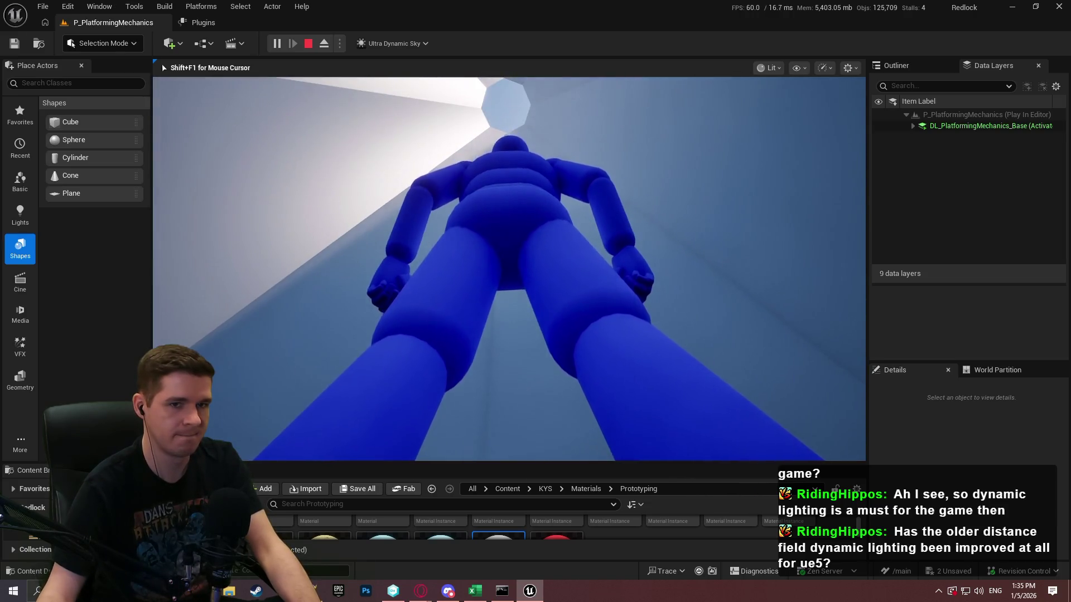
key(Escape)
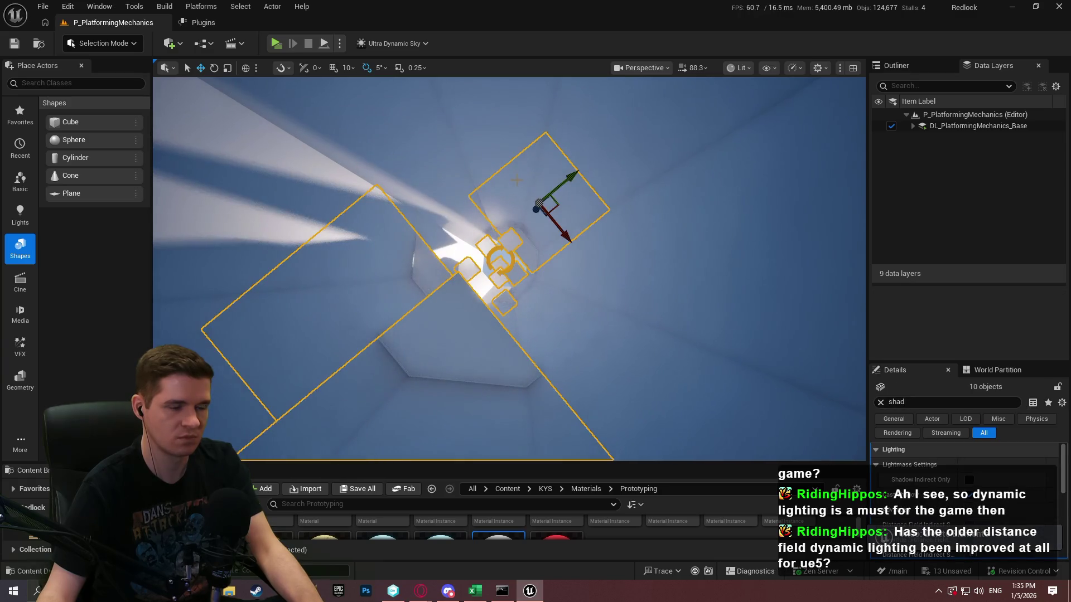
Step: Play From Here starting at wall cube Cube28 inside the tunnel
mouse_move(517, 180)
mouse_down()
mouse_move(517, 234)
mouse_move(449, 246)
mouse_up()
right_click(521, 328)
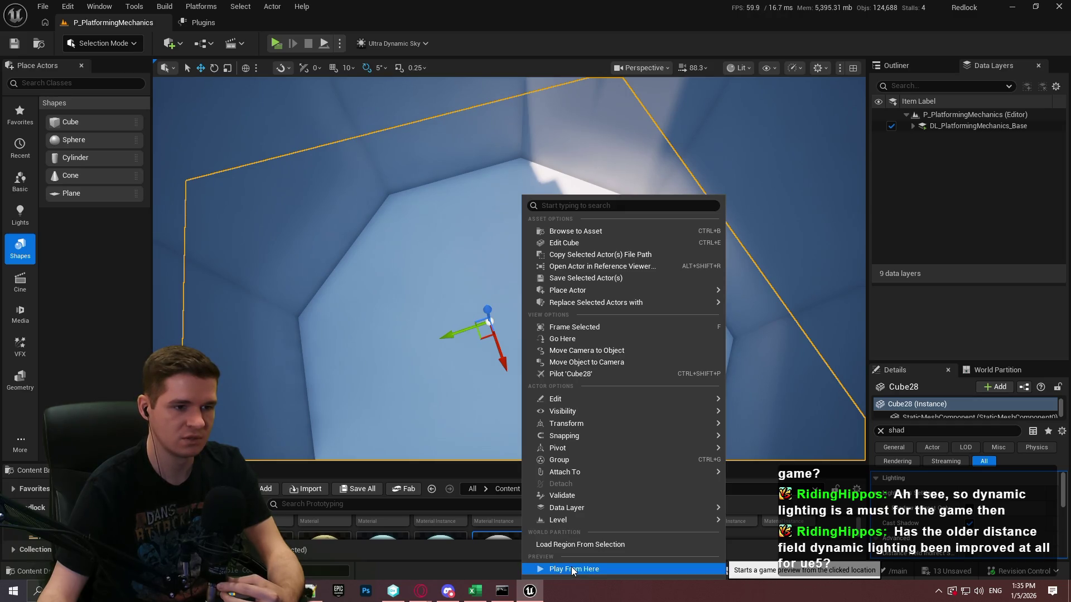
click(573, 570)
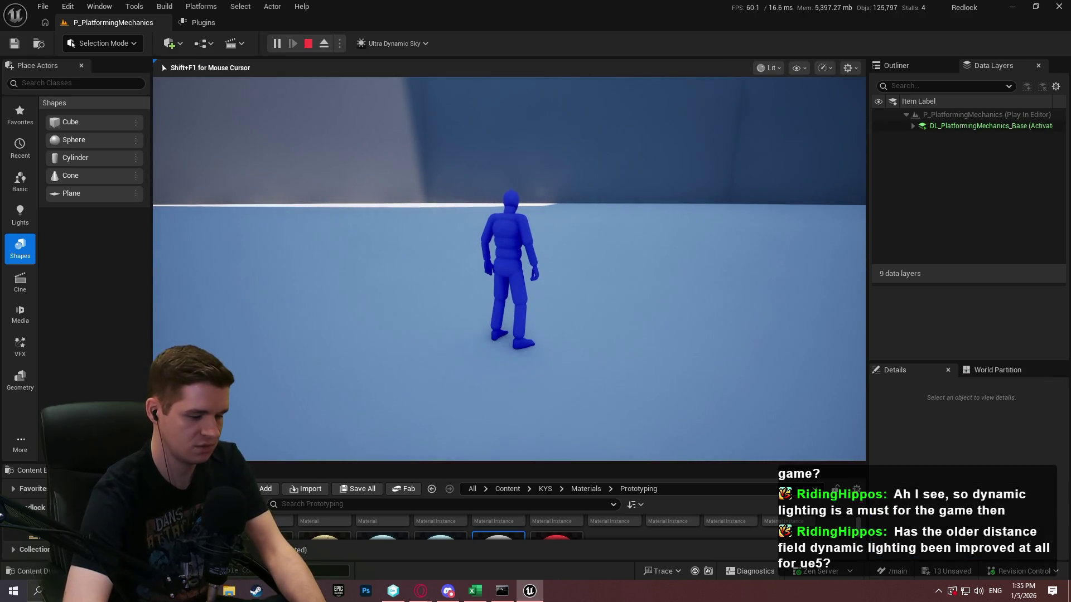
Step: Release game input and browse the console's 'shadow' command suggestions
key(shift+F1)
key(grave)
text(shadow)
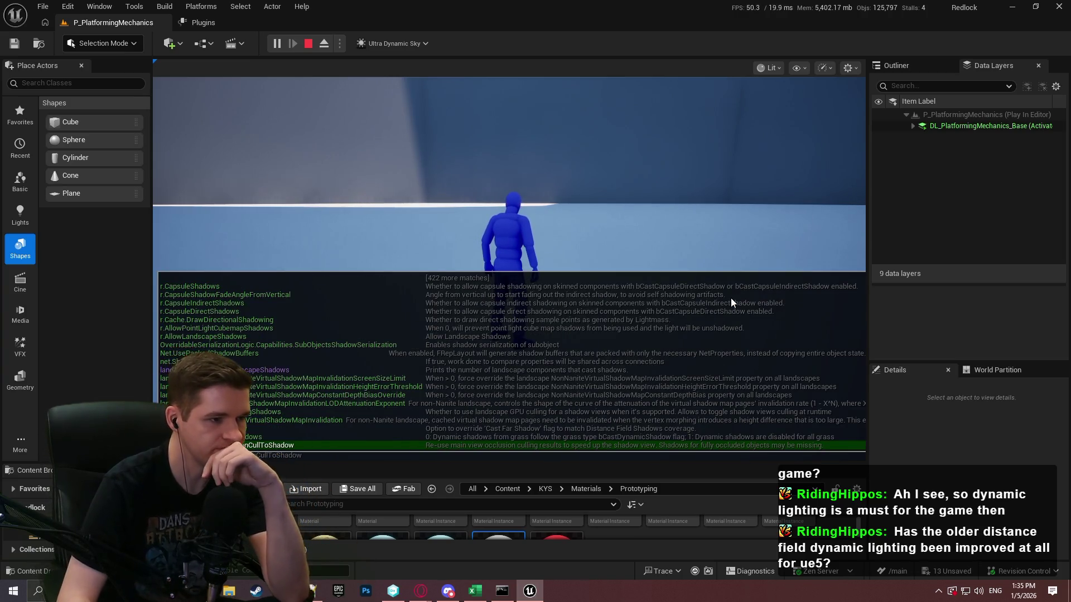
key(Down)
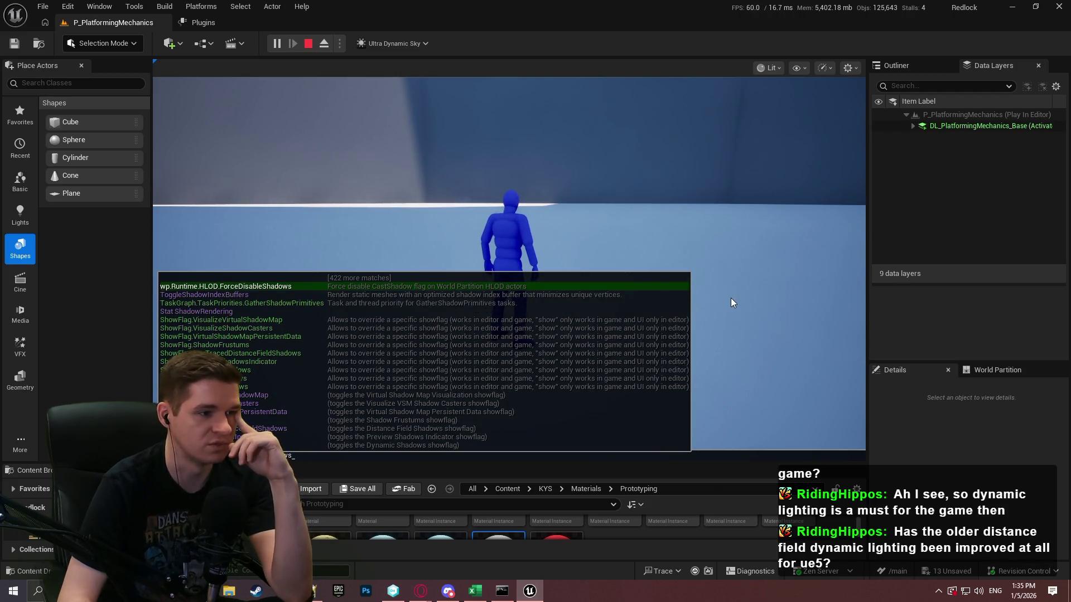
key(Down)
key(Down)
key(Down)
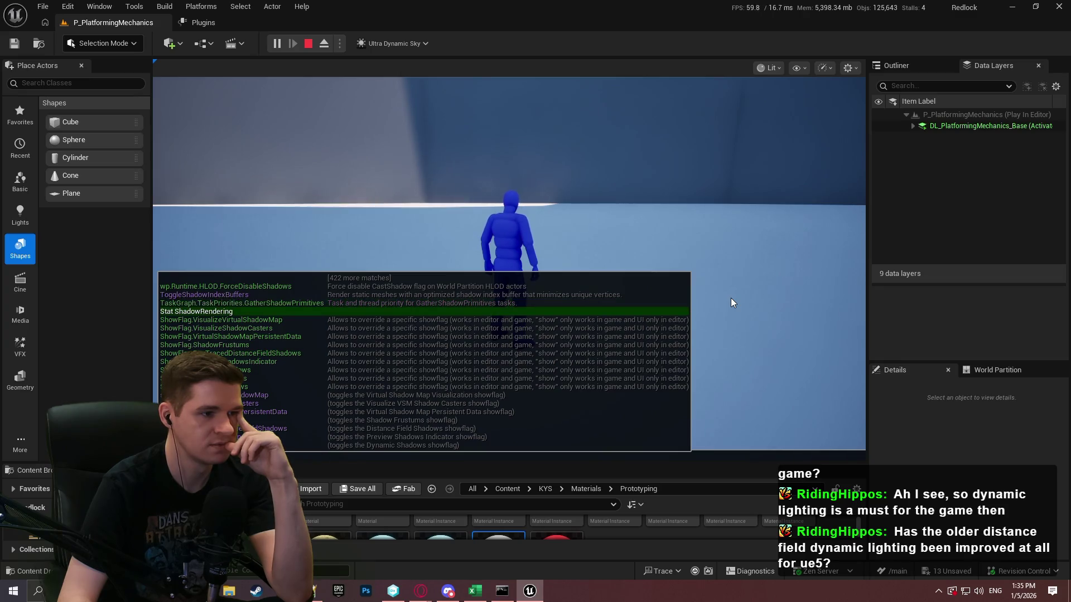
key(Down)
key(Down)
key(Down)
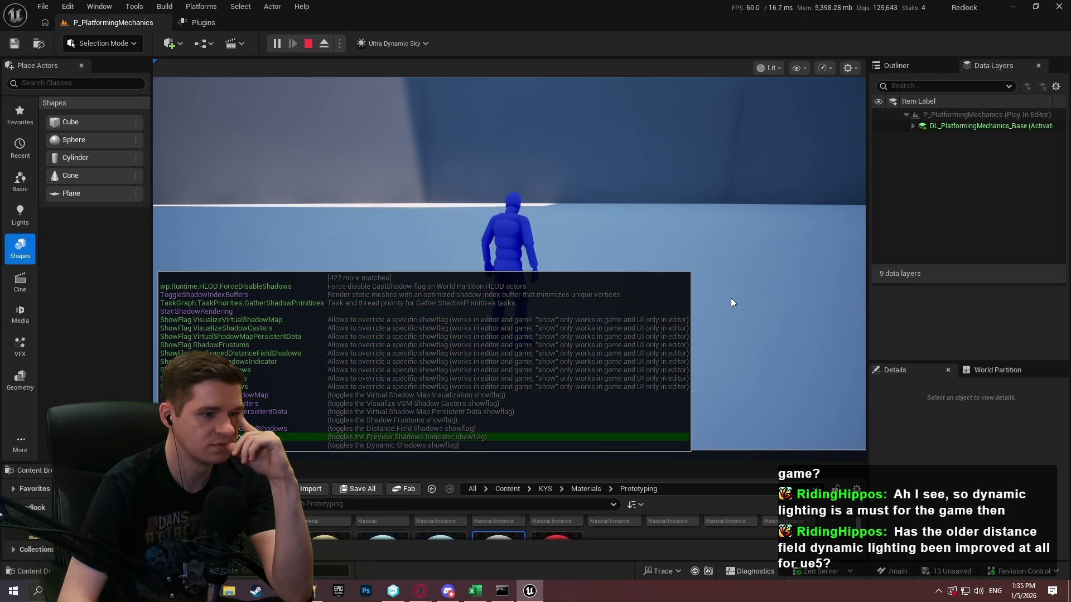
key(Up)
key(Up)
key(Up)
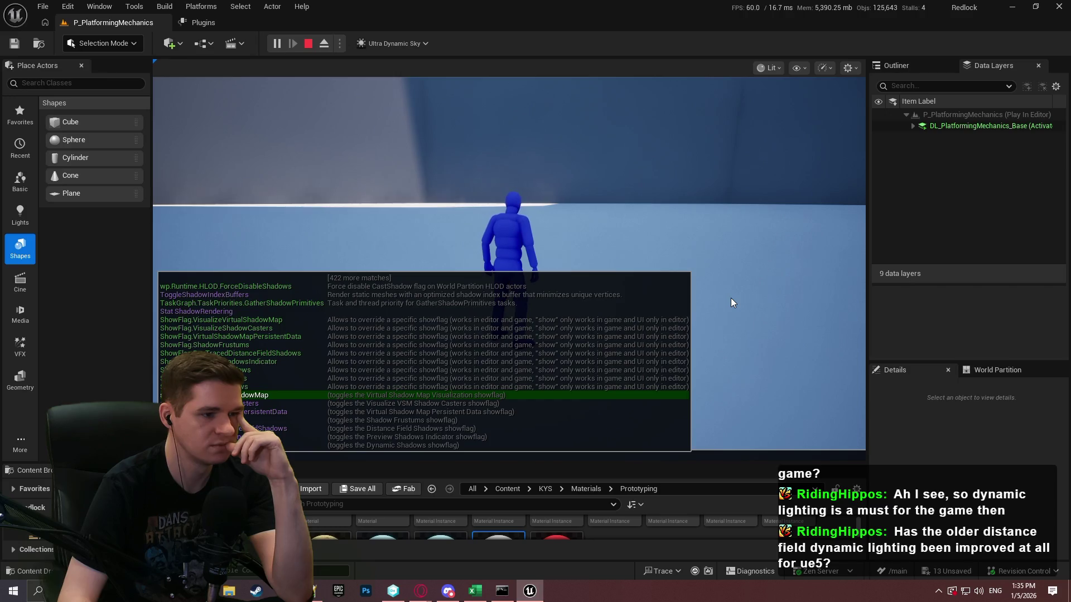
key(Down)
key(Down)
key(Down)
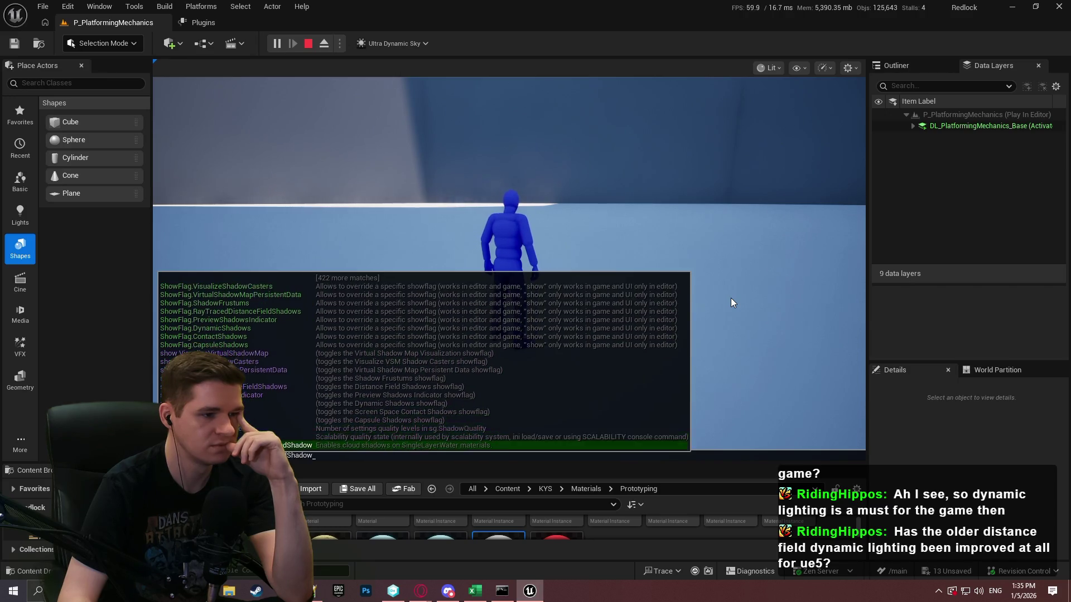
key(Down)
key(Down)
key(Down)
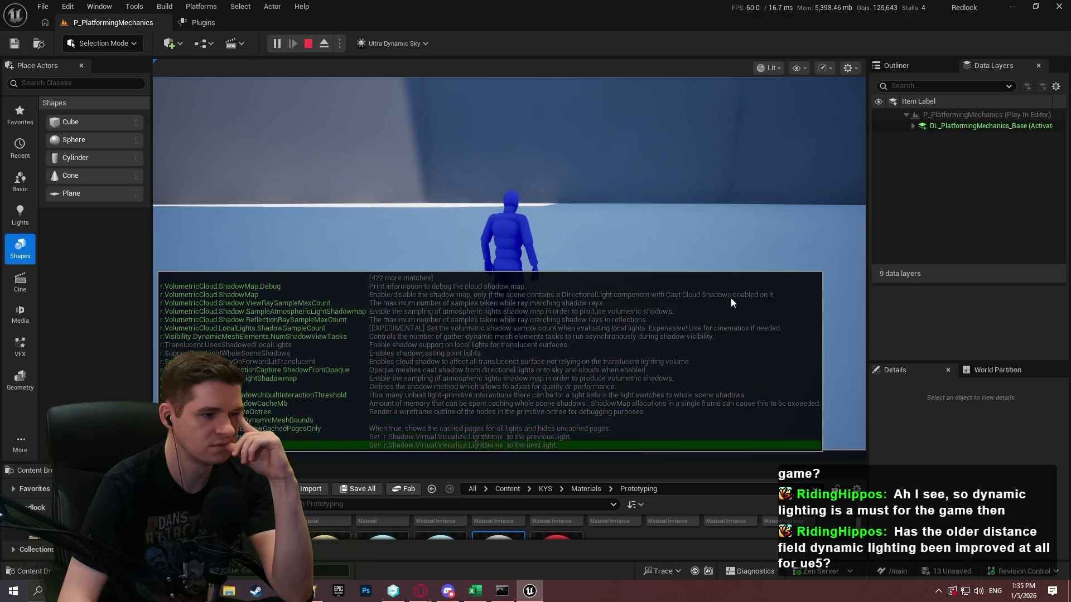
Step: Browse the r.Shadow.Virtual settings for cache options, then stop Play-In-Editor
key(Down)
key(Down)
key(Down)
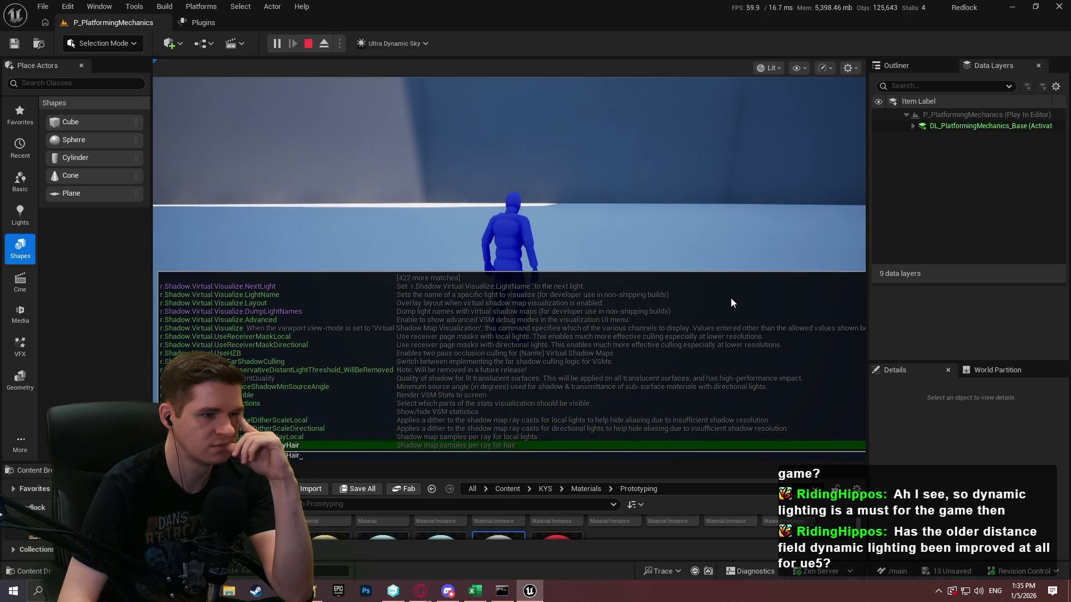
key(Up)
key(Up)
key(Up)
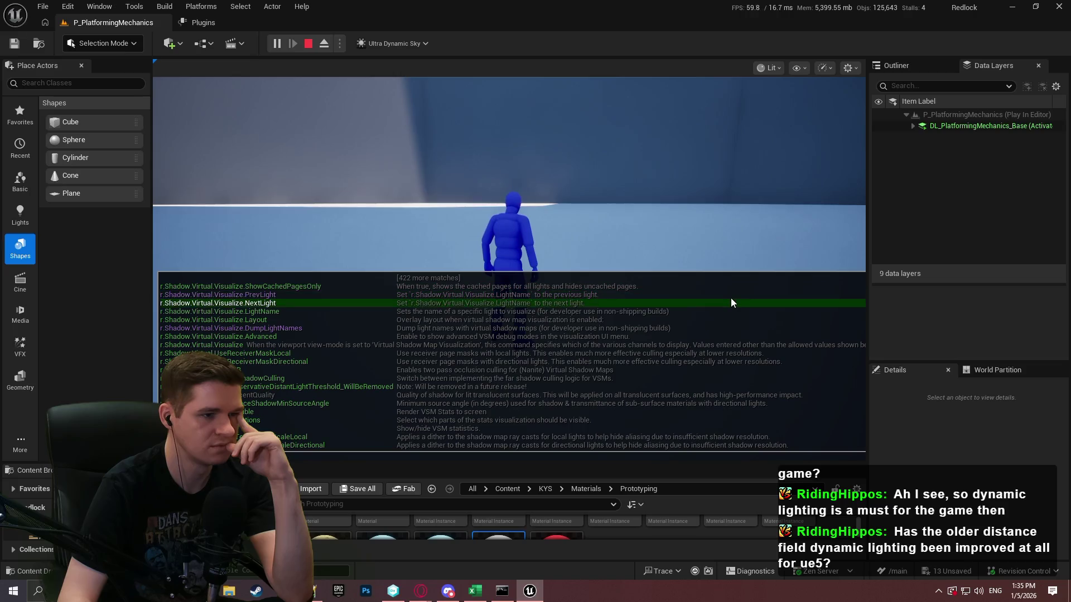
key(Down)
key(Down)
key(Down)
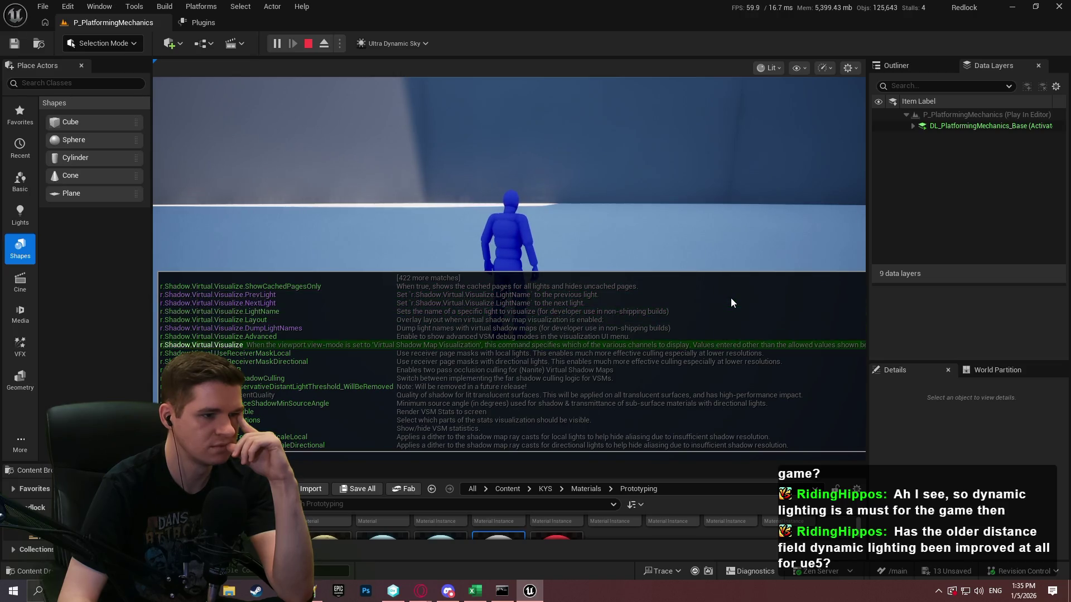
key(Down)
key(Down)
key(Down)
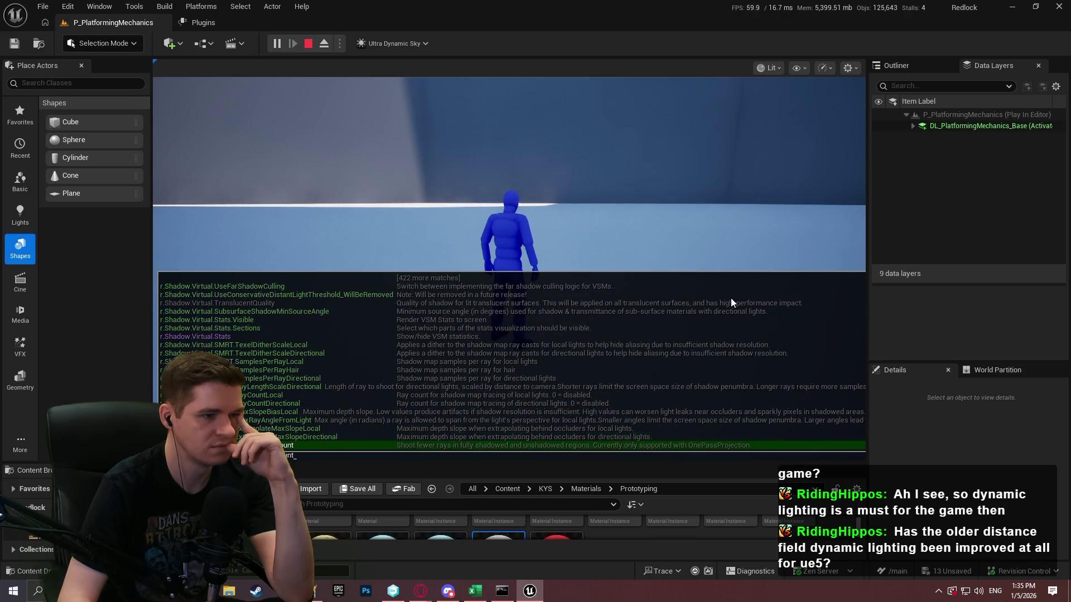
key(Down)
key(Down)
key(Down)
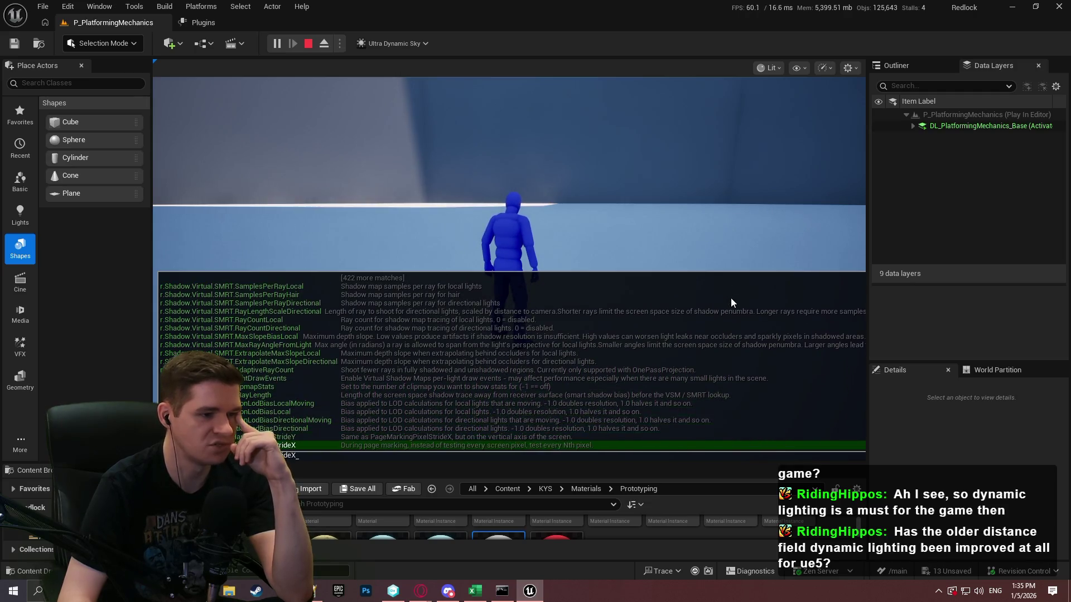
key(Down)
key(Down)
key(Down)
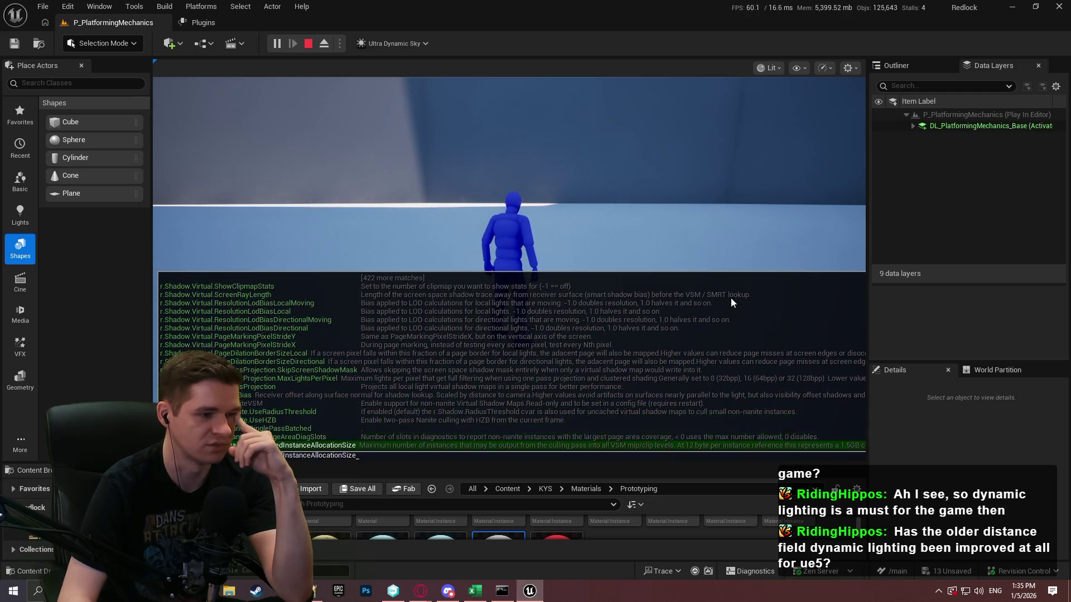
key(Down)
key(Down)
key(Down)
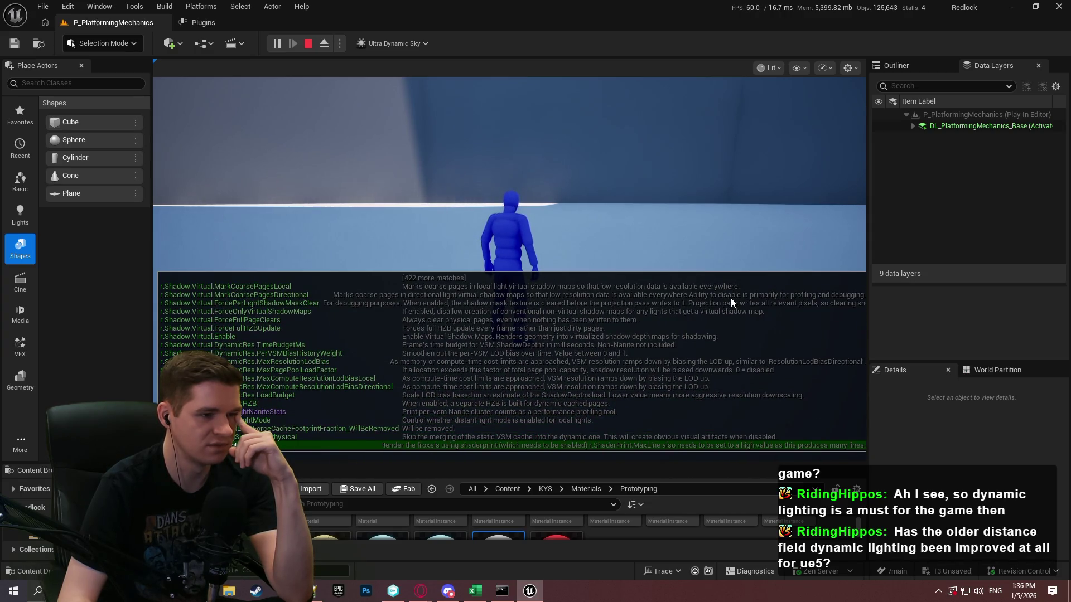
key(Down)
key(Down)
key(Down)
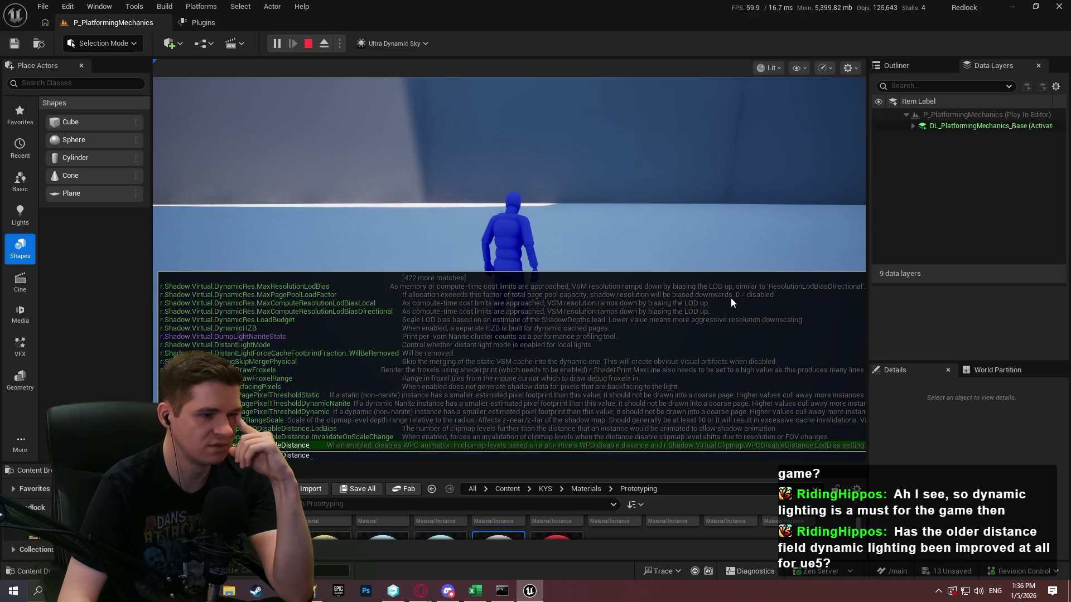
key(Down)
key(Down)
key(Down)
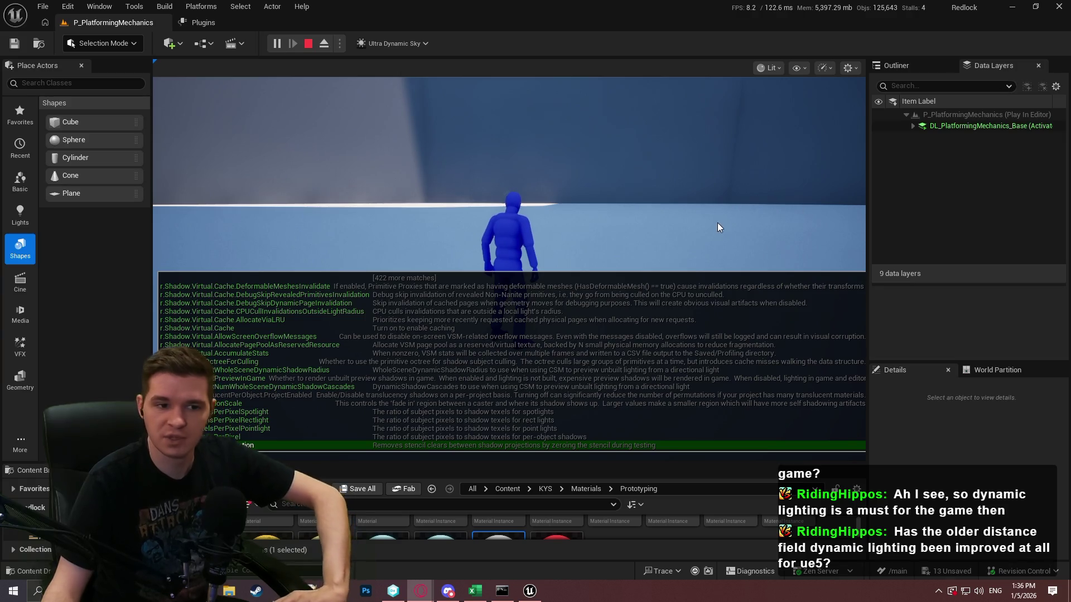
click(308, 44)
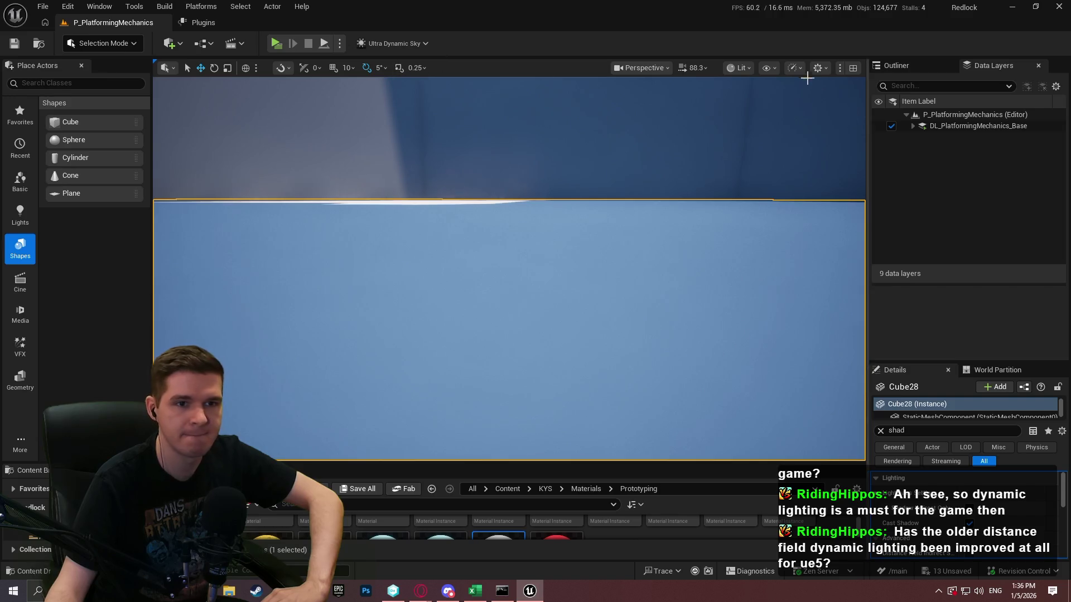
Step: Check the Show flags' Lighting Features, then bring up the Virtual Shadow Map view modes
click(768, 71)
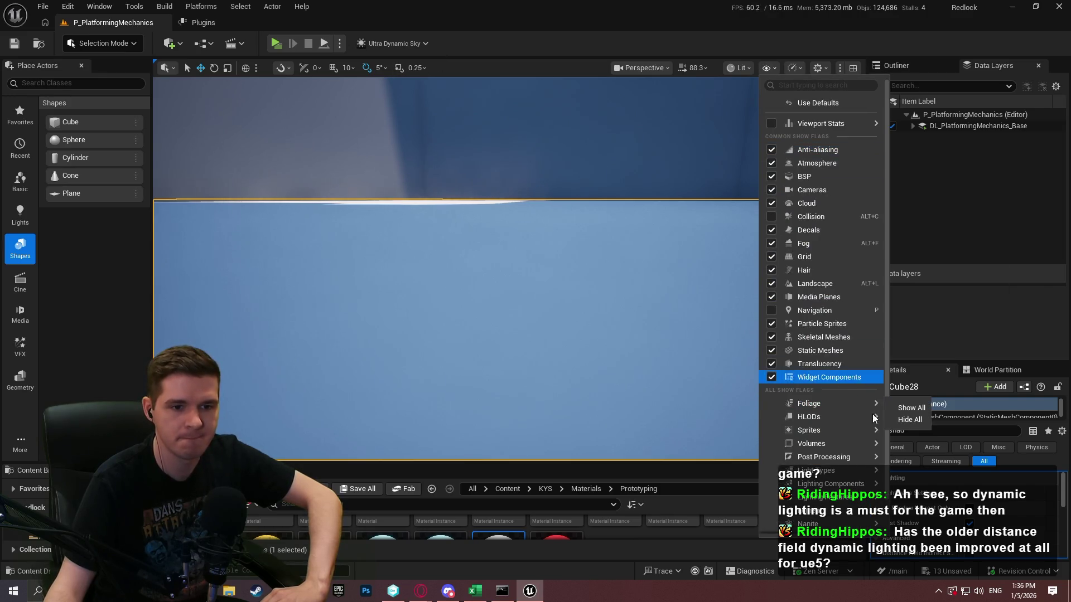
mouse_move(856, 429)
scroll(858, 441, down, 1)
mouse_move(859, 464)
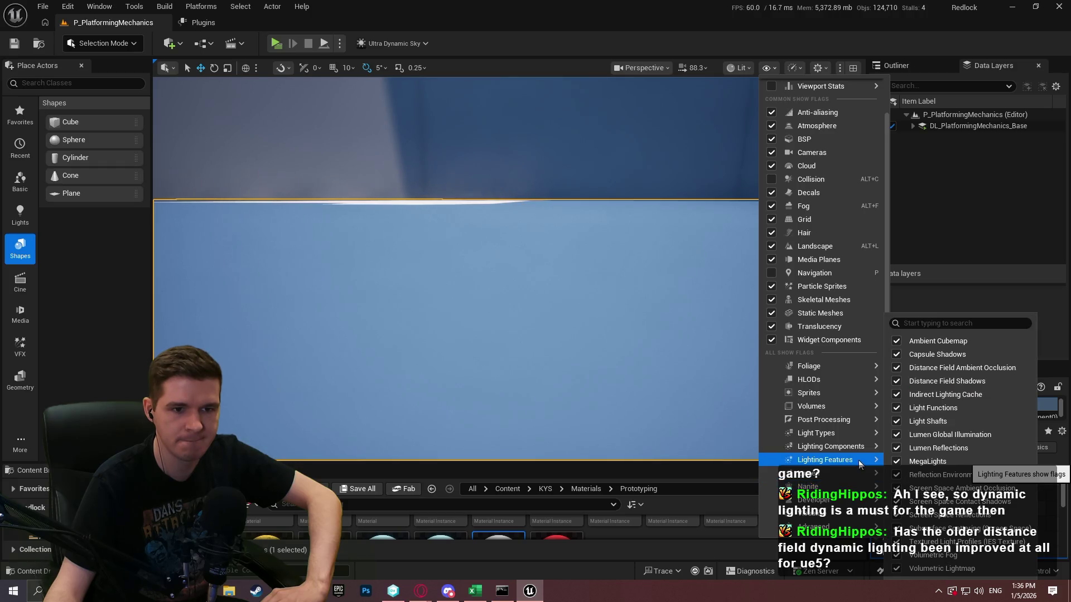
click(750, 71)
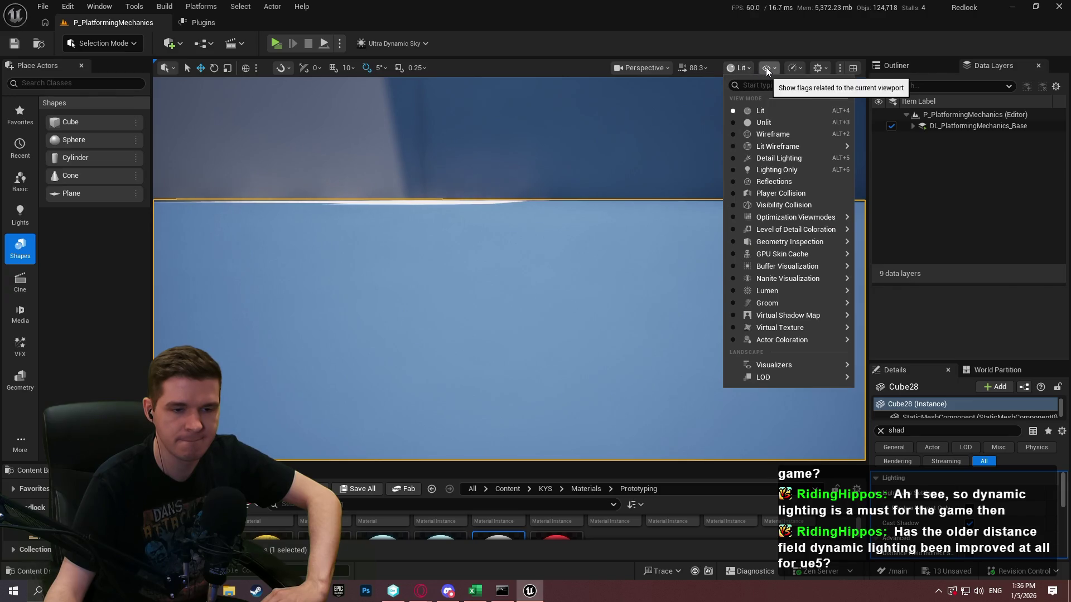
mouse_move(829, 319)
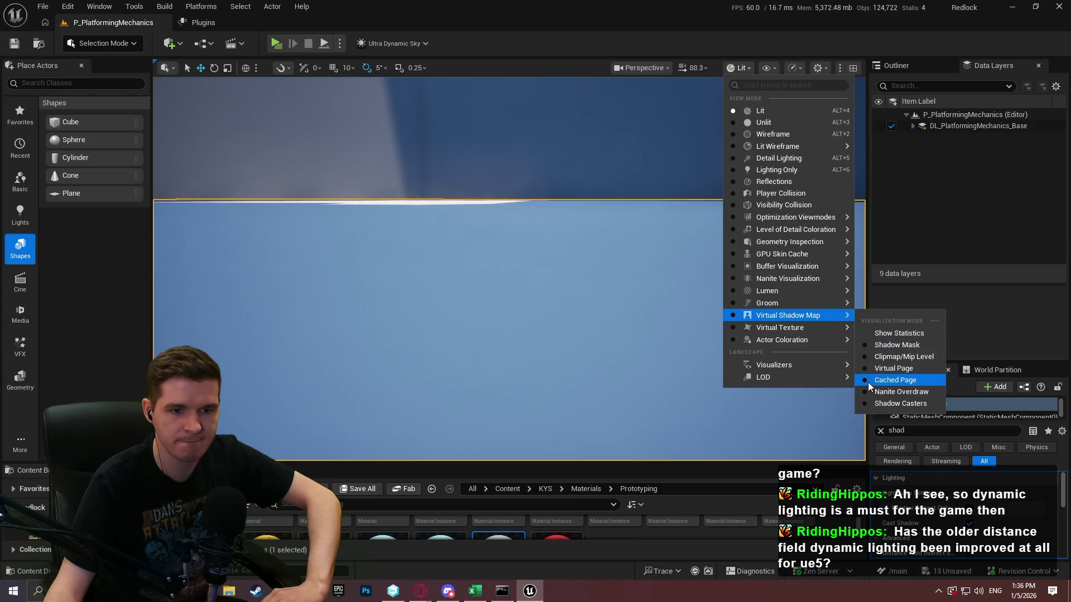
Step: Preview the Cached Page and Virtual Page visualizations, tilting the camera toward the lamp
click(868, 381)
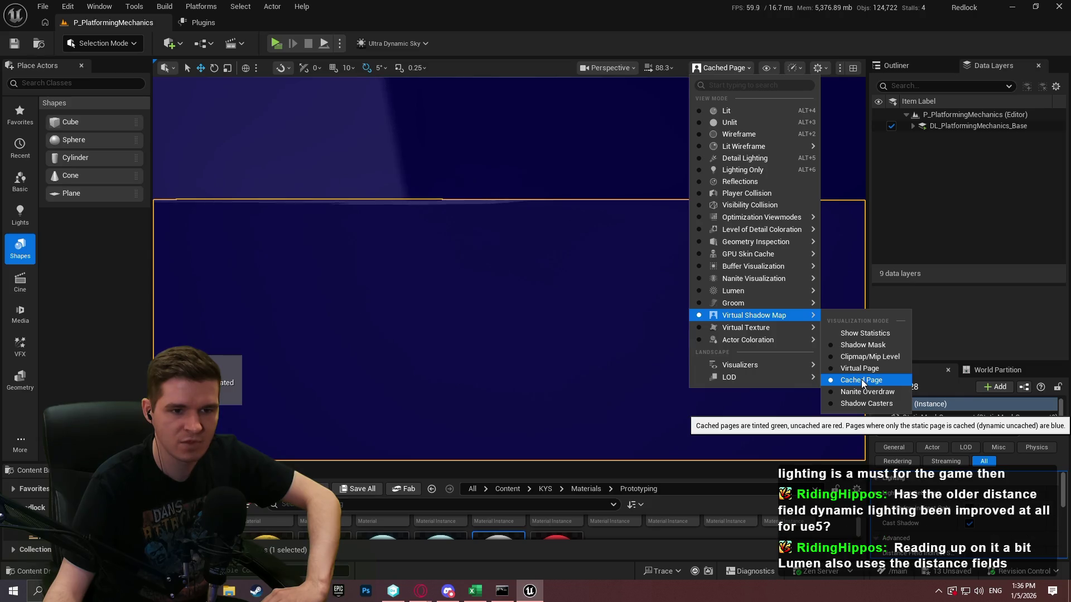
click(860, 369)
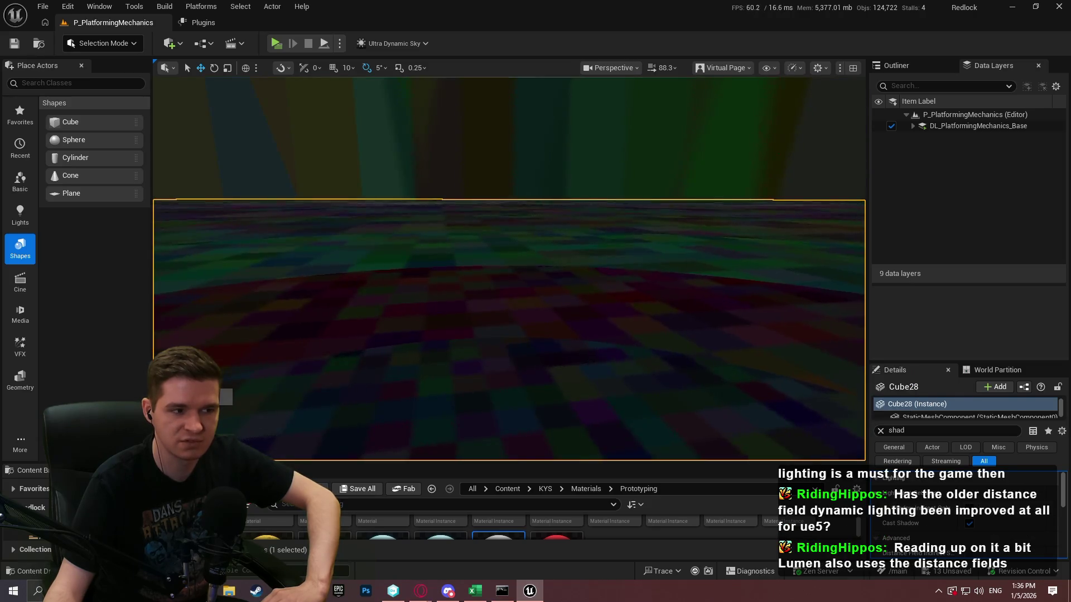
drag(509, 335, 509, 206)
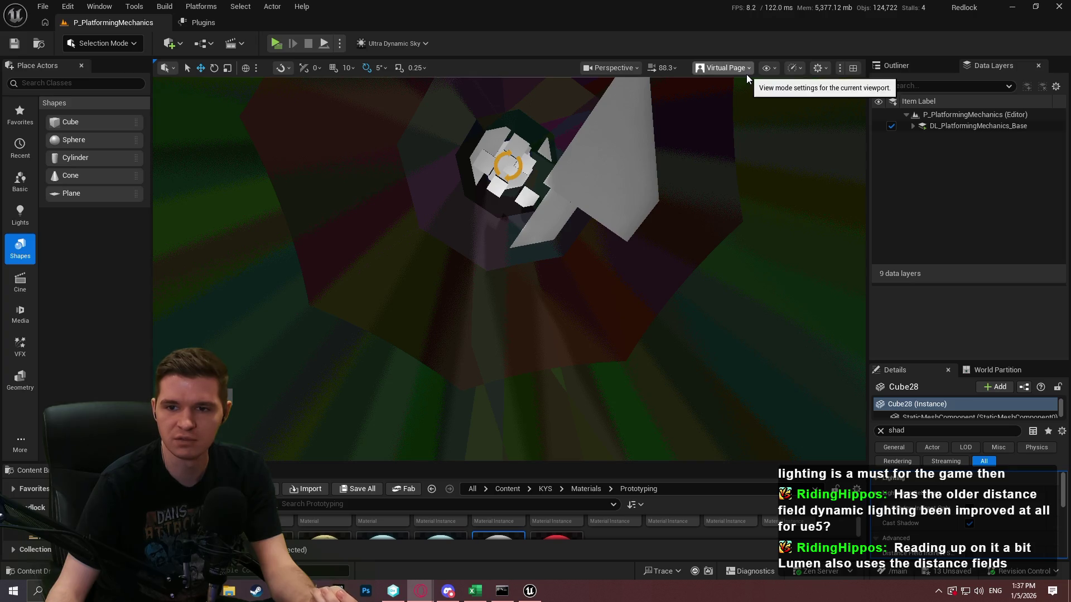
Step: Return to the Cached Page view, look around the level, and switch to the VSM docs
click(728, 68)
mouse_move(758, 317)
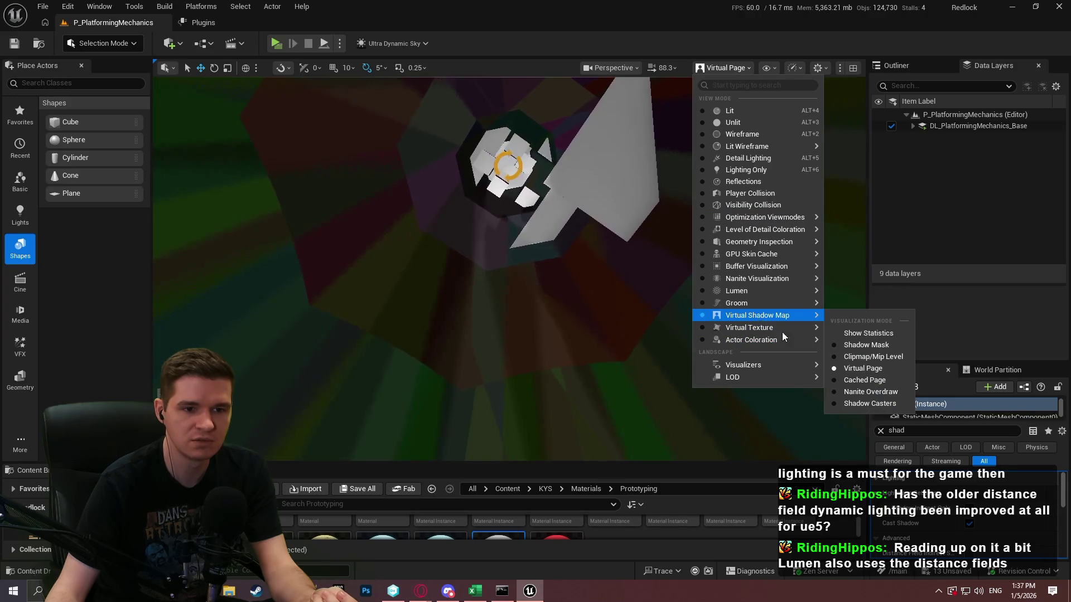
click(864, 380)
mouse_move(608, 245)
mouse_down()
mouse_move(619, 240)
mouse_move(600, 262)
mouse_move(571, 208)
mouse_up()
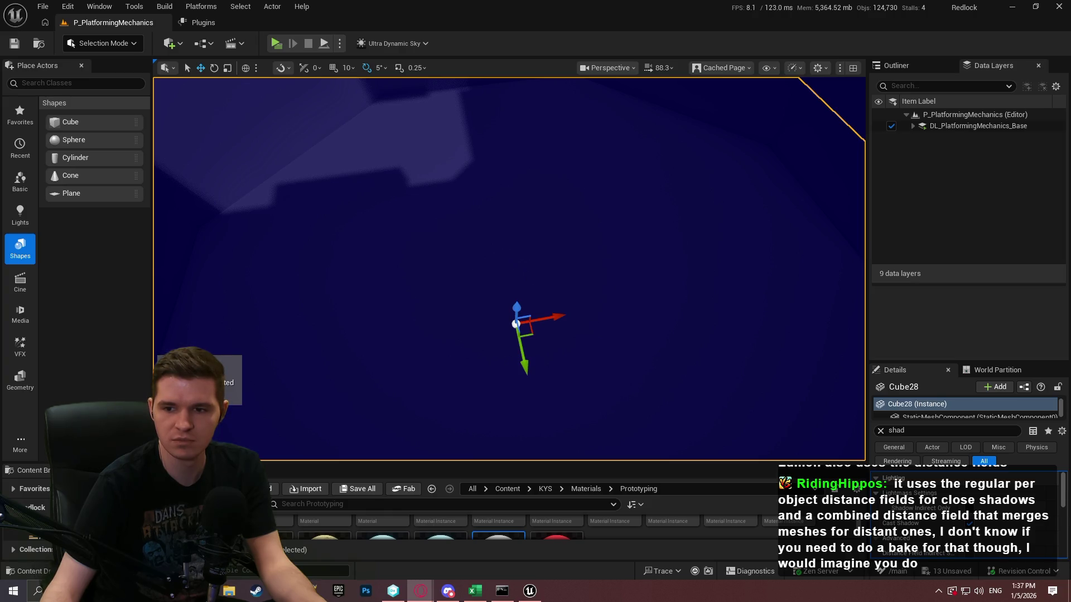
key(alt+Tab)
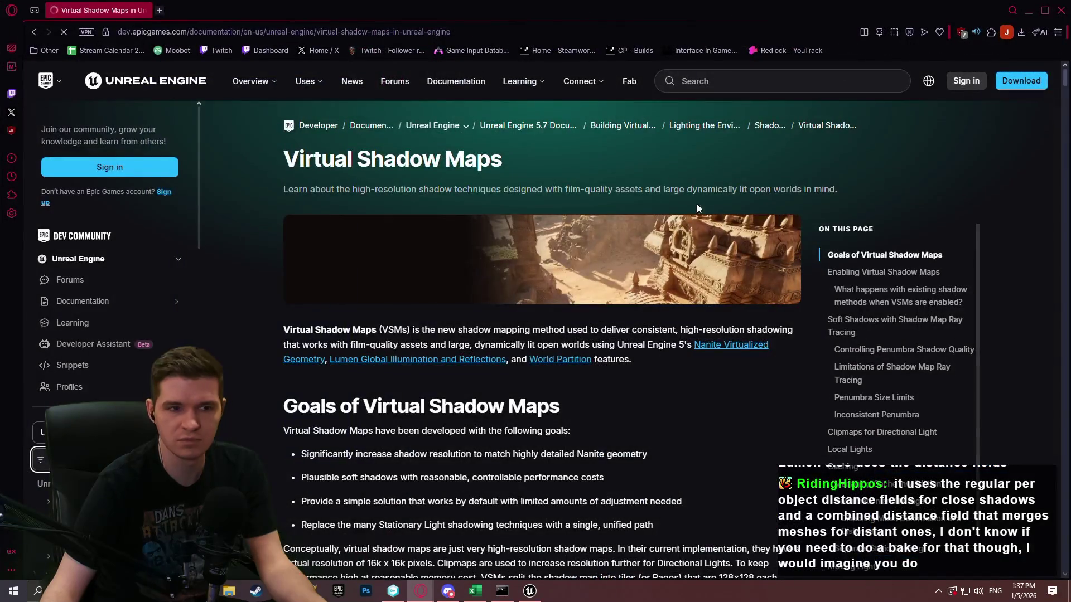
Step: Scroll from Goals through Enabling Virtual Shadow Maps to the PCF vs SMRT soft shadows section
scroll(636, 212, down, 4)
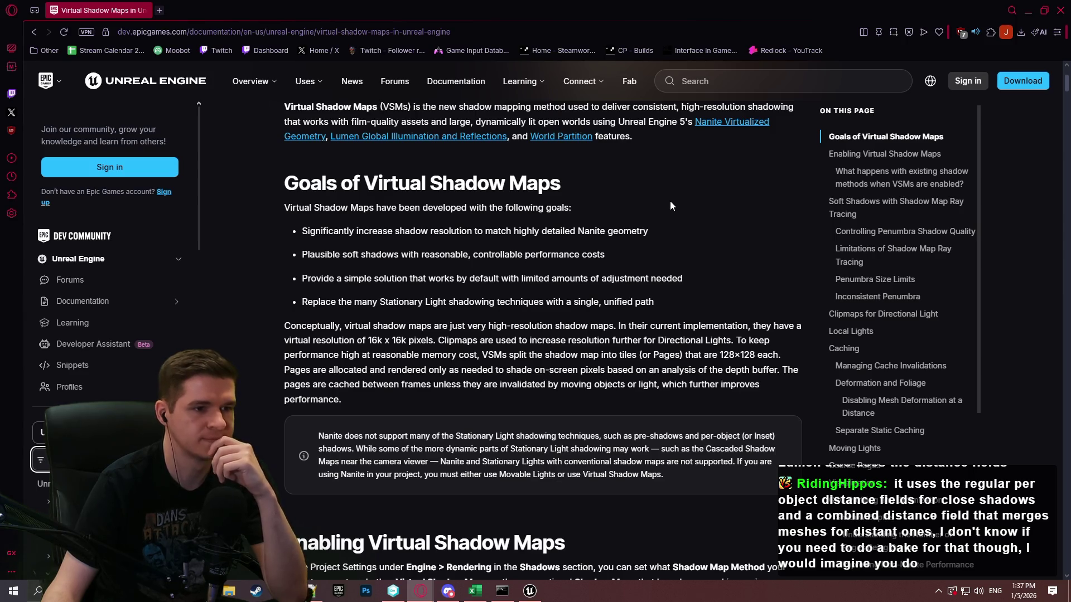
scroll(668, 205, up, 1)
scroll(668, 204, down, 1)
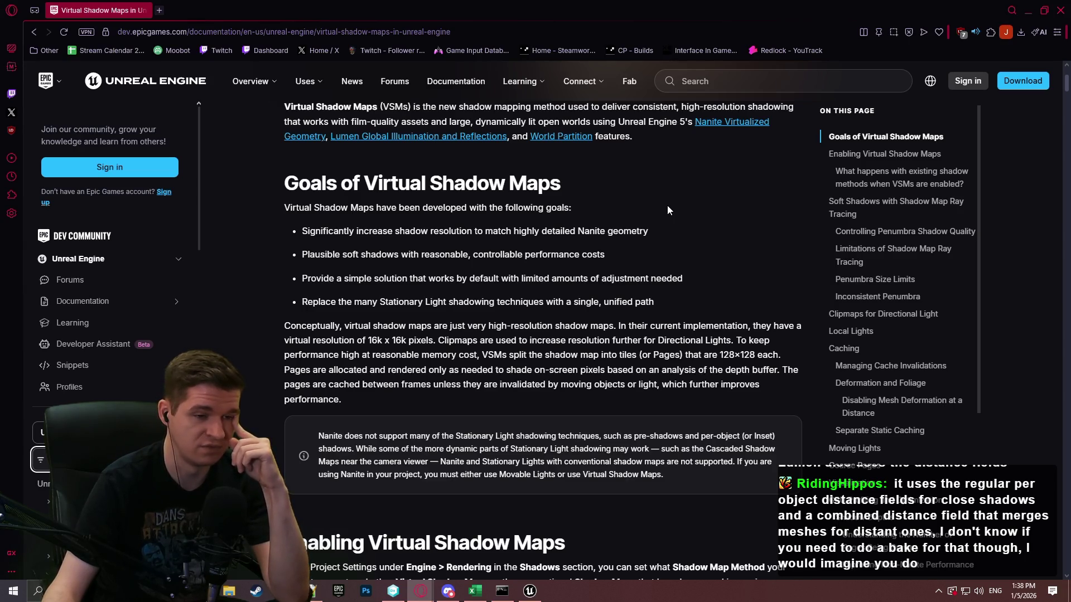
scroll(670, 212, down, 4)
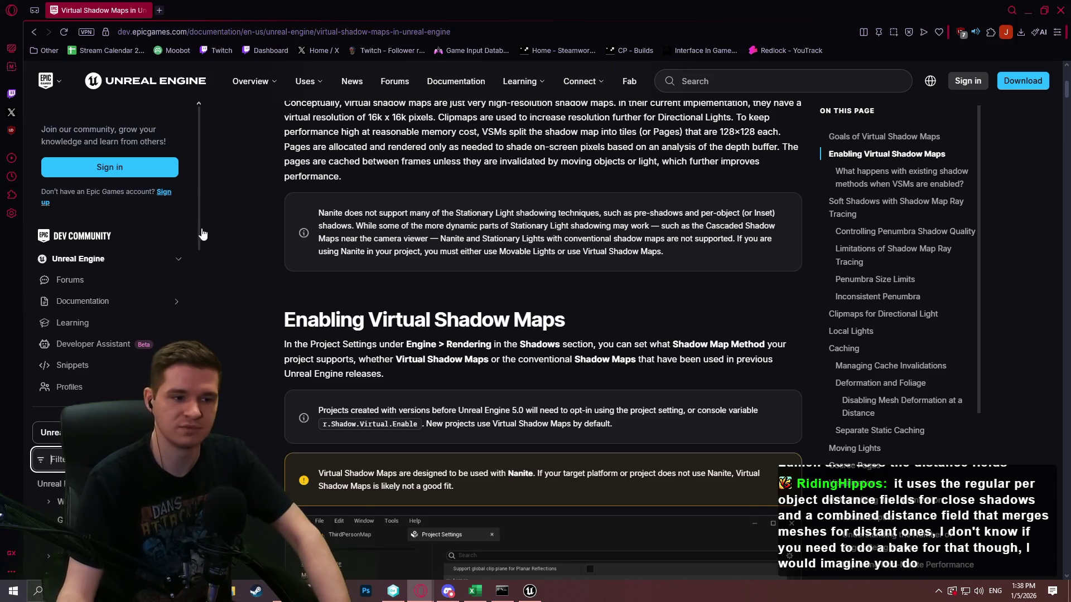
scroll(384, 144, down, 3)
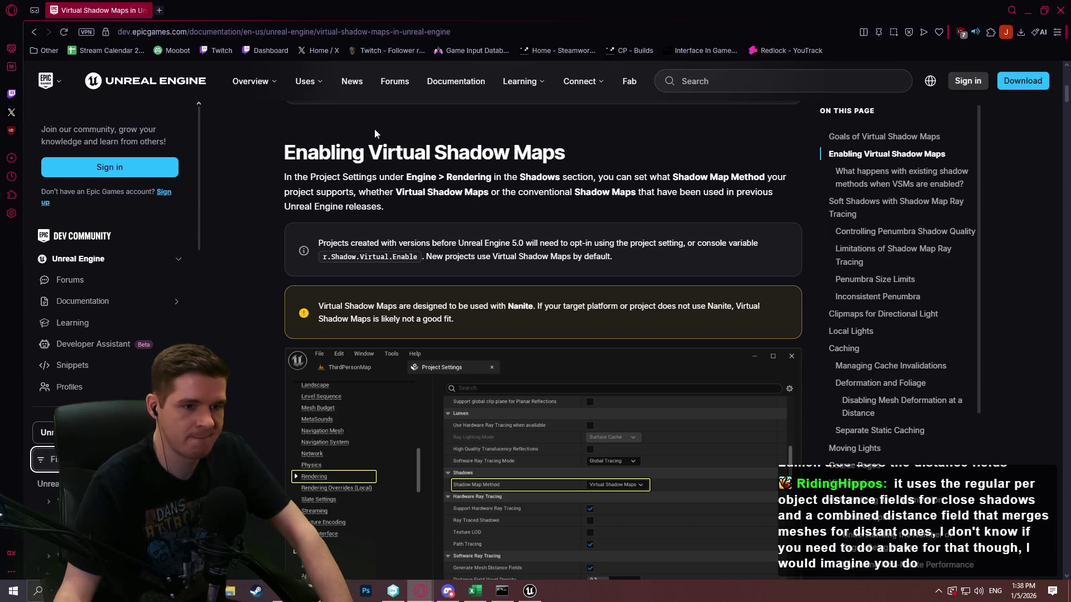
scroll(271, 146, down, 5)
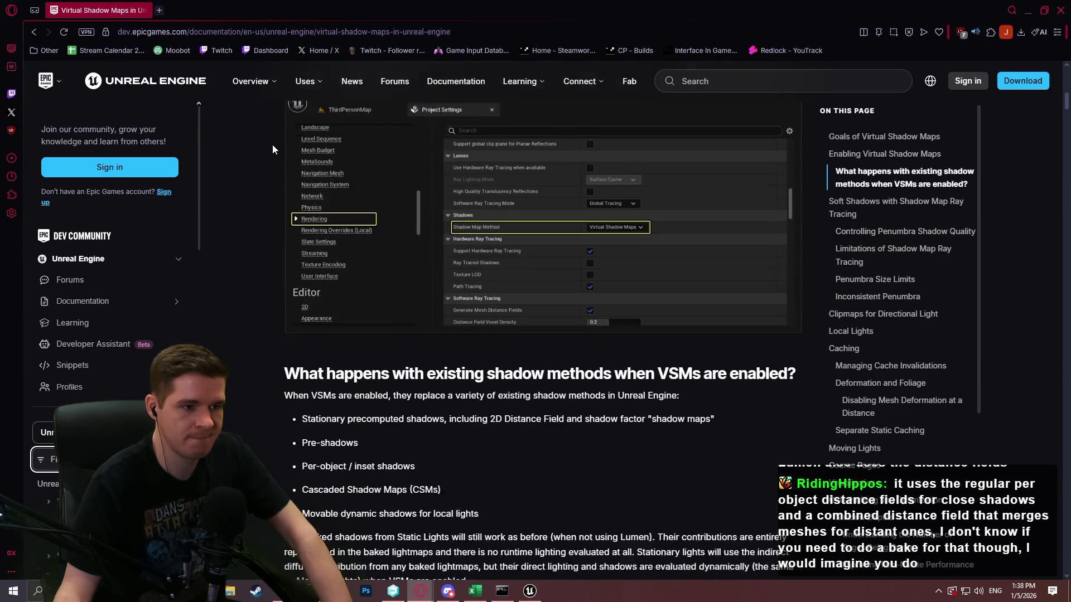
scroll(270, 148, down, 5)
scroll(387, 155, down, 20)
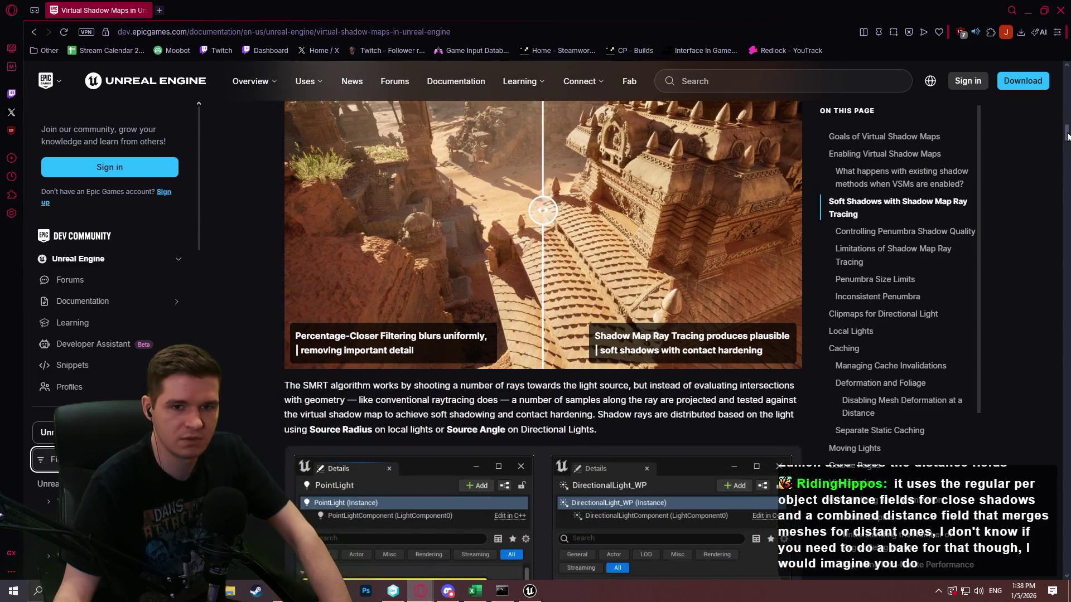
Step: Scroll past Clipmaps for Directional Light down to the Local Lights section
mouse_move(1067, 135)
mouse_down()
mouse_move(1067, 234)
mouse_move(1069, 218)
mouse_up()
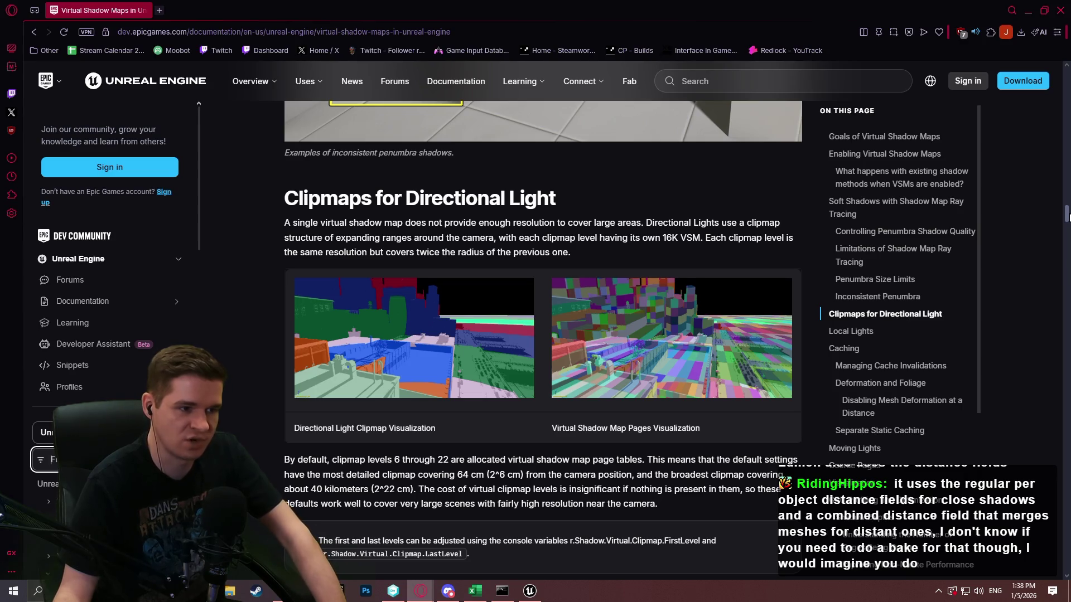
scroll(1068, 216, up, 1)
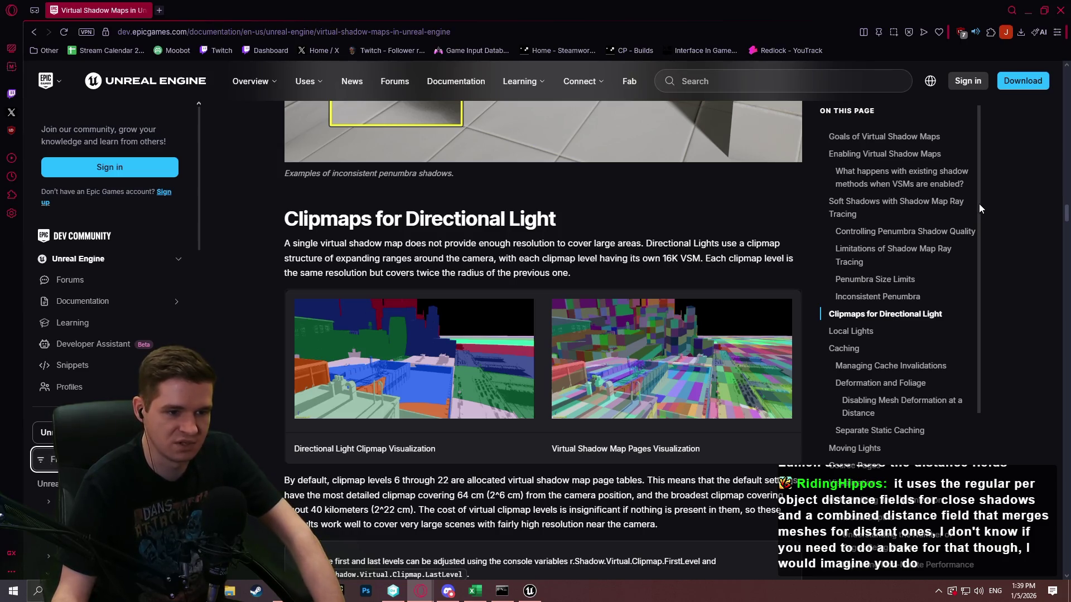
scroll(1011, 242, down, 3)
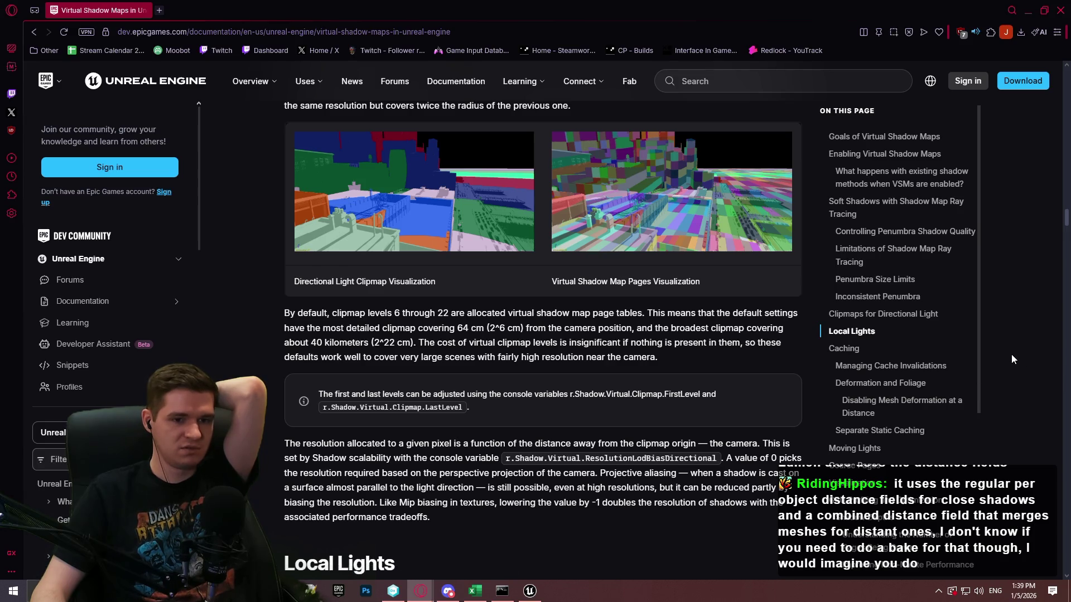
scroll(1012, 354, down, 3)
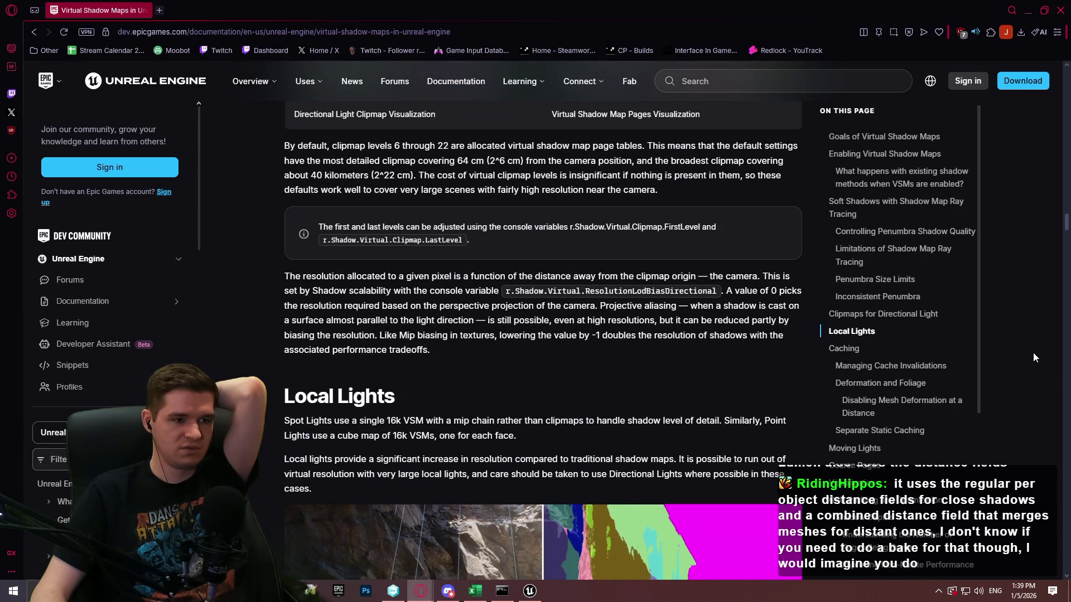
scroll(1033, 353, down, 4)
scroll(1026, 343, down, 1)
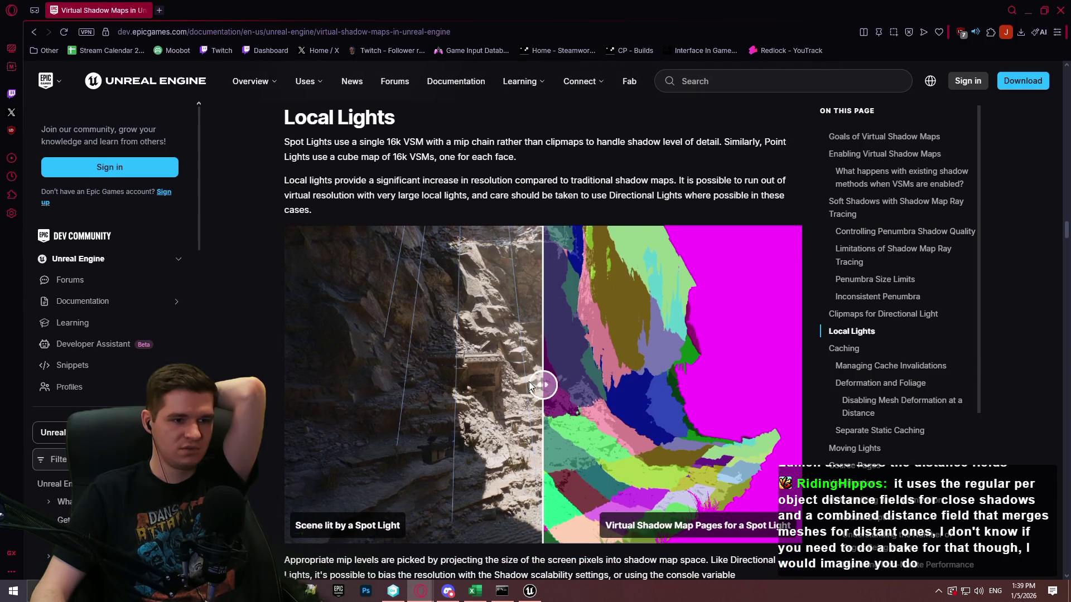
Step: Slide the Local Lights comparison between the spot-lit scene and its shadow map pages
mouse_move(529, 382)
mouse_down()
mouse_move(819, 386)
mouse_move(261, 400)
mouse_up()
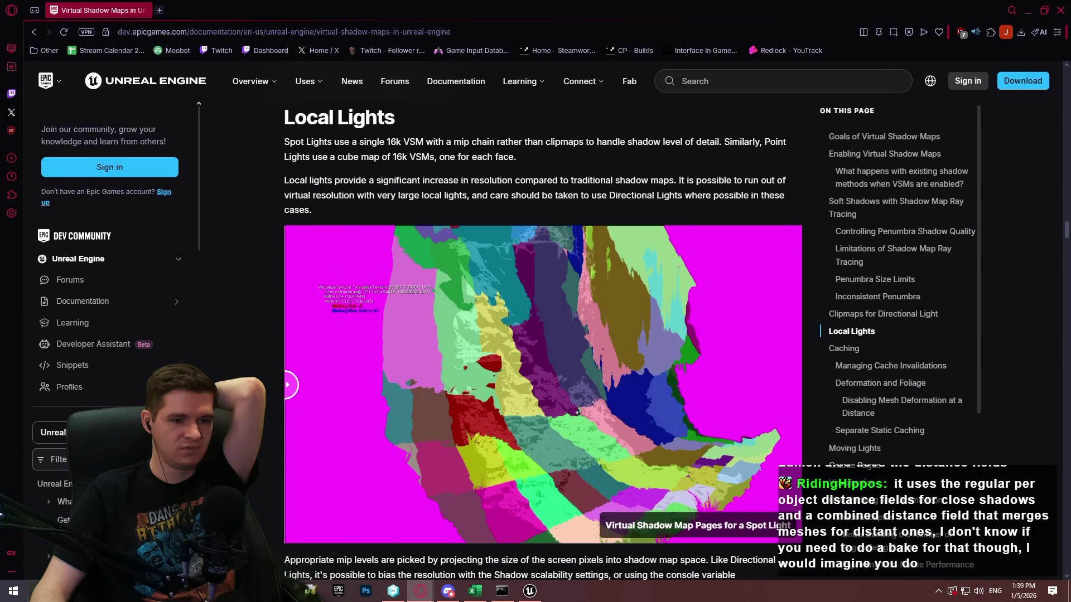
mouse_move(261, 400)
mouse_down()
mouse_move(762, 446)
mouse_move(389, 417)
mouse_move(765, 385)
mouse_move(333, 420)
mouse_move(636, 385)
mouse_up()
drag(404, 398, 734, 385)
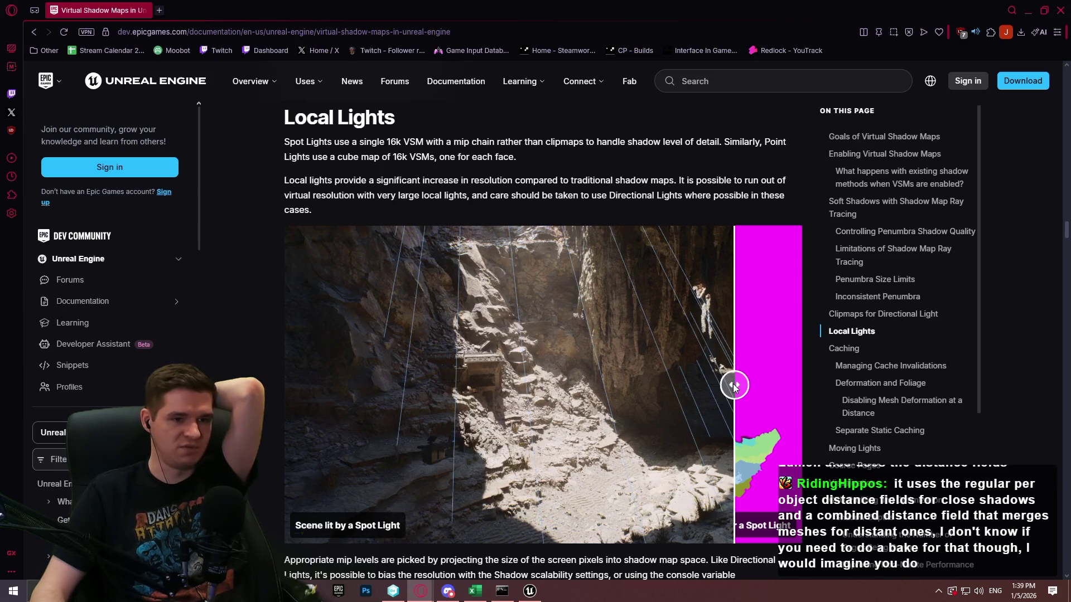
mouse_move(734, 387)
mouse_down()
mouse_move(296, 357)
mouse_move(698, 320)
mouse_up()
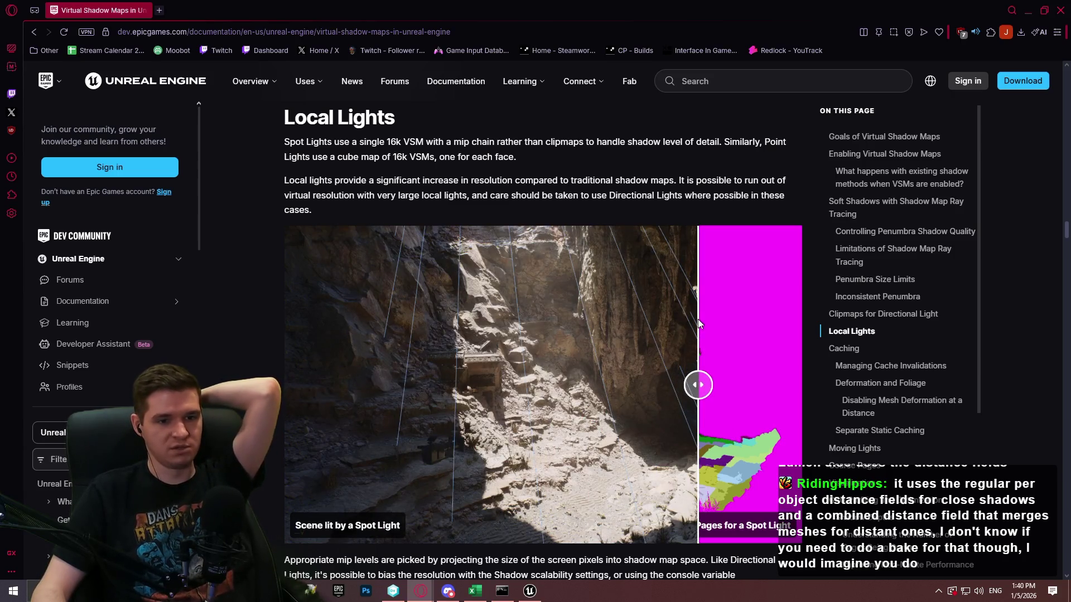
Step: Revisit Clipmaps for Directional Light and the Local Lights comparison, then jump to Caching
click(892, 314)
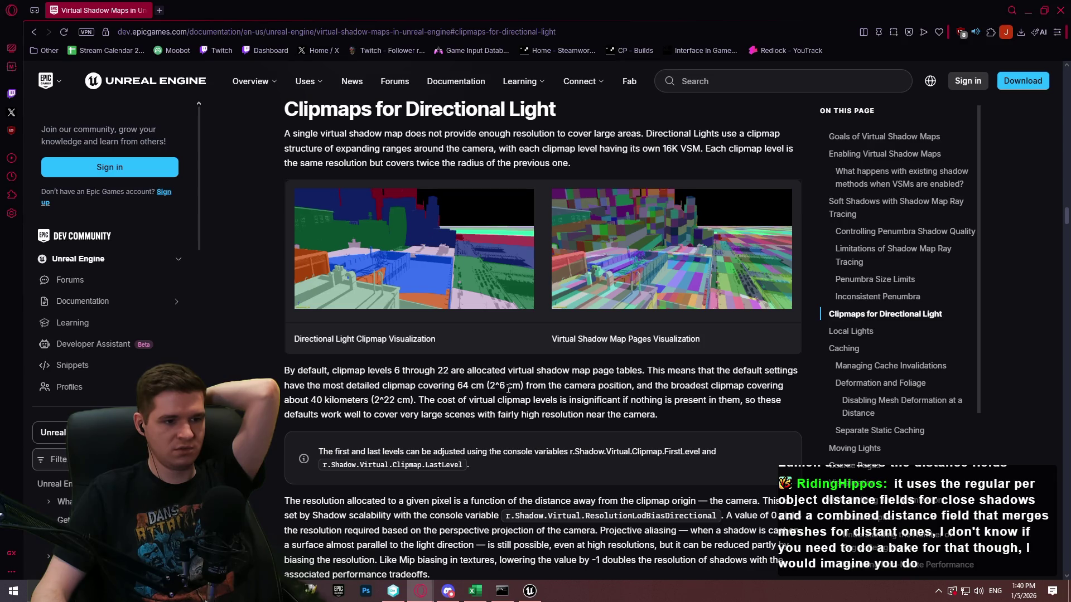
scroll(580, 382, down, 2)
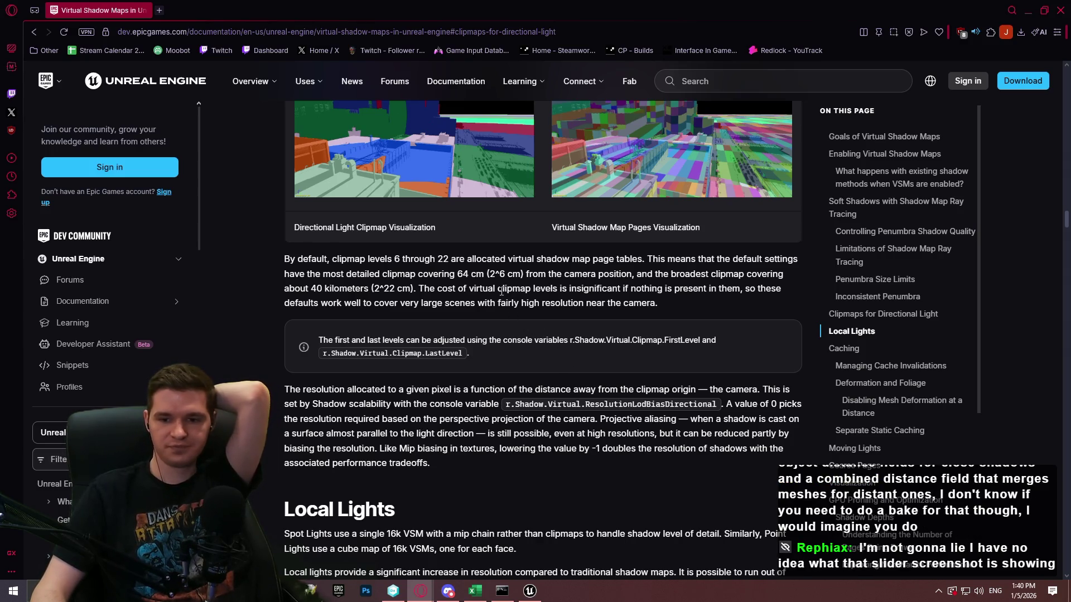
scroll(504, 302, down, 1)
scroll(503, 303, down, 8)
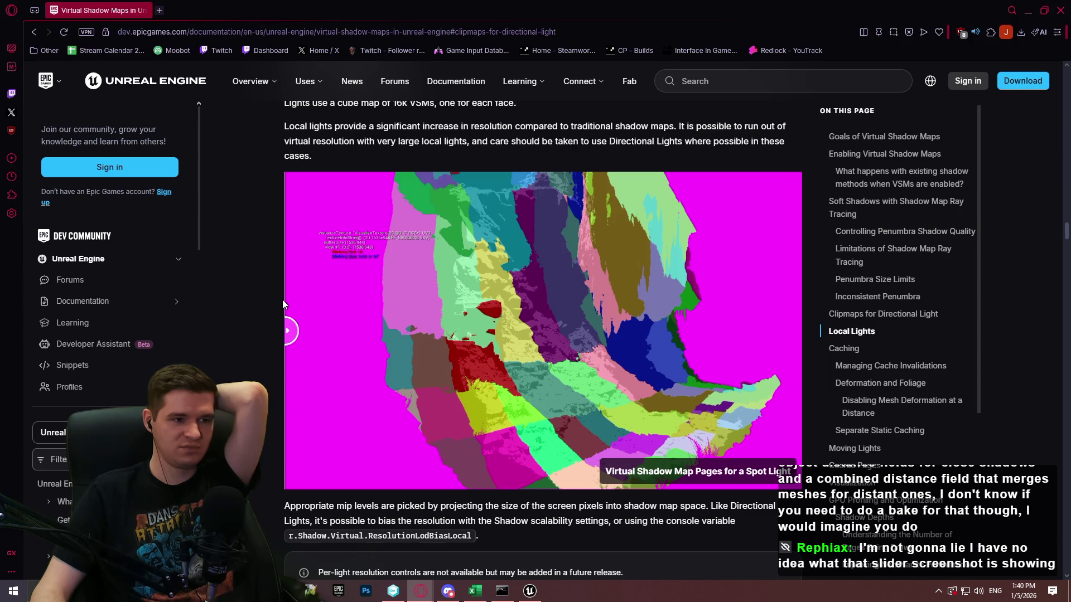
scroll(285, 300, up, 3)
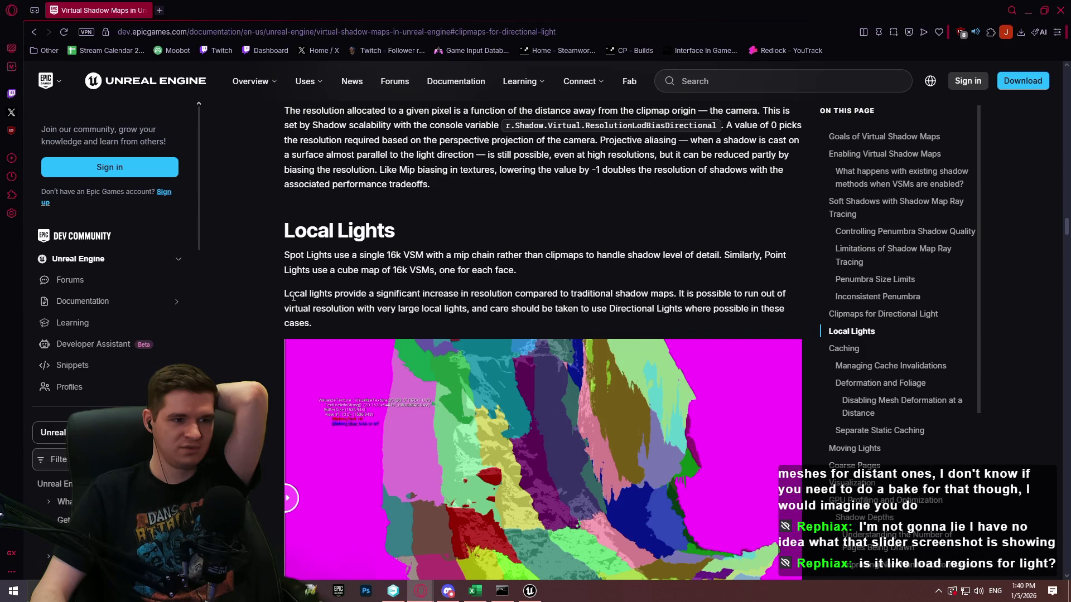
scroll(293, 296, down, 1)
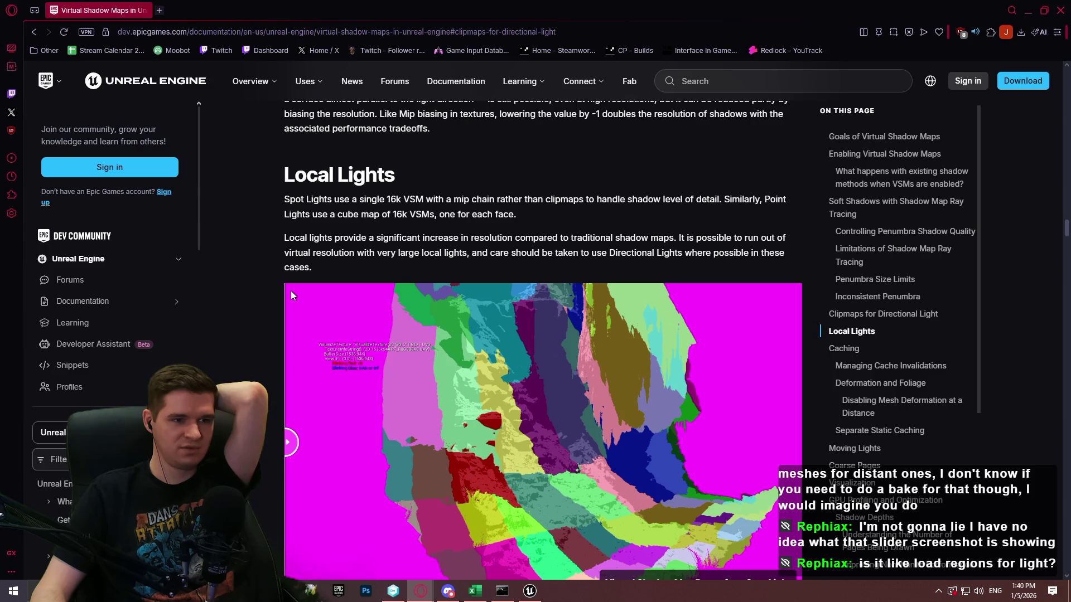
scroll(287, 299, down, 5)
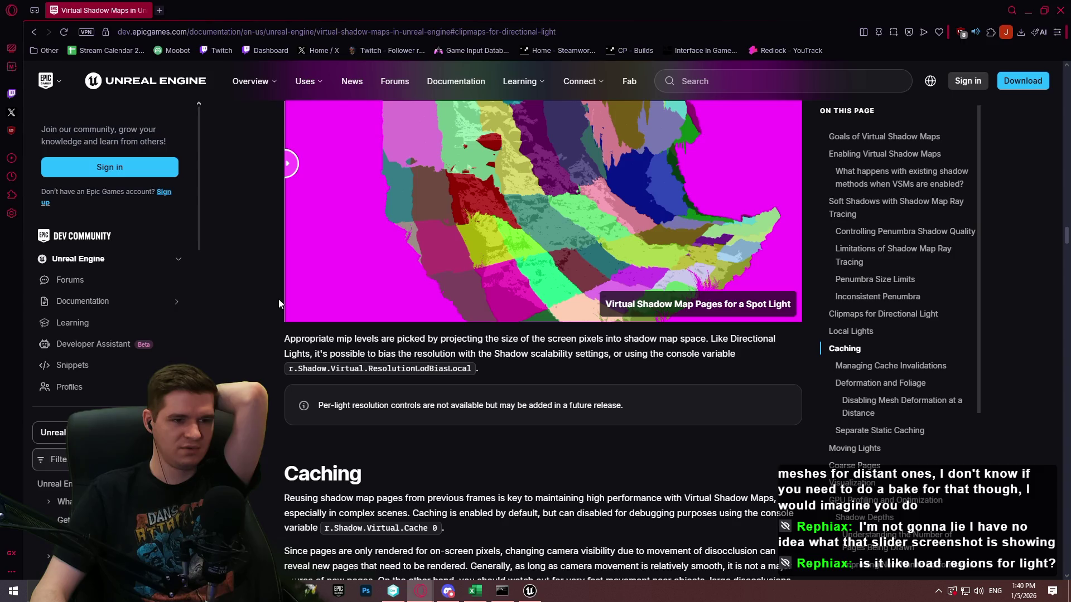
scroll(278, 299, up, 4)
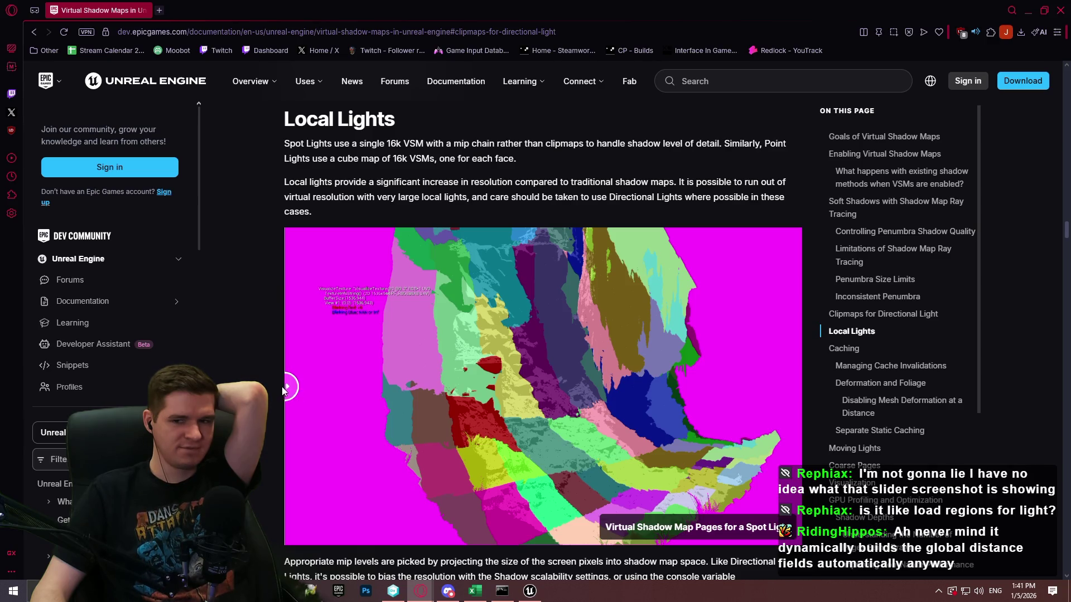
mouse_move(282, 387)
mouse_down()
mouse_move(779, 387)
mouse_move(604, 385)
mouse_up()
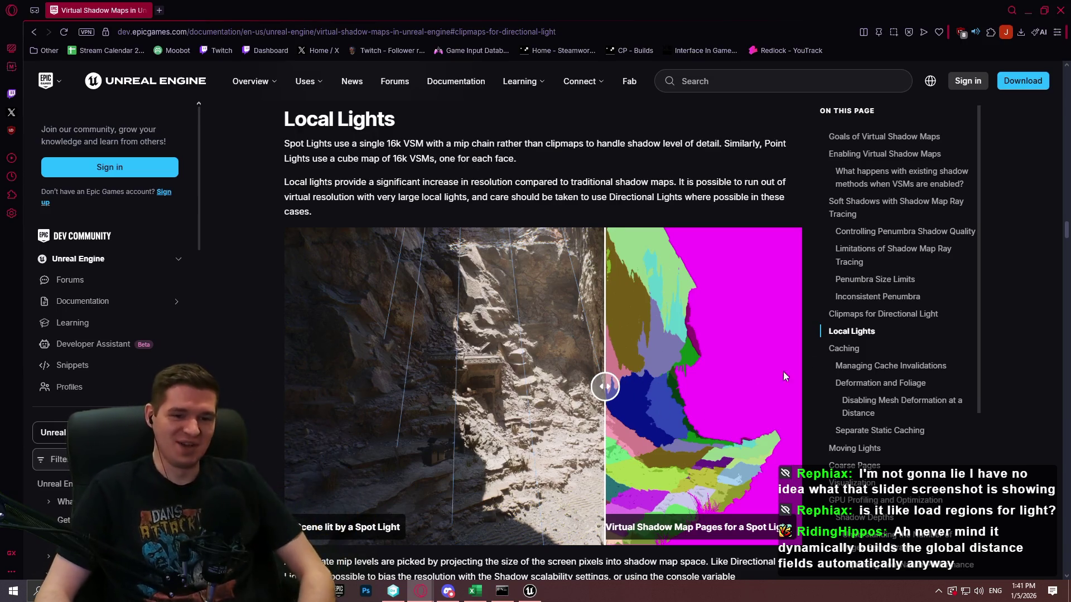
click(854, 352)
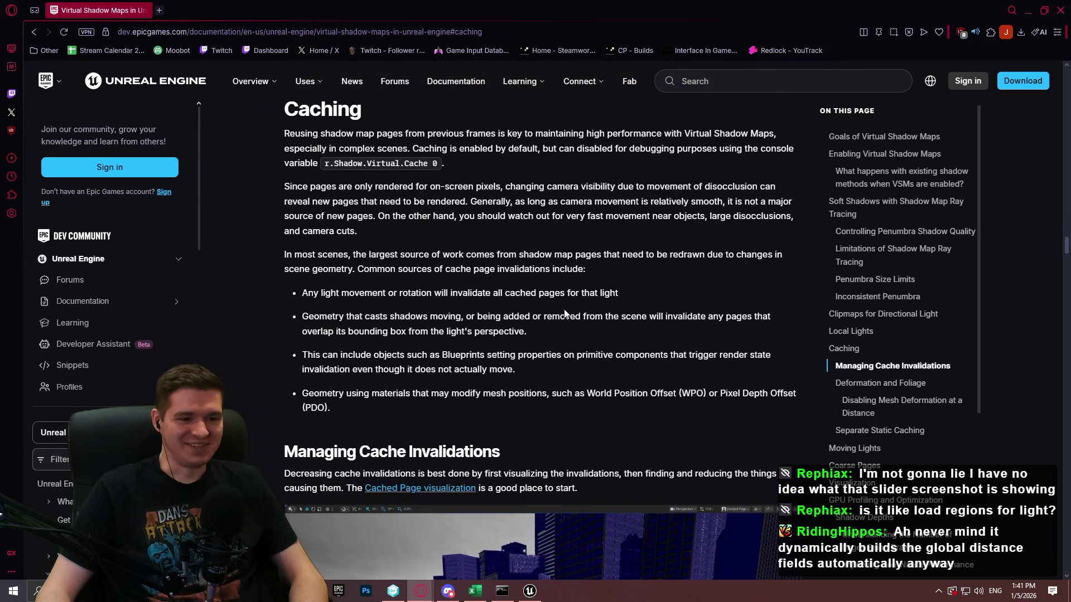
Step: Read the Caching and Managing Cache Invalidations sections, then return to the Unreal editor
scroll(564, 314, down, 5)
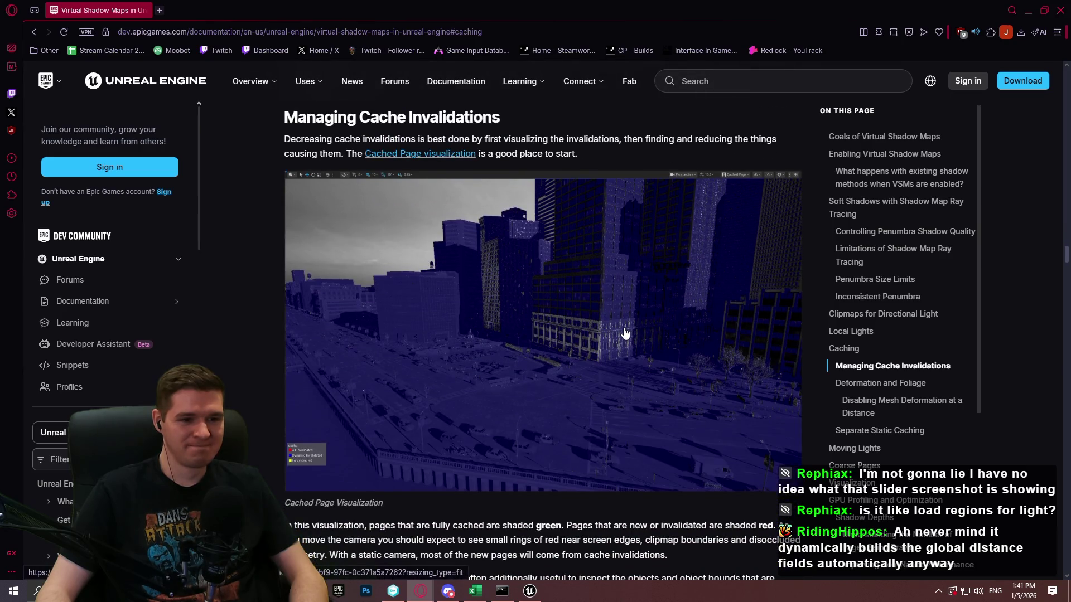
scroll(622, 323, up, 8)
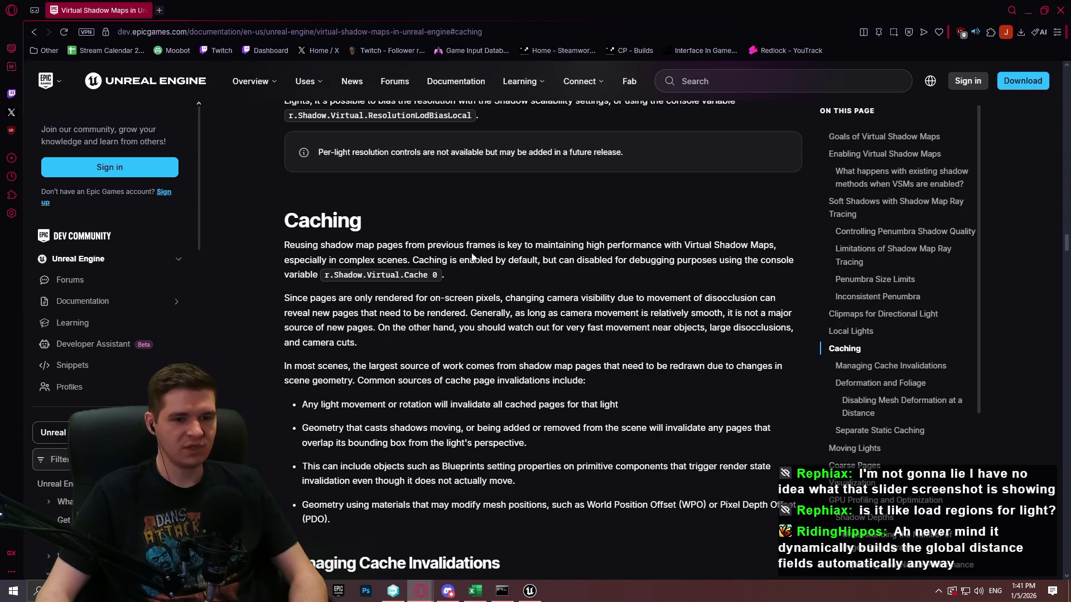
scroll(472, 257, down, 9)
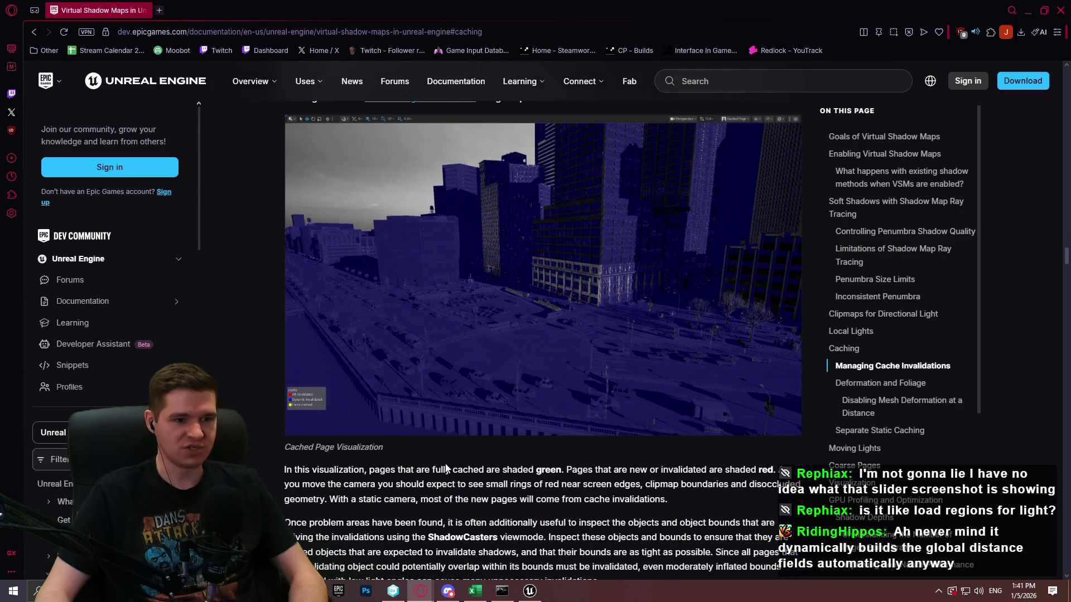
scroll(446, 468, up, 2)
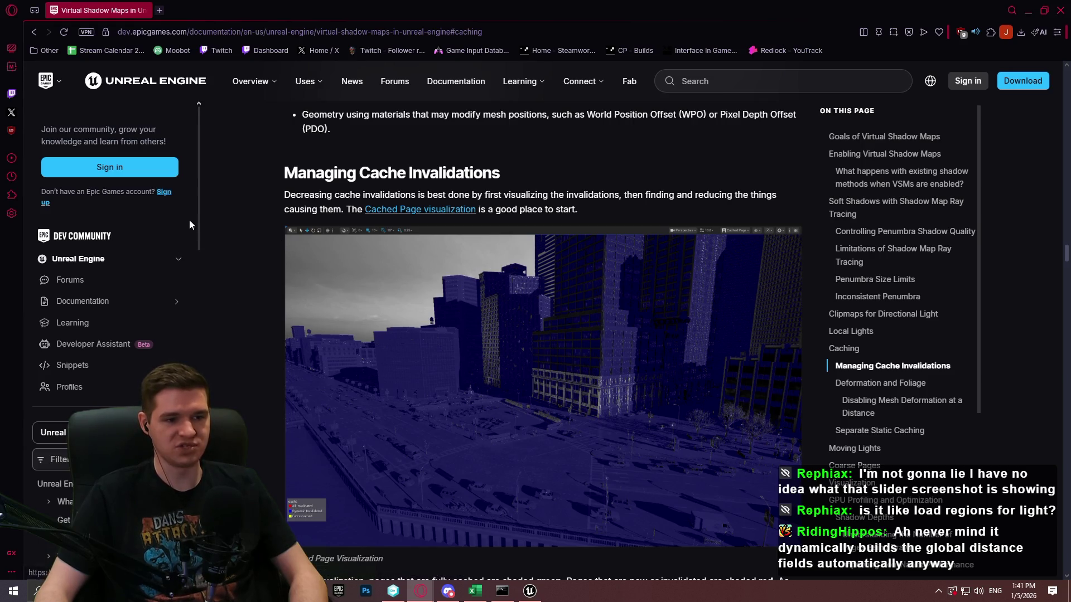
scroll(218, 210, up, 3)
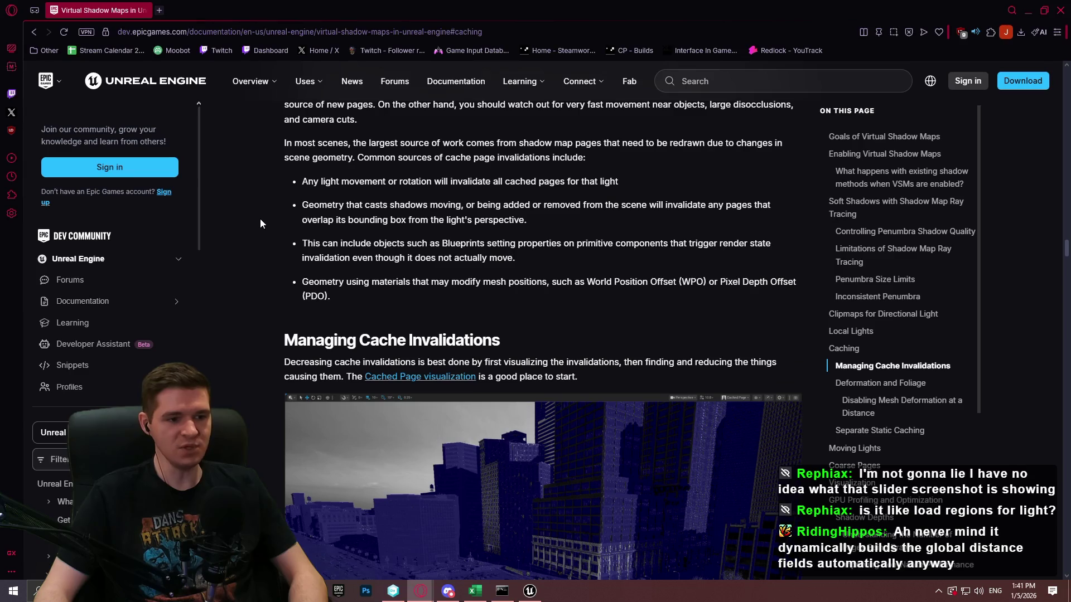
scroll(223, 242, down, 4)
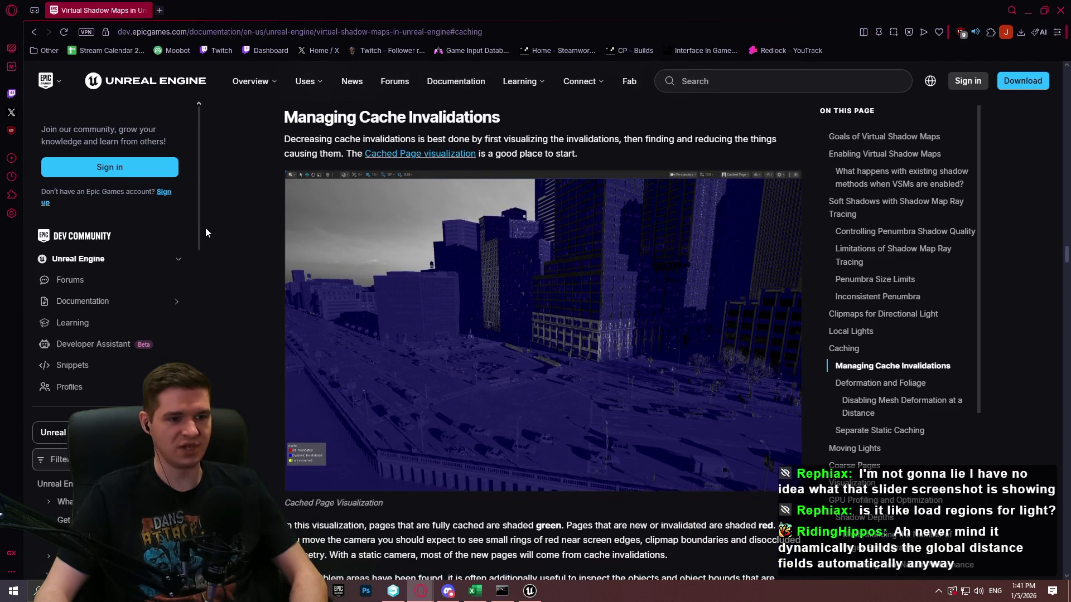
scroll(205, 234, up, 1)
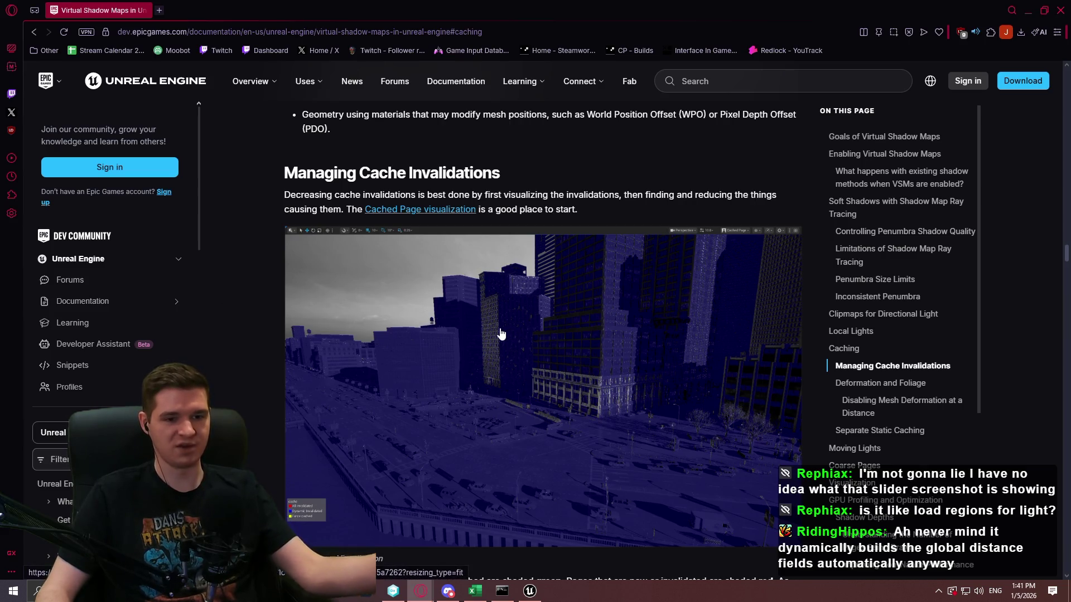
scroll(338, 304, up, 1)
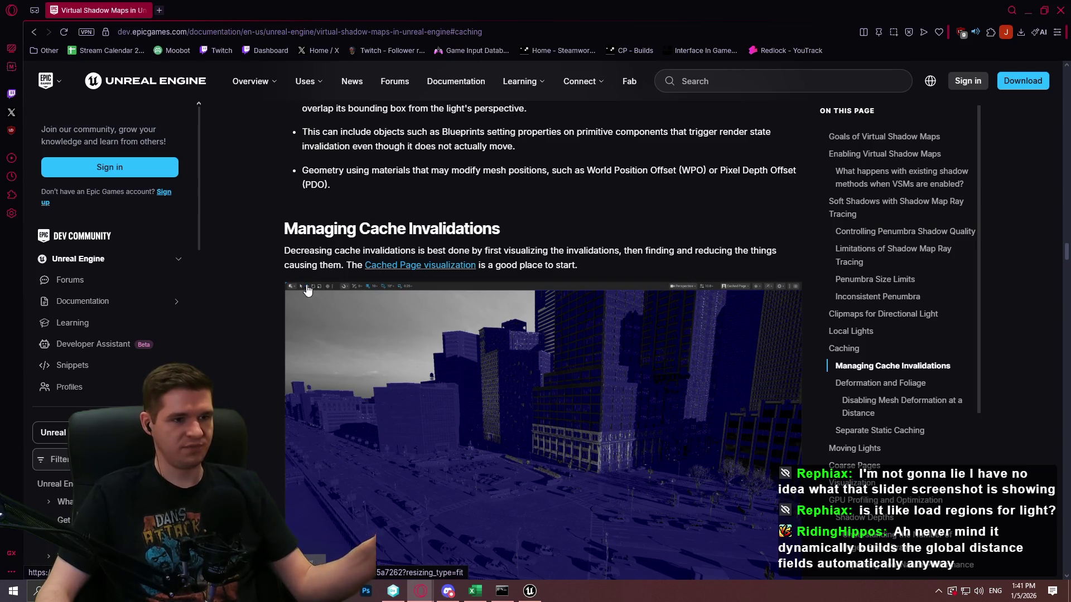
scroll(310, 291, up, 2)
scroll(335, 259, up, 5)
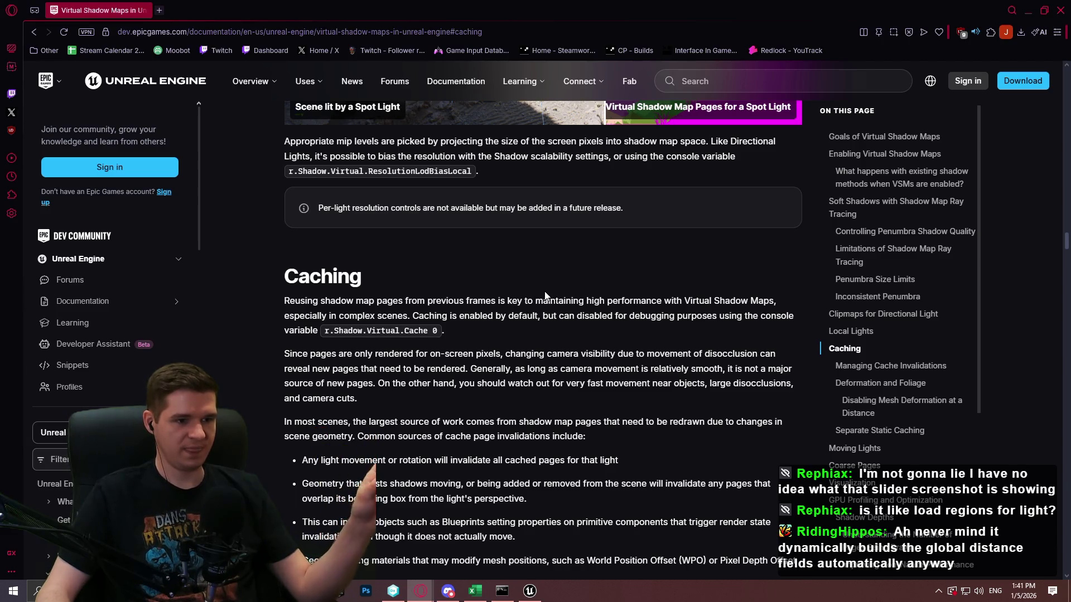
click(530, 591)
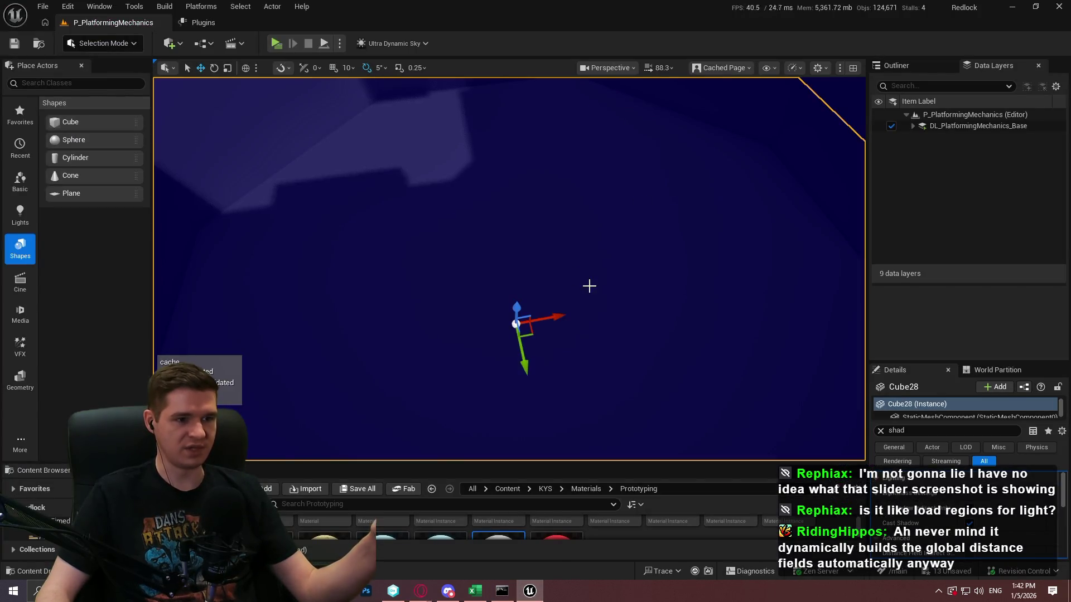
Step: Orbit and zoom the viewport to frame the white cubes and grey slab
drag(589, 286, 589, 286)
drag(582, 279, 582, 269)
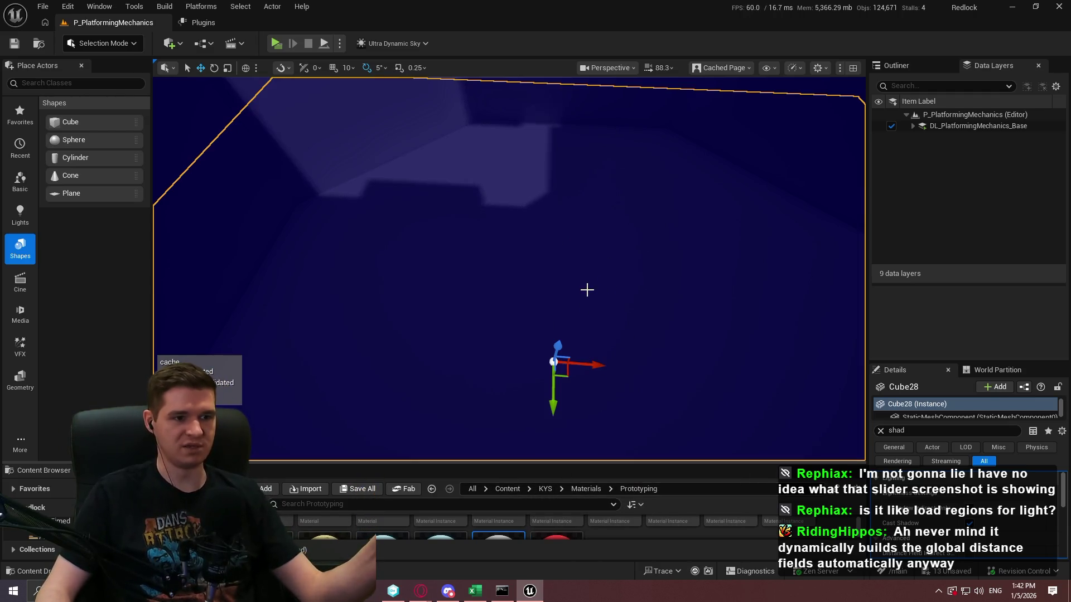
scroll(586, 289, up, 3)
scroll(678, 248, down, 3)
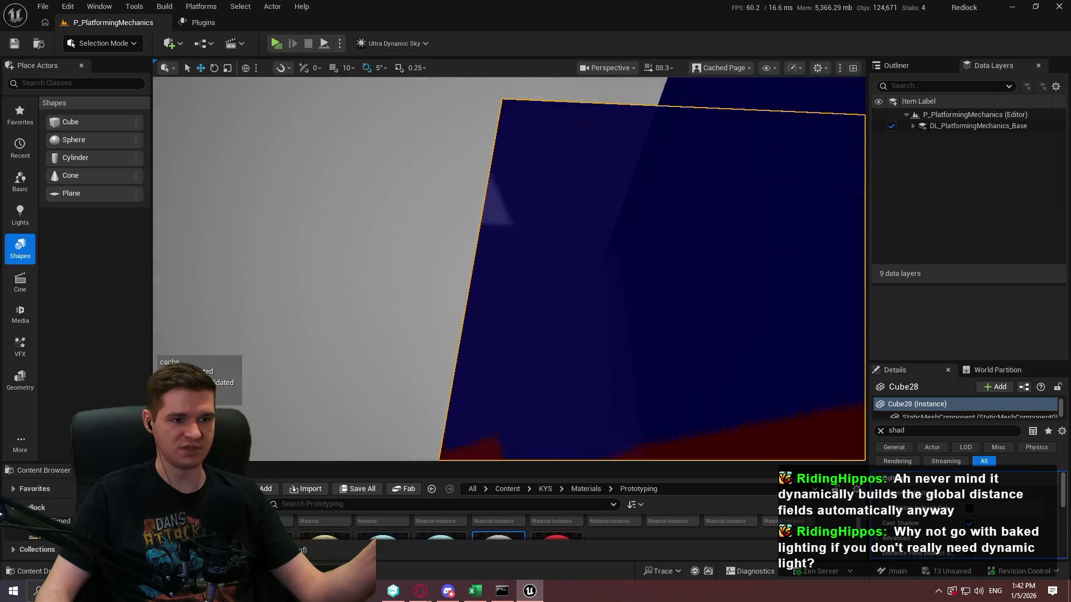
scroll(678, 247, down, 3)
drag(678, 247, 738, 237)
Step: Move grey slab Cube31 along its gizmo axes to watch cached pages invalidate, then minimize the editor
click(657, 172)
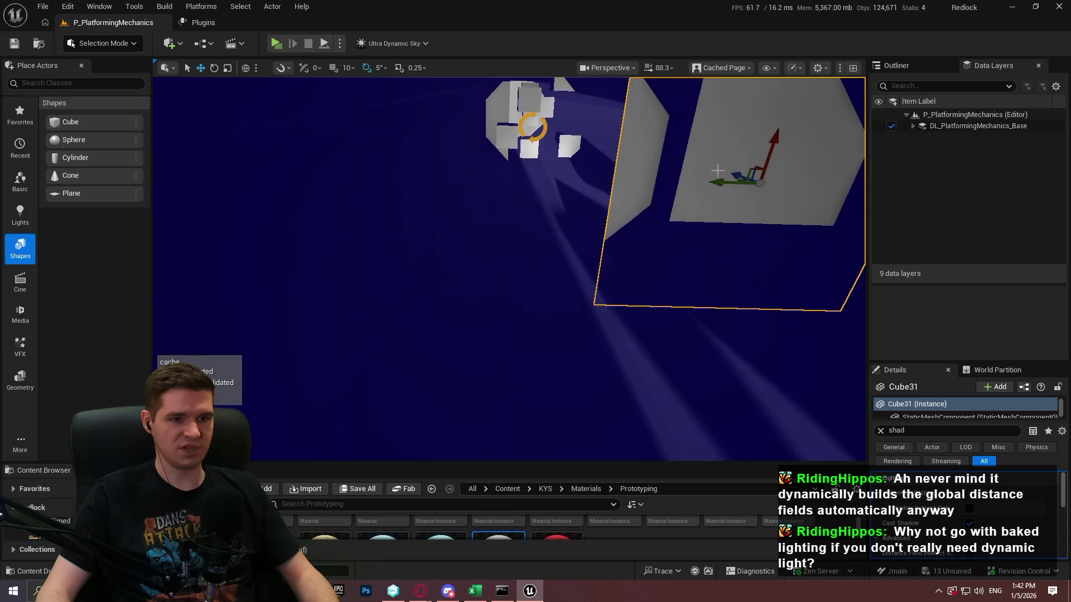
mouse_move(718, 179)
mouse_down()
mouse_move(626, 184)
mouse_move(728, 190)
mouse_move(616, 189)
mouse_move(774, 182)
mouse_move(670, 186)
mouse_up()
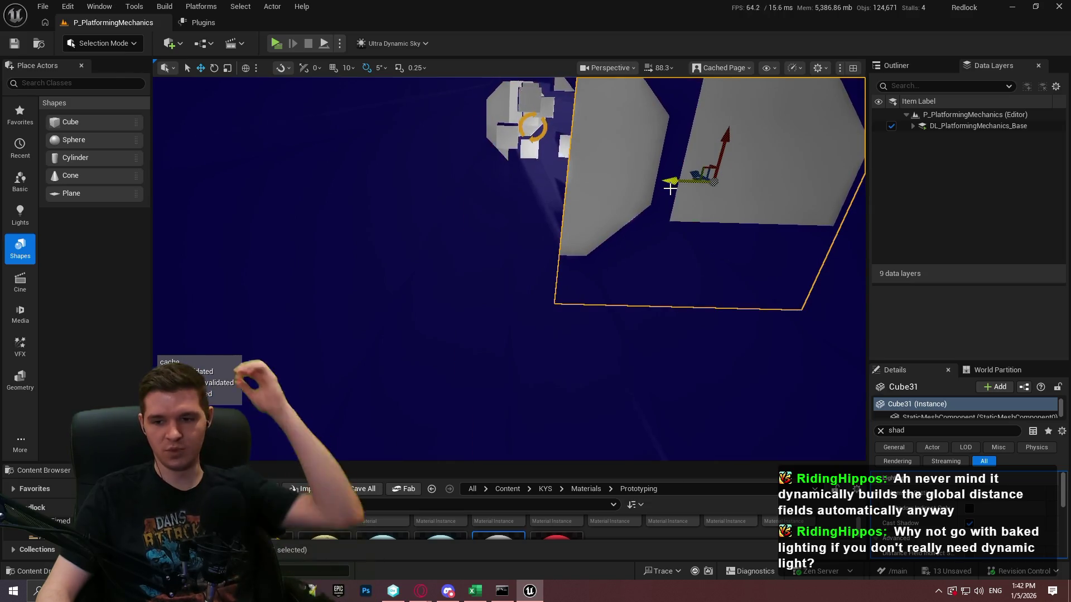
click(670, 186)
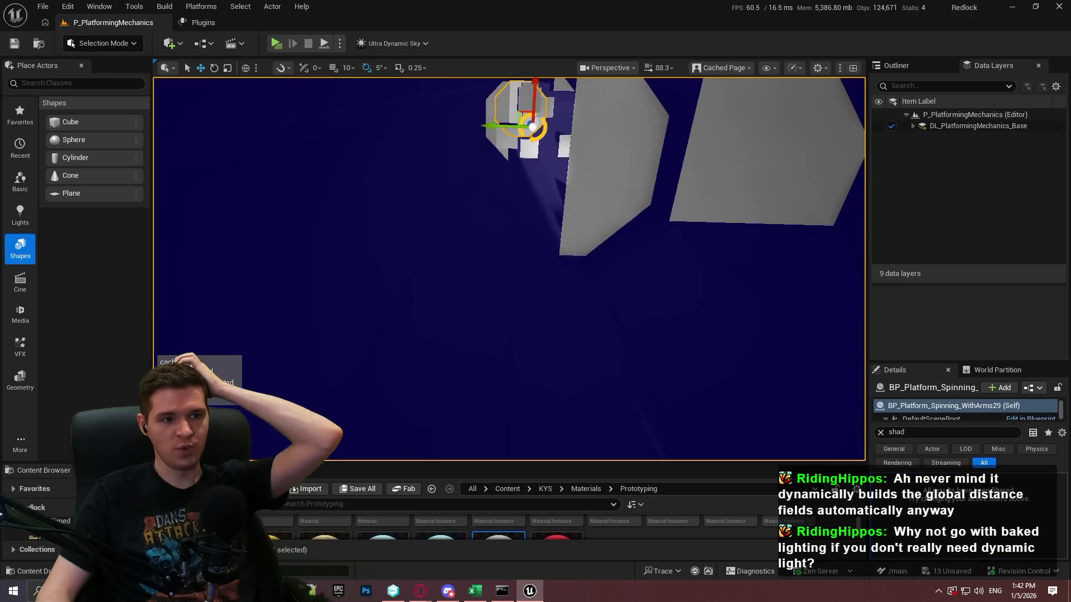
click(599, 155)
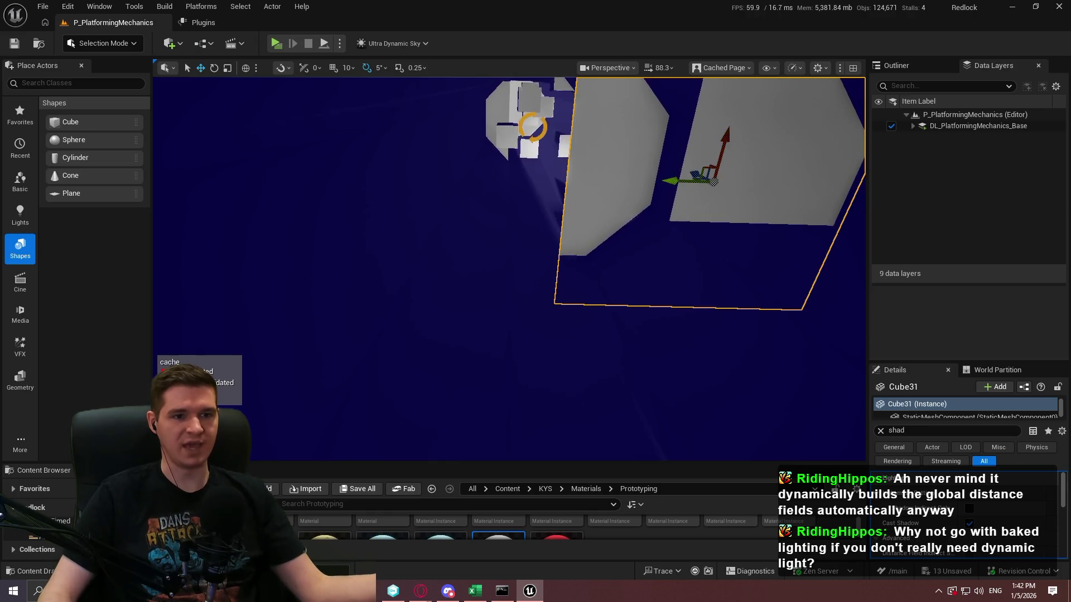
drag(664, 179, 710, 206)
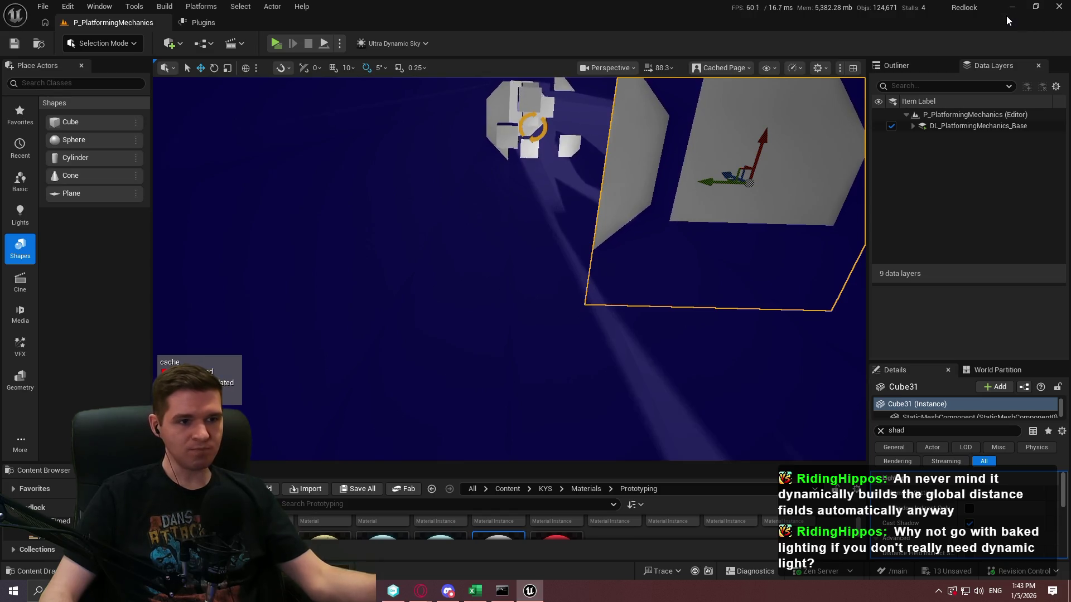
click(1014, 15)
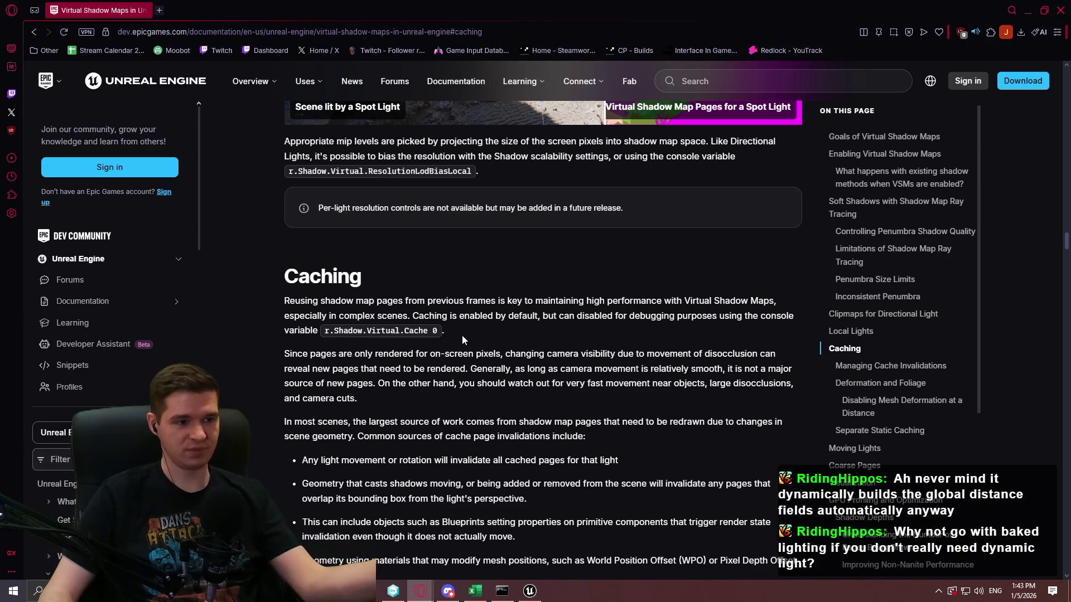
scroll(507, 338, down, 5)
scroll(577, 316, up, 3)
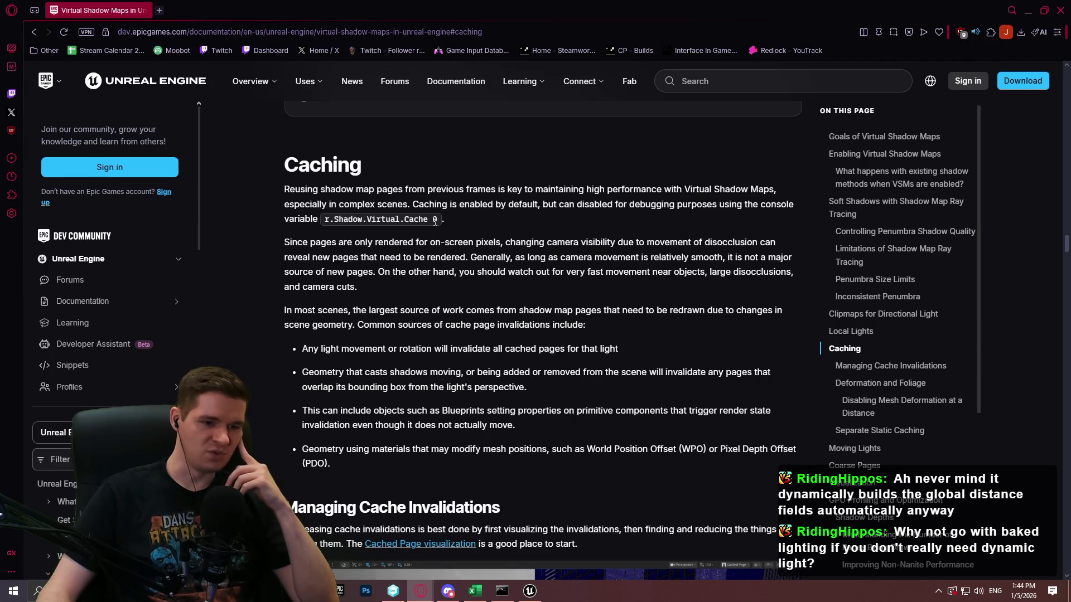
scroll(674, 327, down, 4)
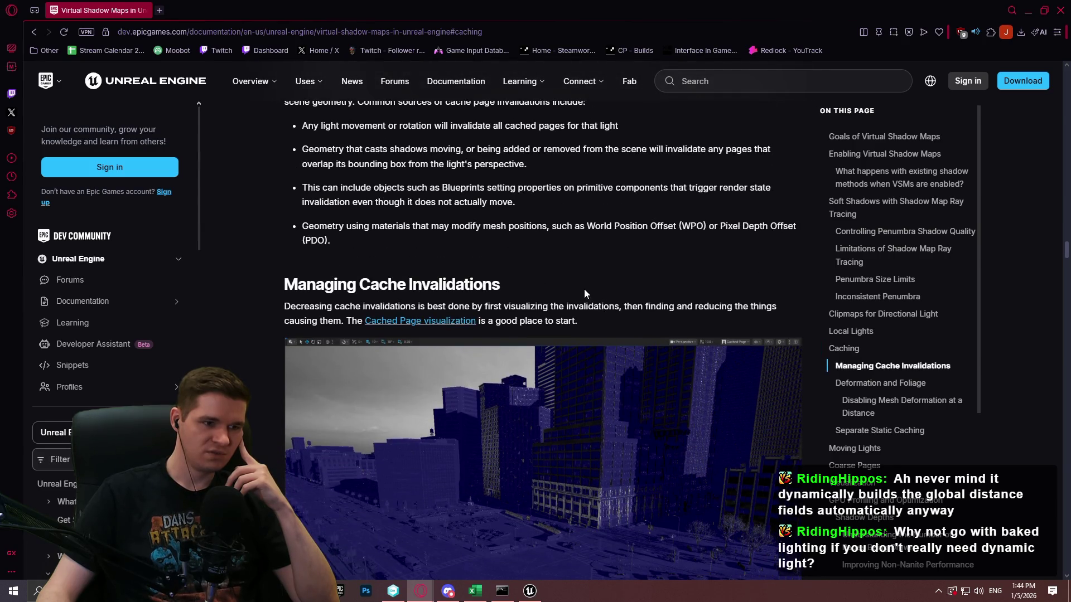
scroll(562, 286, down, 2)
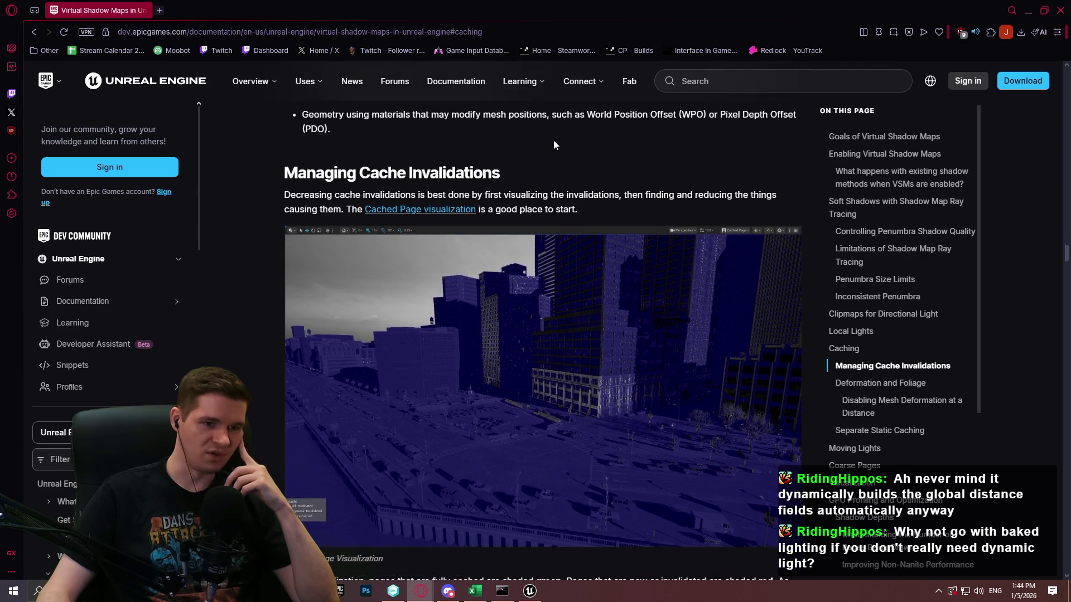
scroll(356, 268, down, 6)
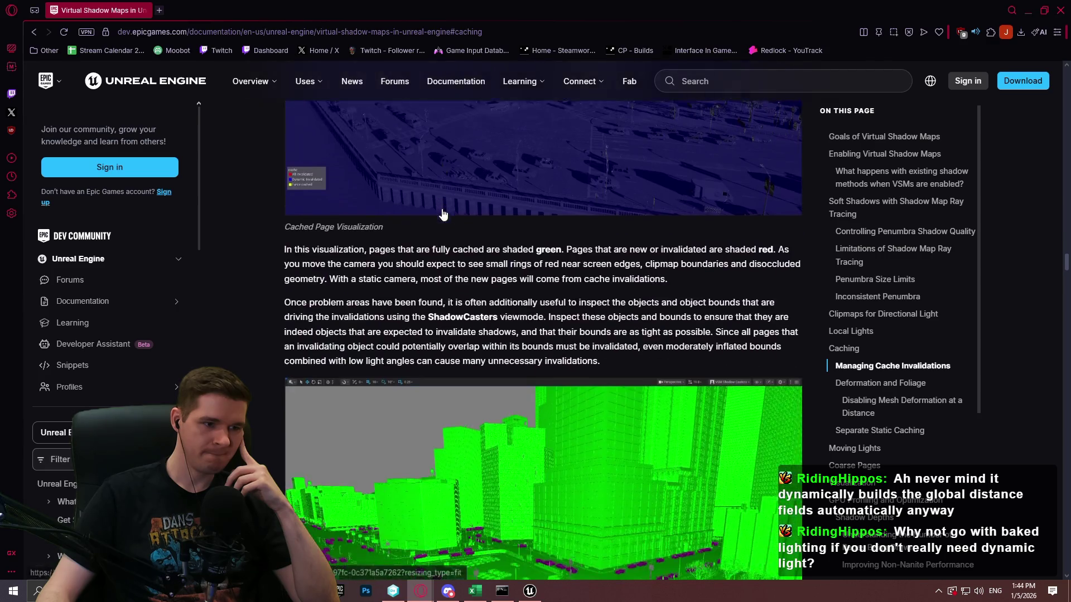
scroll(355, 268, down, 4)
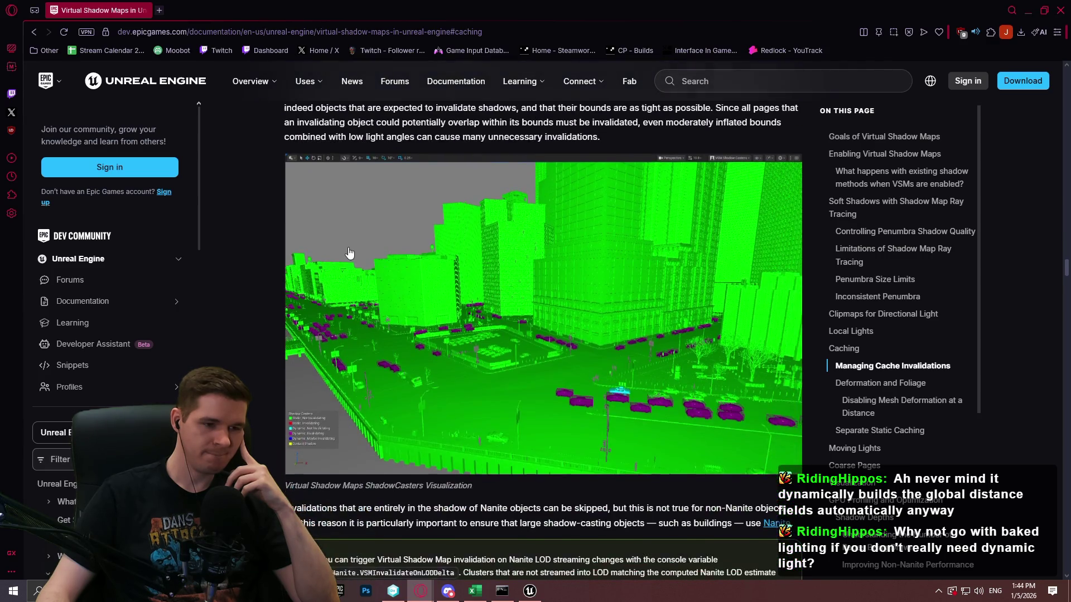
scroll(347, 239, up, 3)
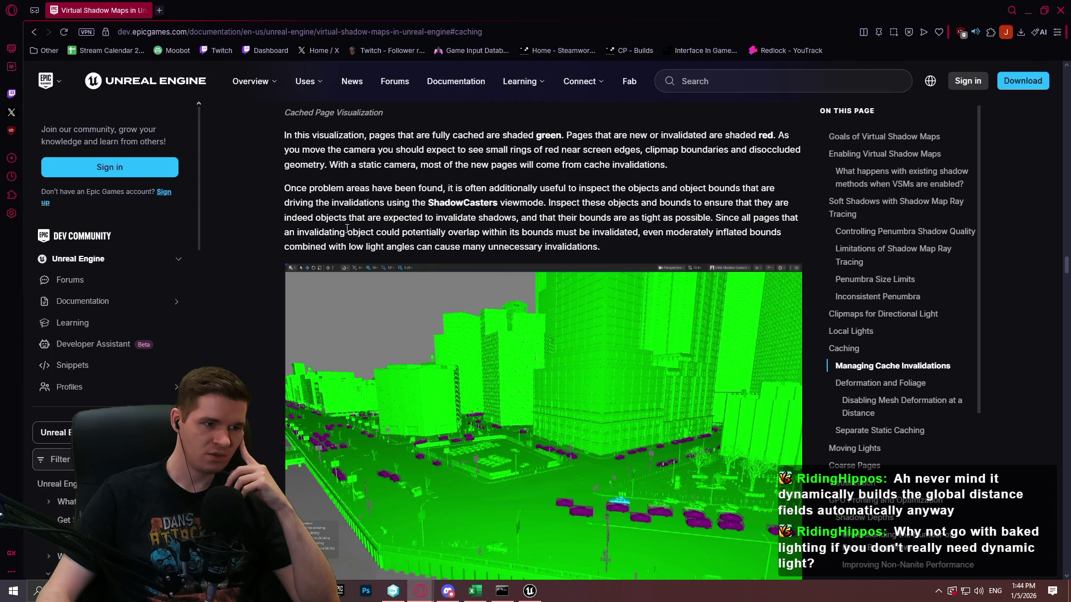
scroll(678, 240, up, 2)
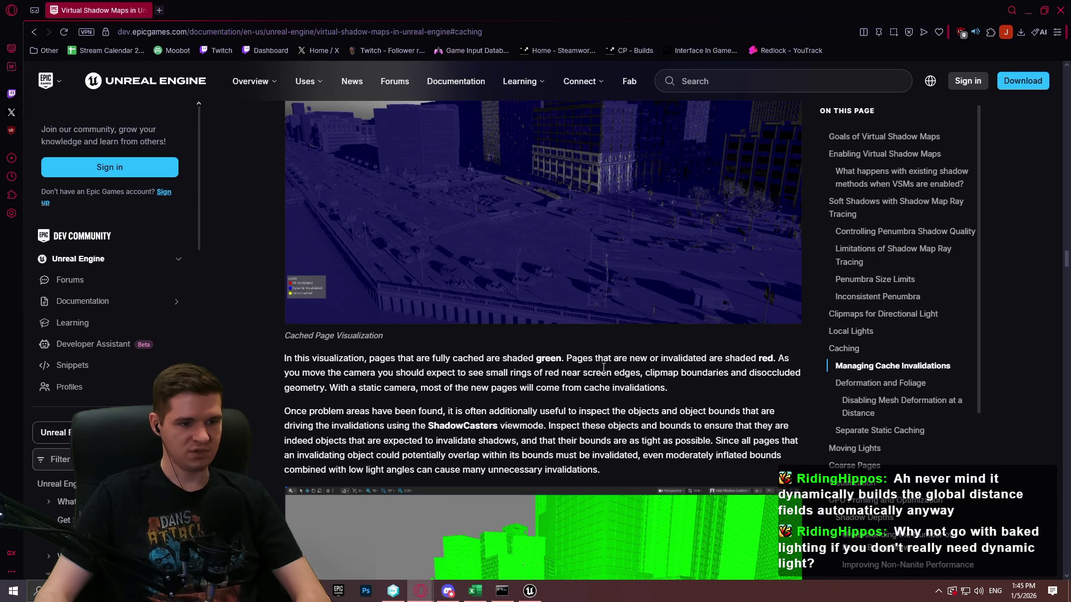
scroll(638, 326, down, 2)
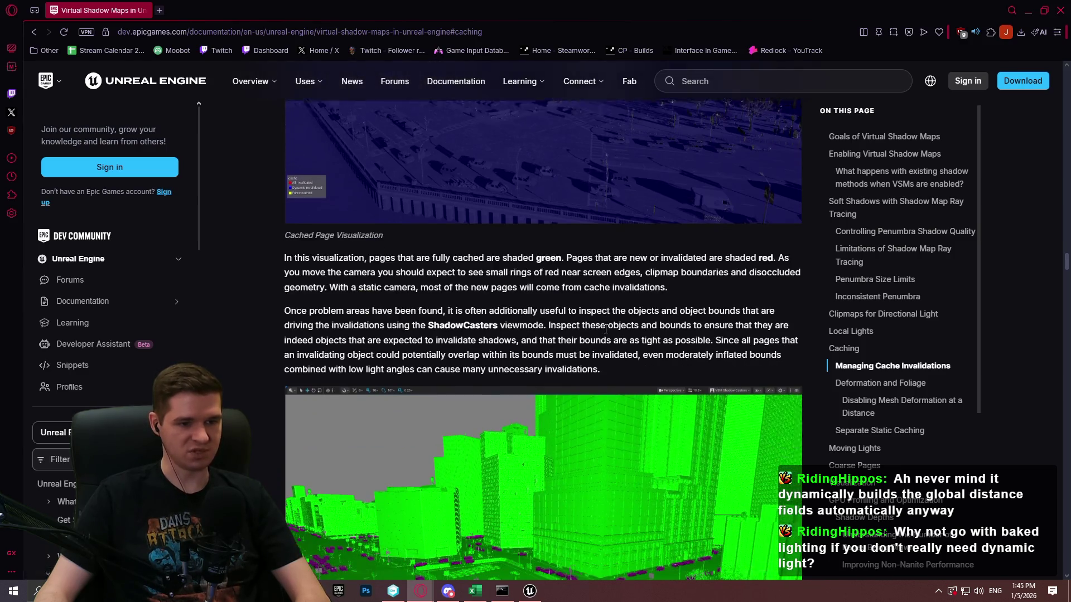
scroll(565, 294, down, 1)
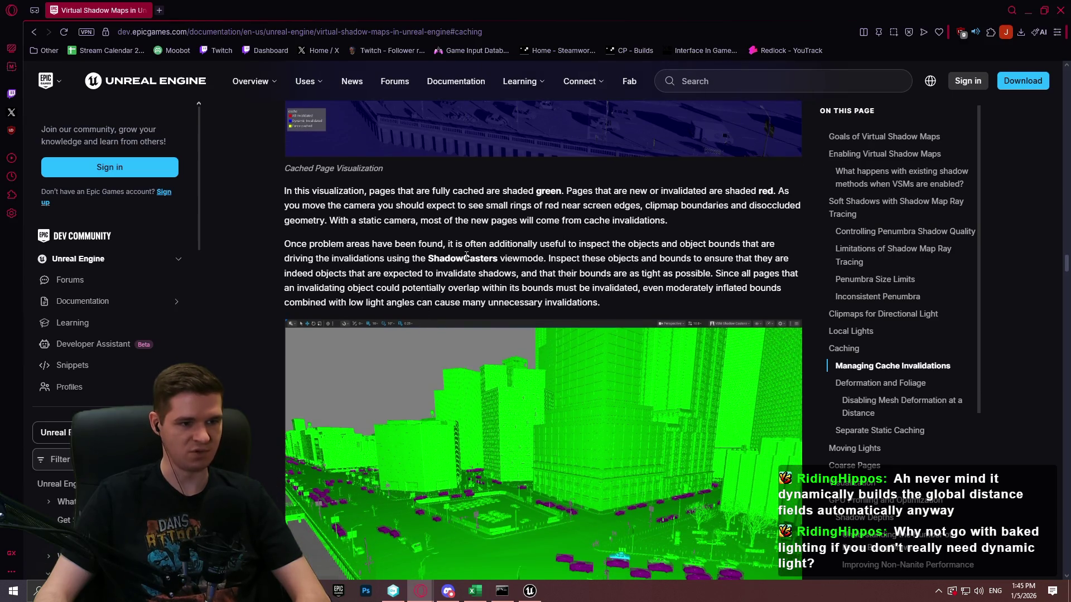
scroll(467, 256, down, 2)
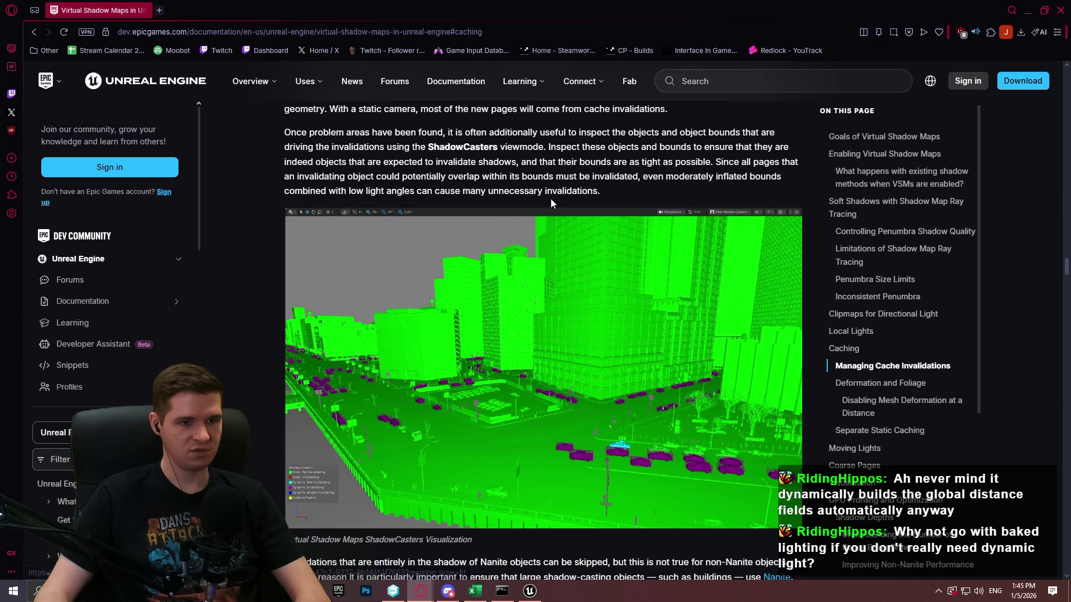
scroll(530, 202, down, 2)
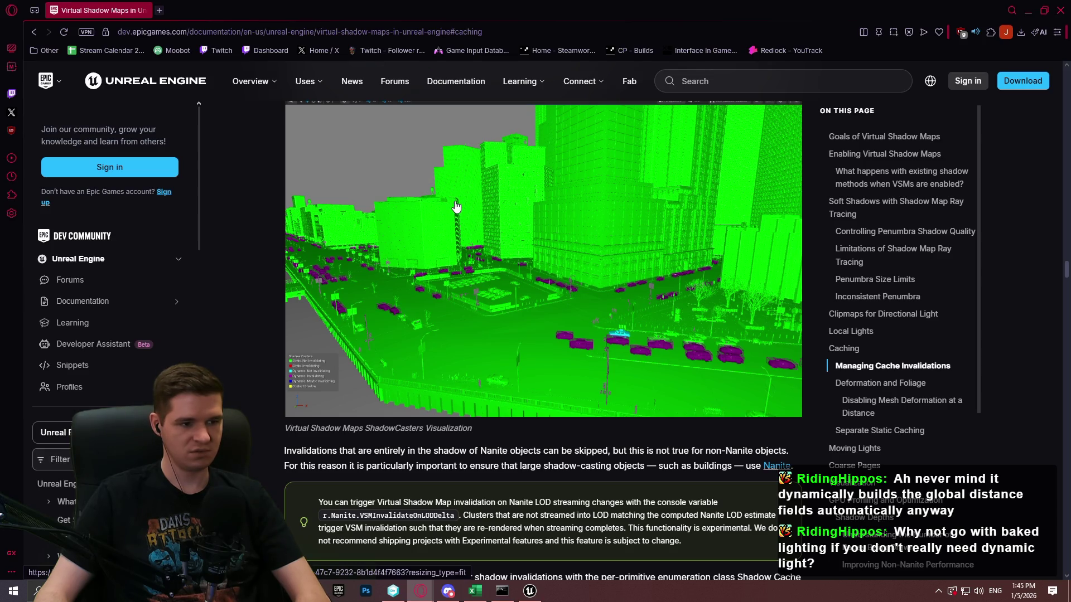
scroll(456, 207, down, 2)
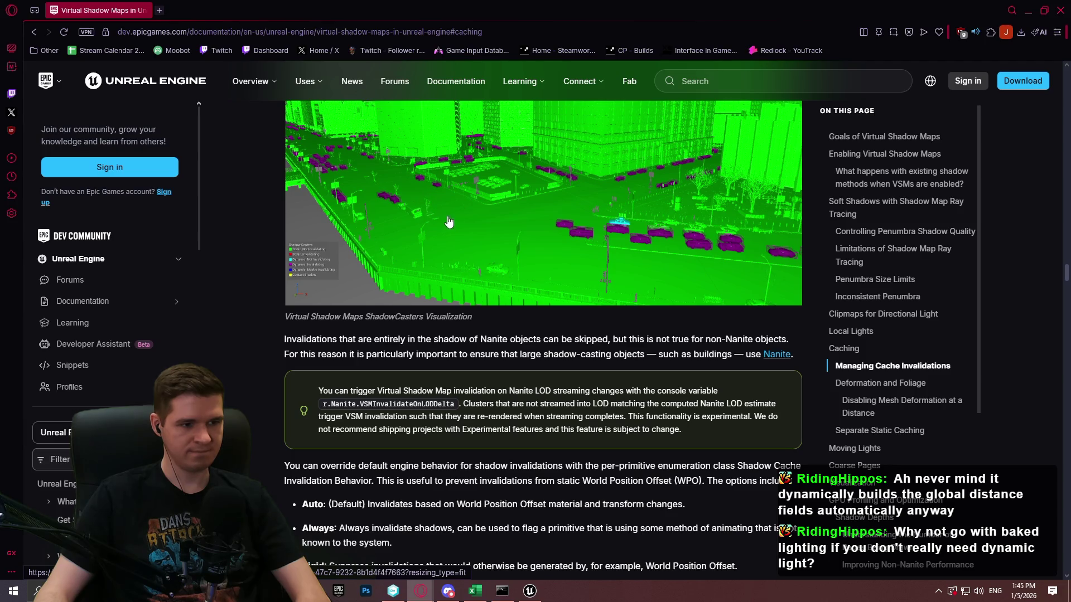
scroll(449, 222, up, 8)
scroll(449, 222, down, 5)
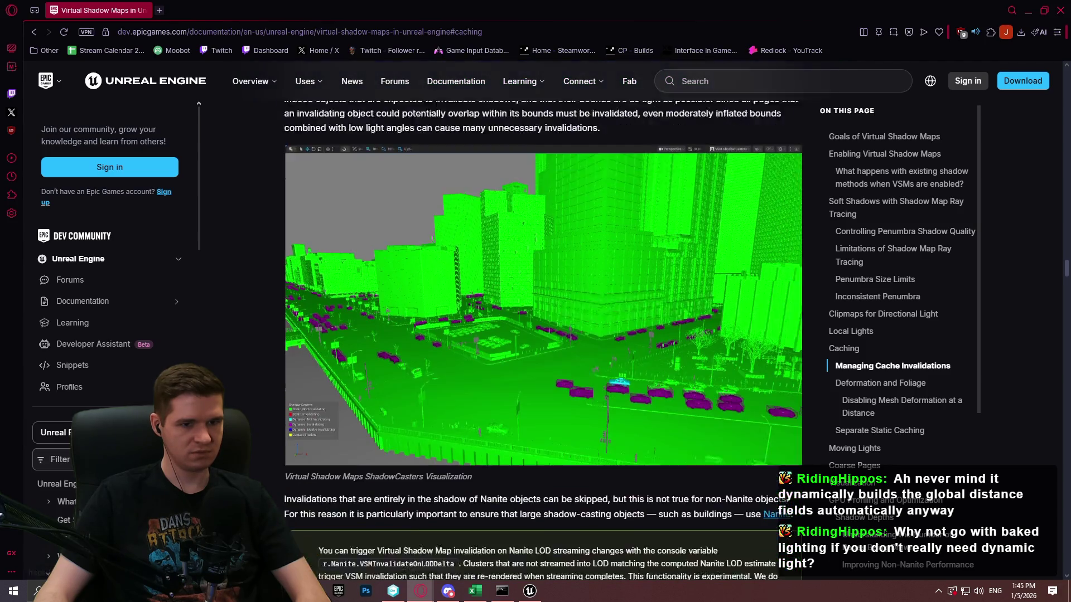
scroll(457, 223, down, 4)
scroll(456, 223, up, 6)
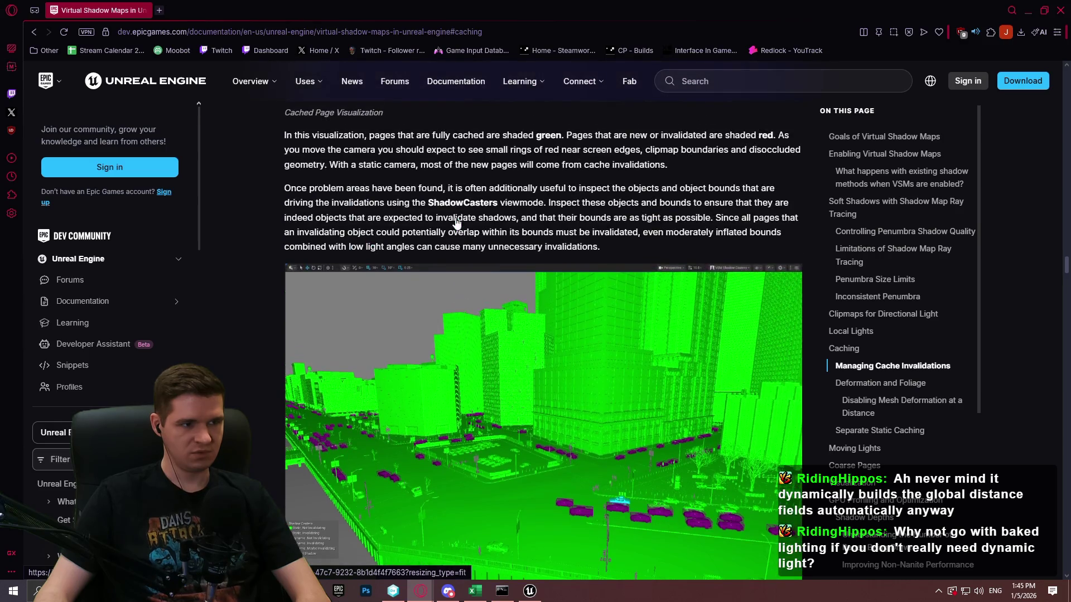
scroll(457, 223, up, 1)
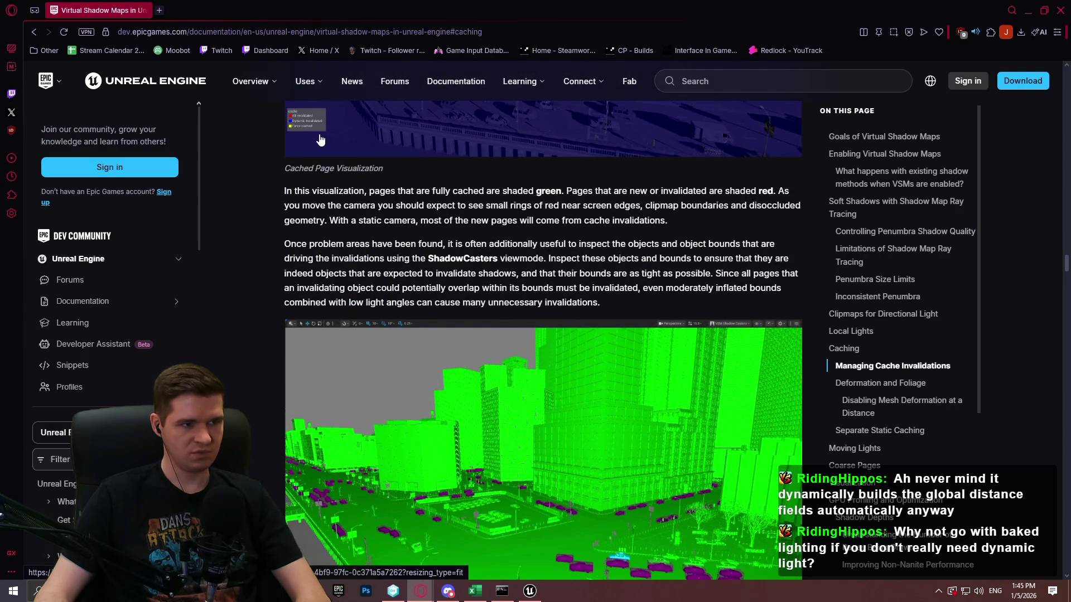
mouse_move(522, 594)
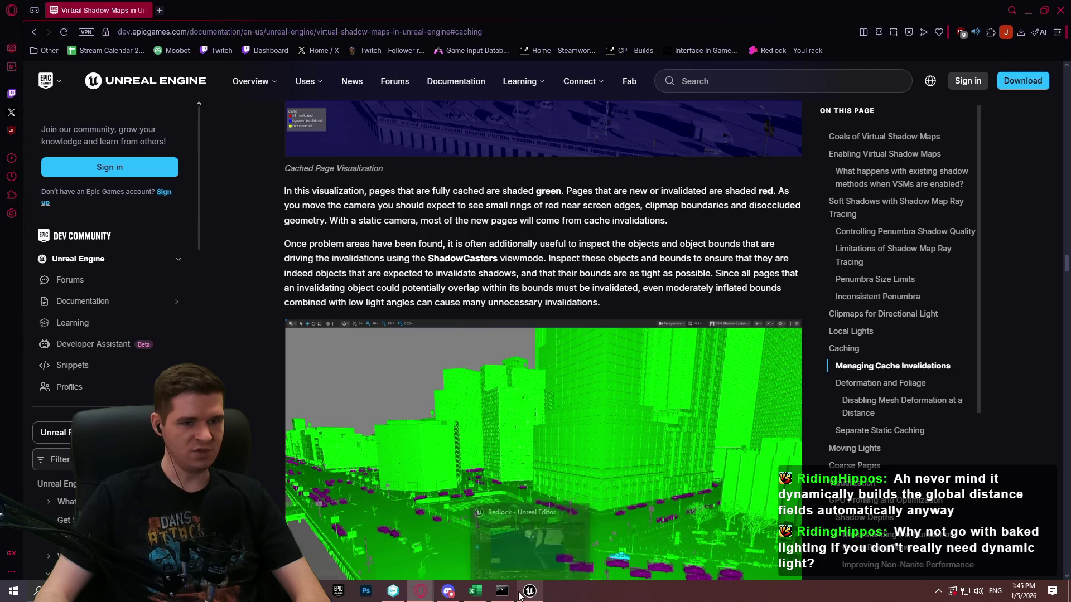
Step: Back in the editor, enlarge Details and filter Cube31's properties by 'cache' to reach Shadow Cache Invalidation
click(530, 544)
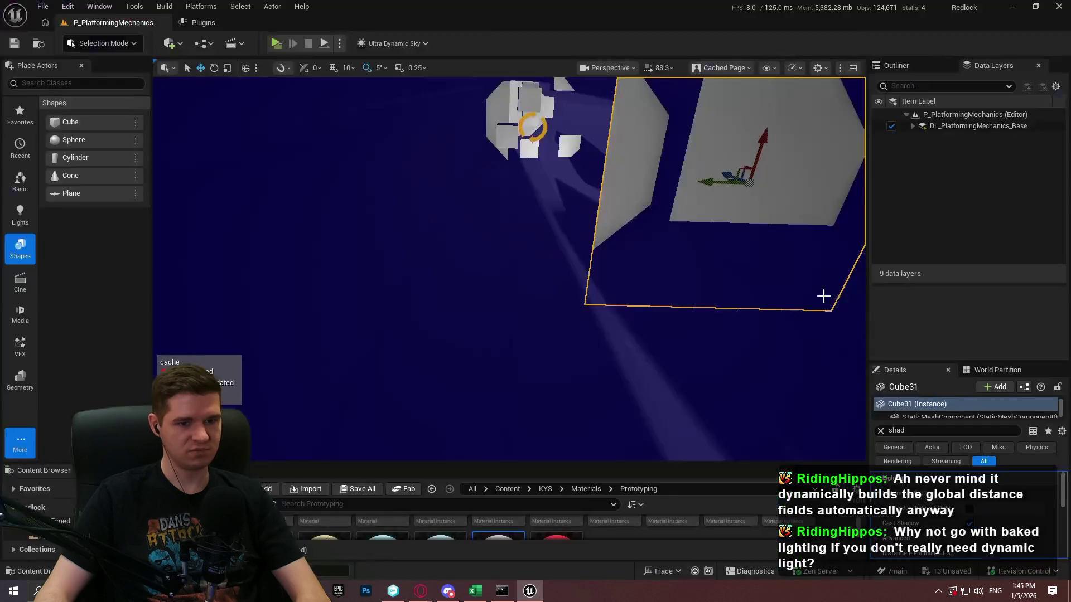
drag(943, 362, 943, 211)
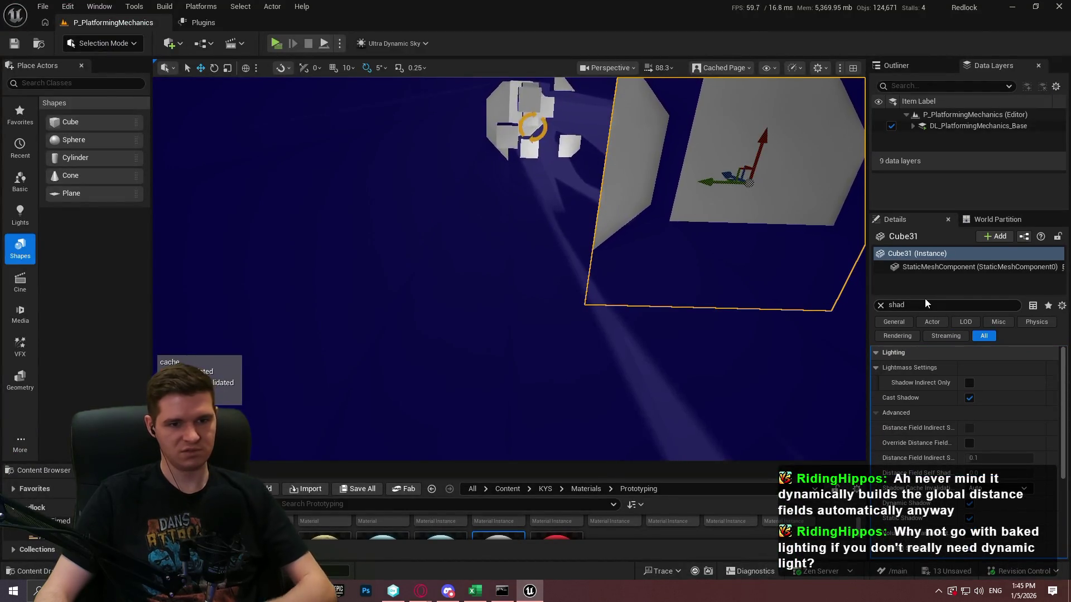
key(ctrl+f)
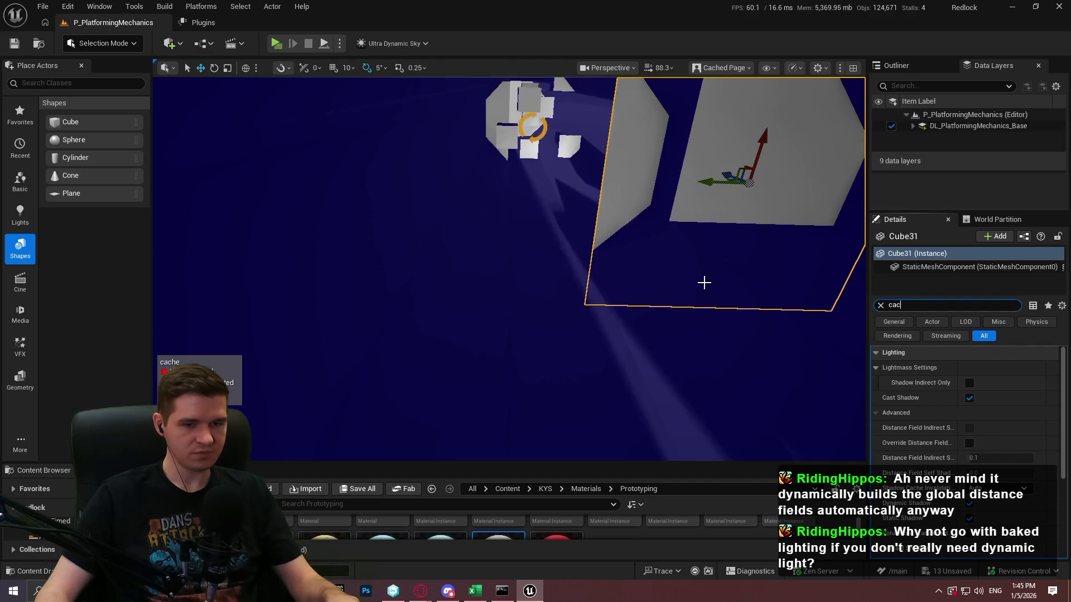
text(cache)
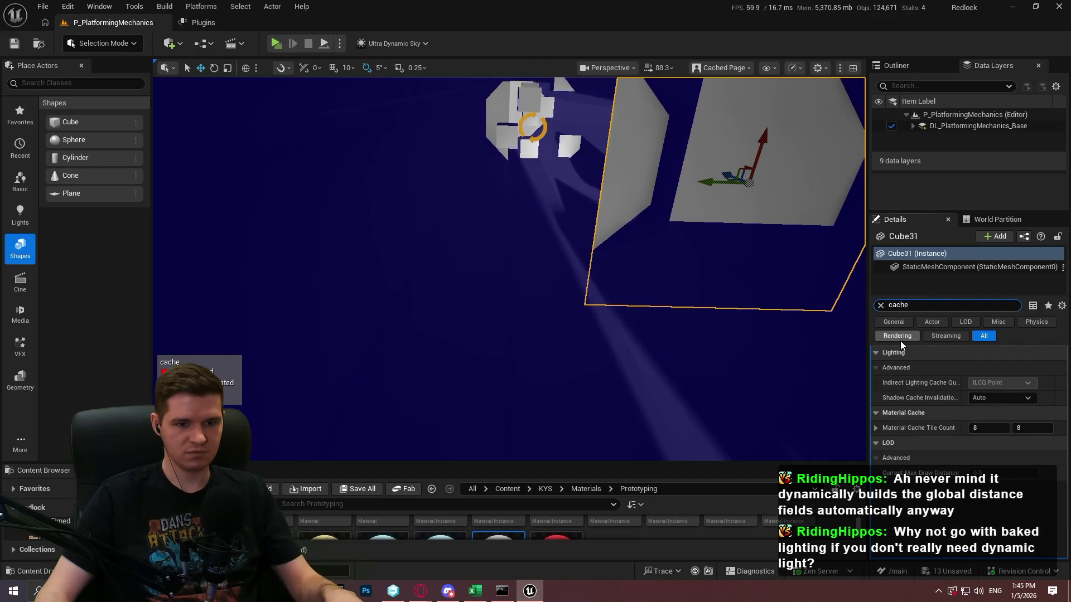
click(977, 400)
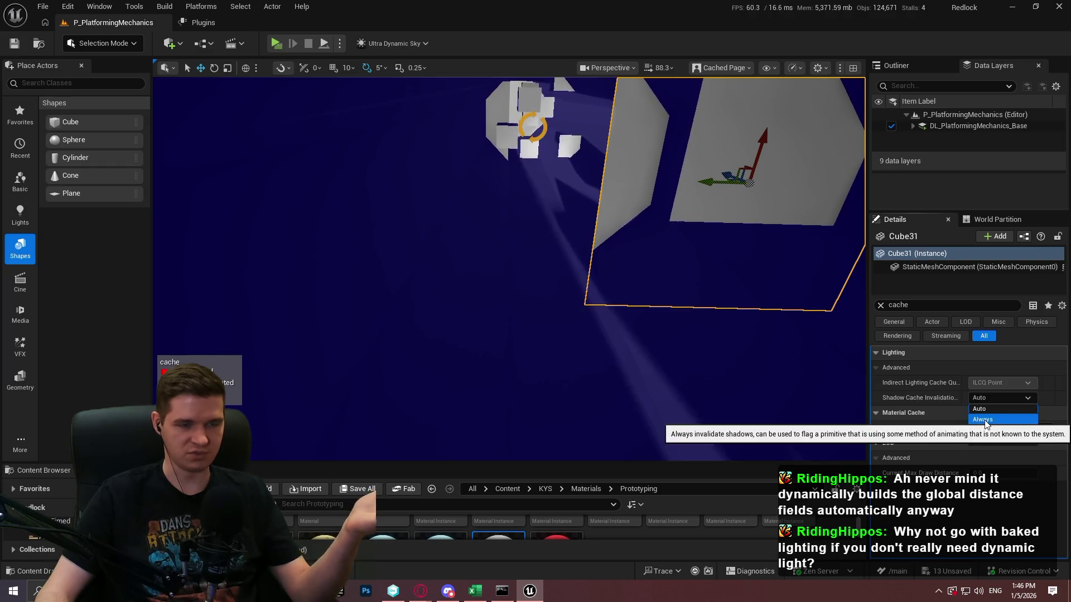
Step: Switch Cube31's Shadow Cache Invalidation to Always, then return it to Auto
key(Escape)
click(1001, 398)
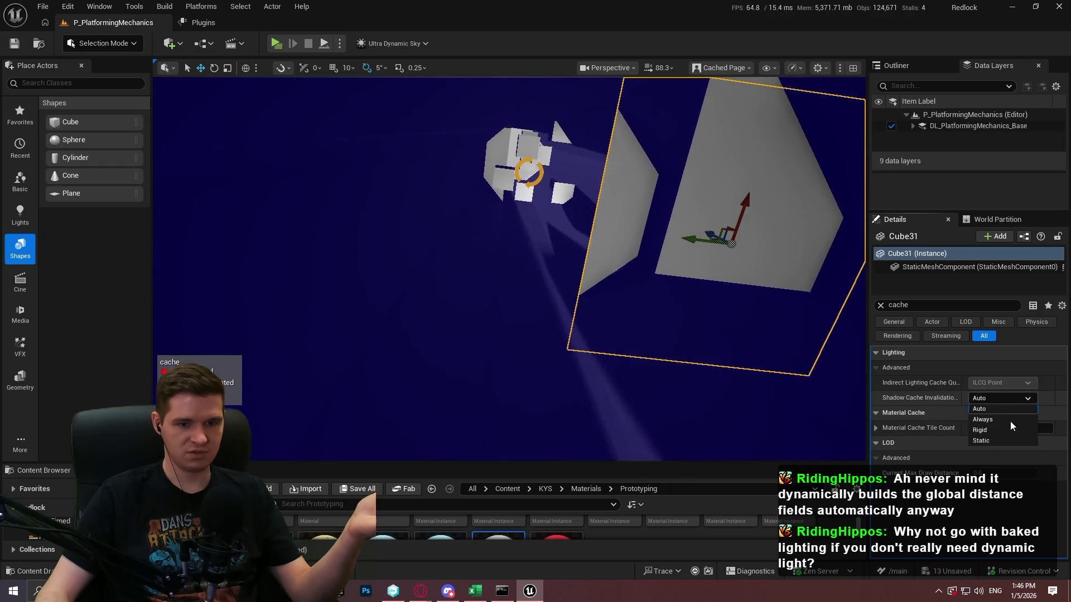
click(999, 419)
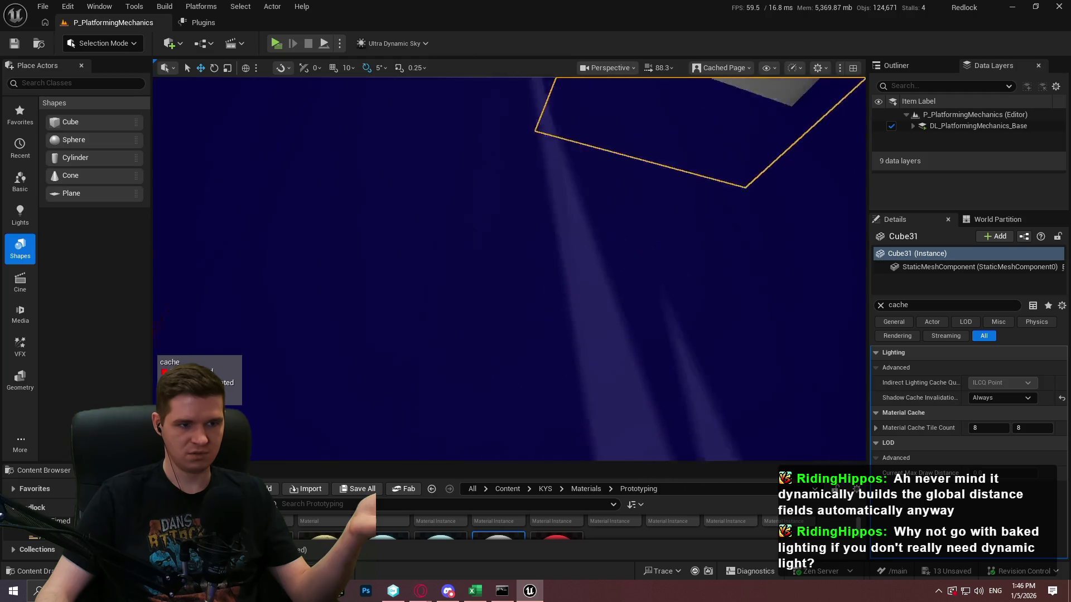
click(996, 398)
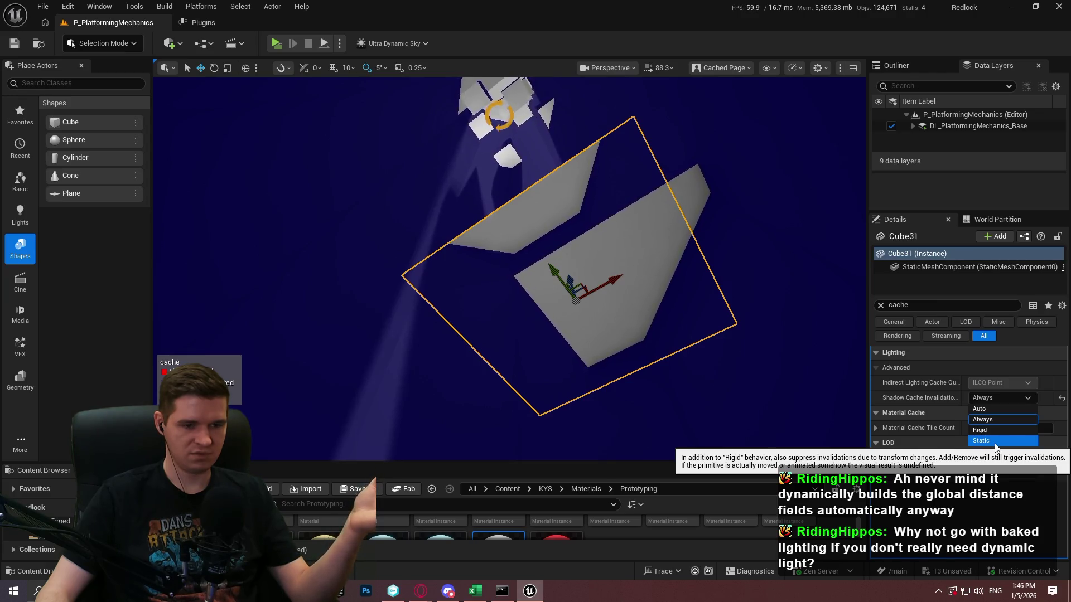
click(989, 408)
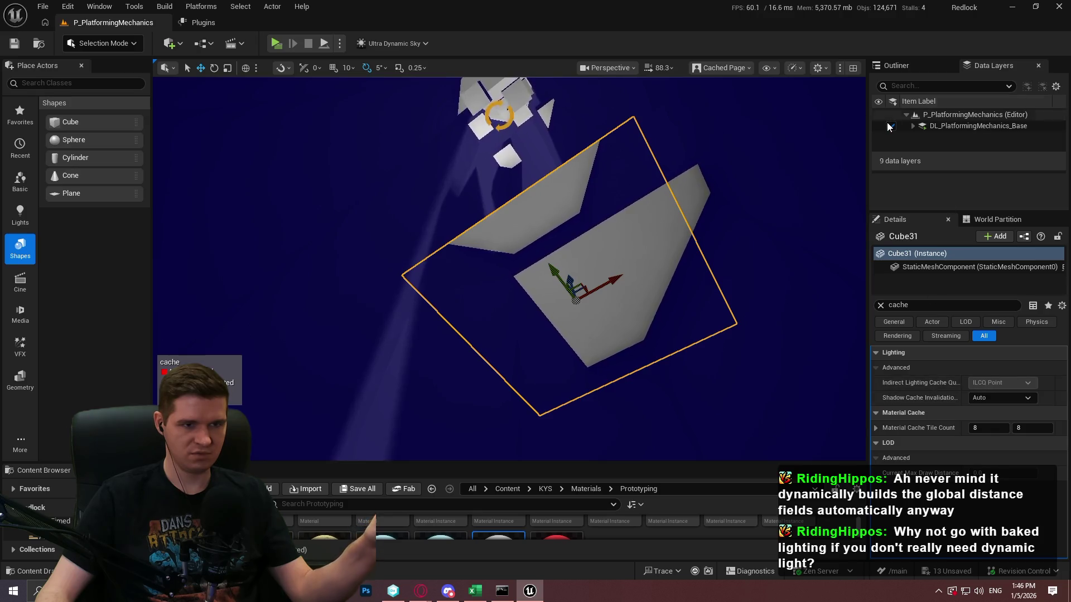
Step: Orbit the viewport around Cube31, swinging beneath it toward the sky
mouse_move(725, 145)
mouse_down()
mouse_move(697, 179)
mouse_move(697, 139)
mouse_up()
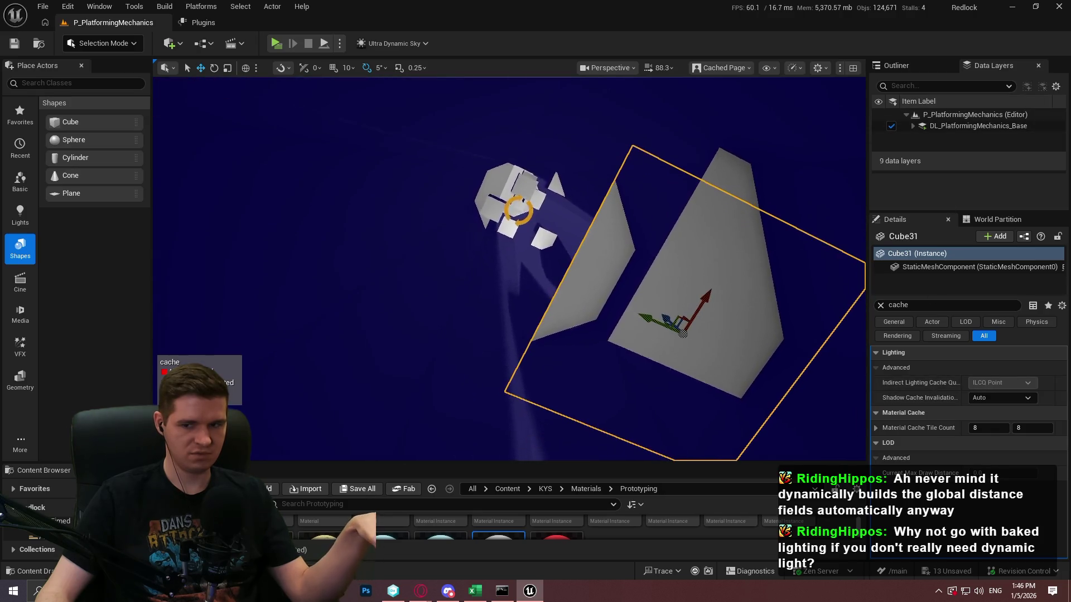
drag(206, 279, 206, 273)
drag(595, 329, 595, 304)
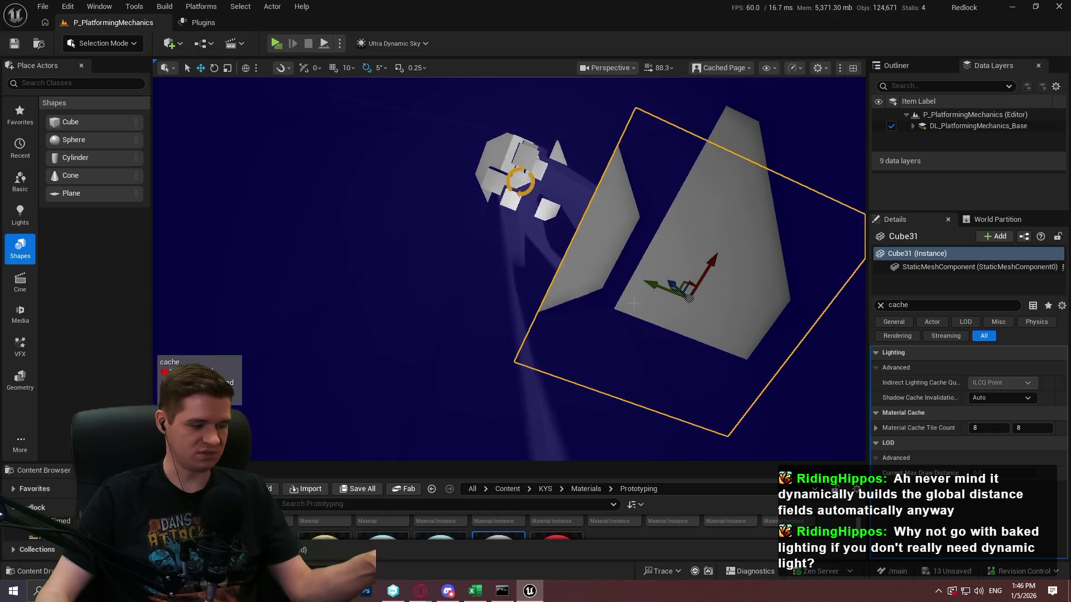
mouse_move(622, 324)
mouse_down()
mouse_move(621, 224)
mouse_move(621, 239)
mouse_move(487, 145)
mouse_move(552, 168)
mouse_move(625, 212)
mouse_move(603, 235)
mouse_move(630, 218)
mouse_move(619, 196)
mouse_up()
Step: Select Ultra_Dynamic_Sky and review its Max Property Cache Period values of 1.5 s and 0.4 s
click(472, 144)
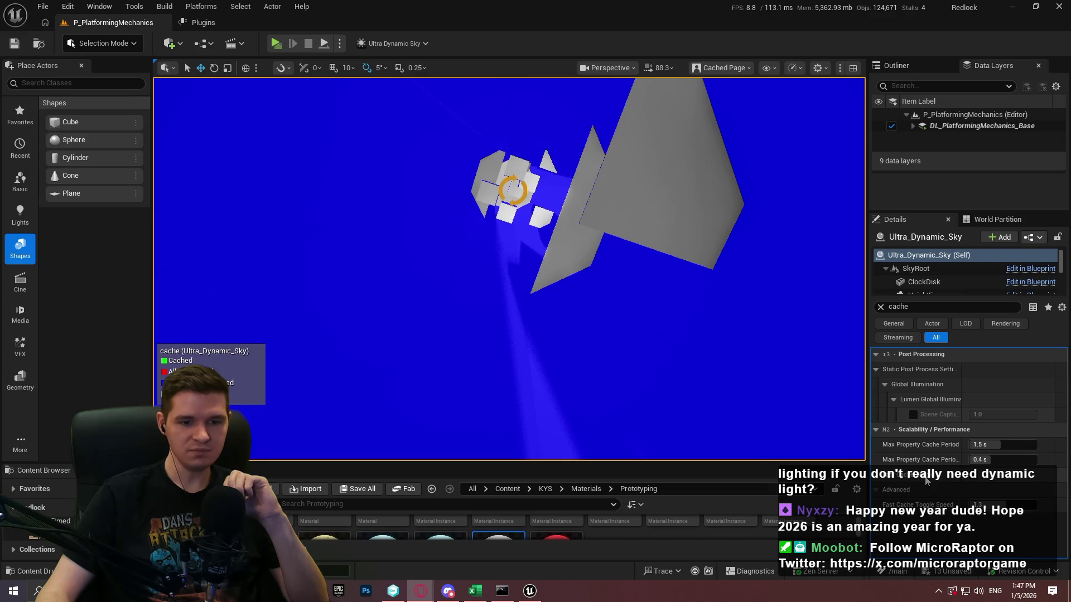
mouse_move(919, 480)
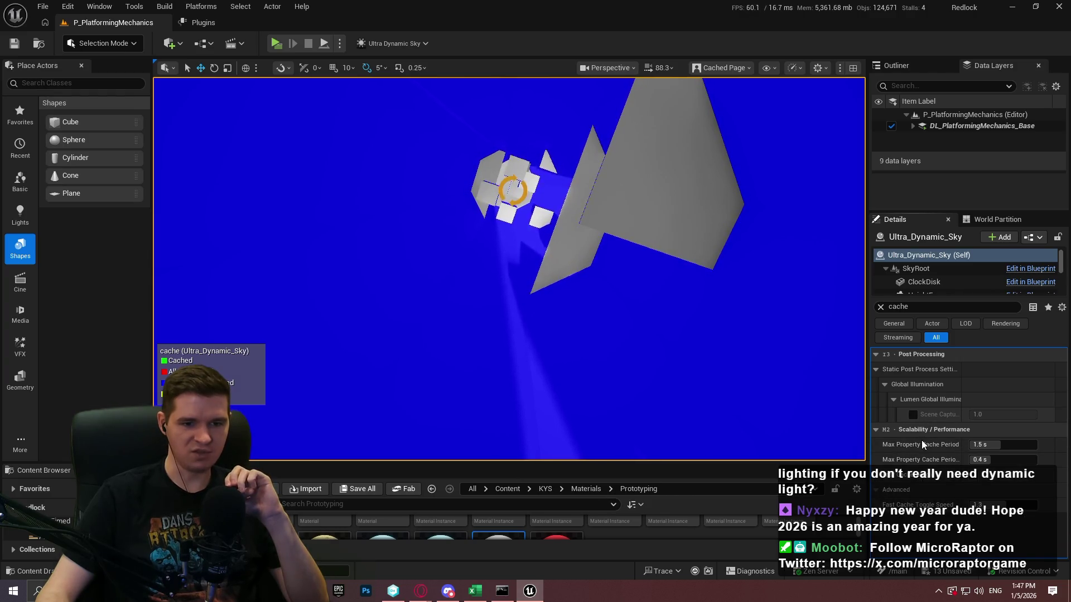
mouse_move(922, 445)
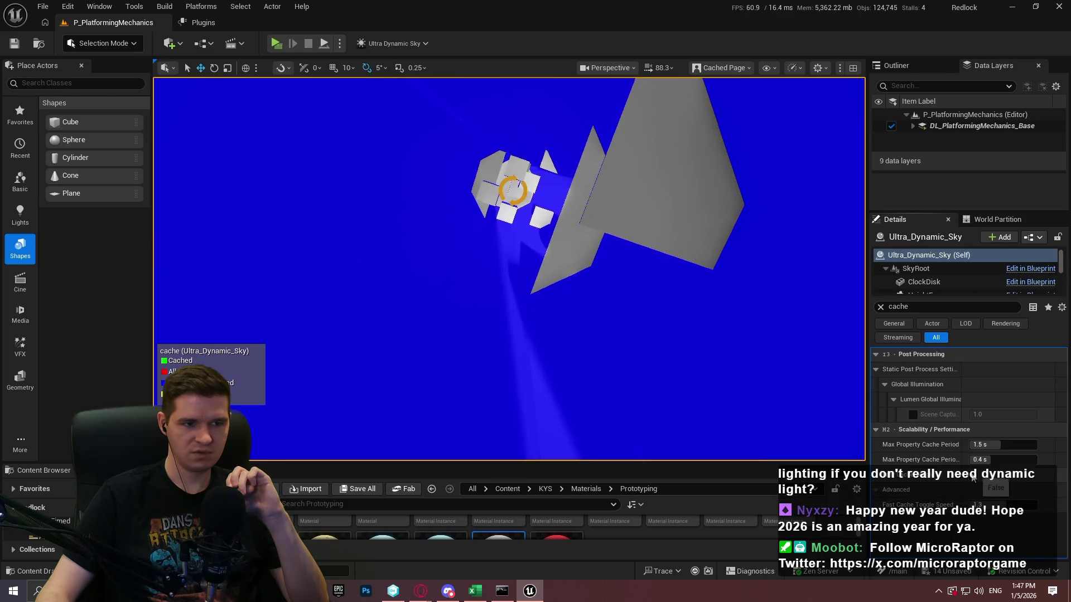
mouse_move(935, 509)
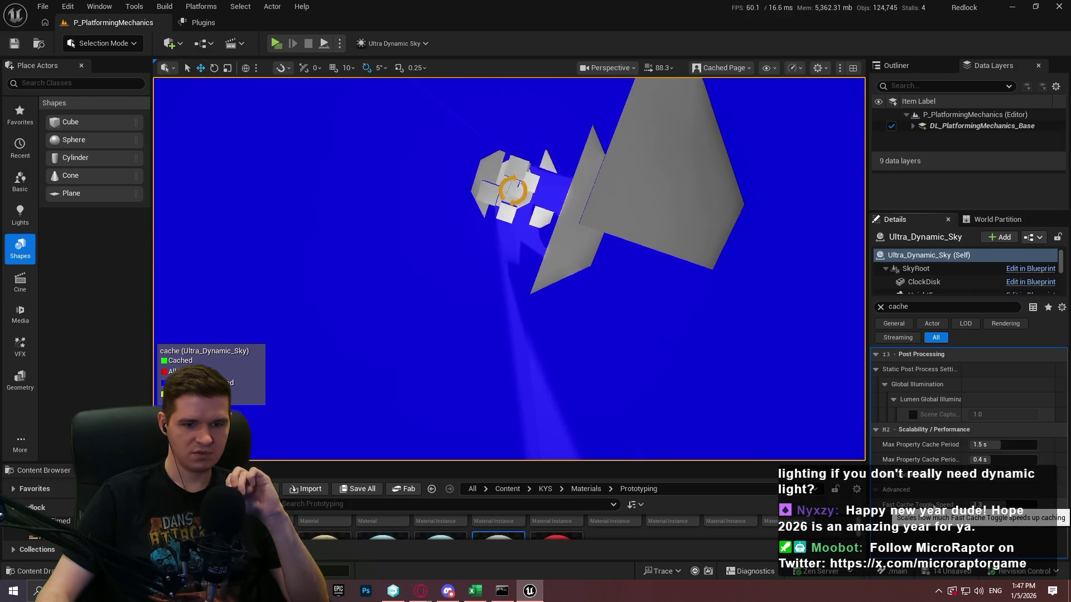
click(949, 306)
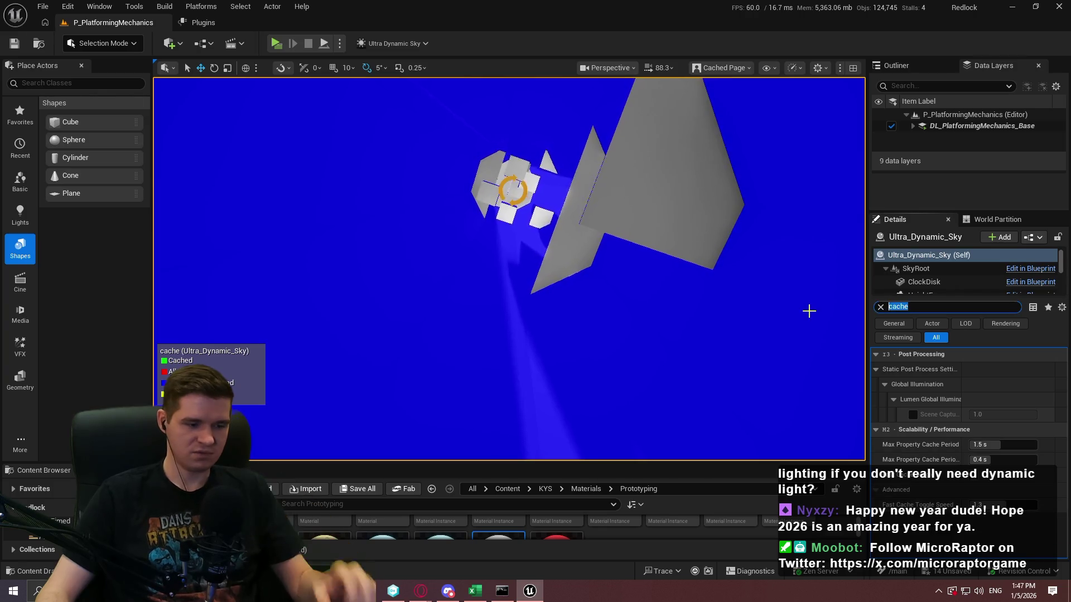
Step: Filter Ultra_Dynamic_Sky's details by 'dynamic', scroll the results, then clear the filter
text(dynamic)
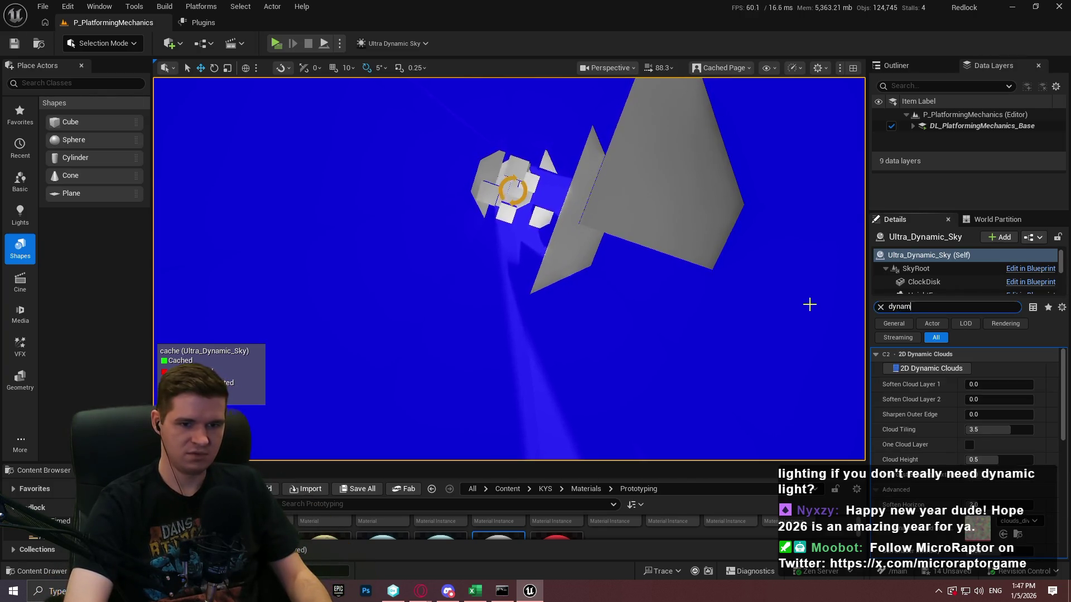
scroll(935, 388, down, 10)
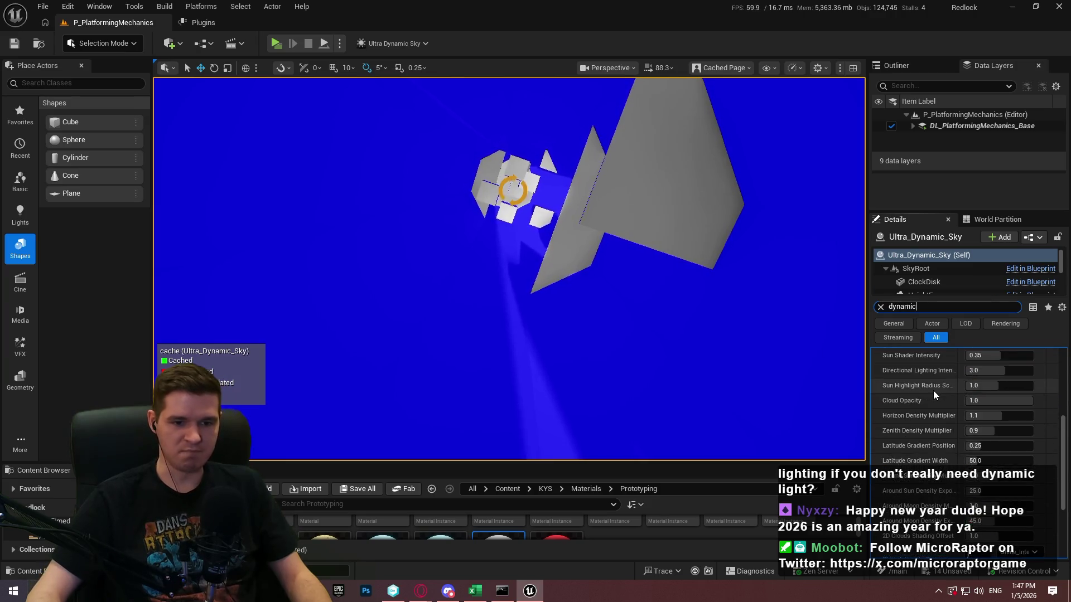
scroll(935, 388, down, 4)
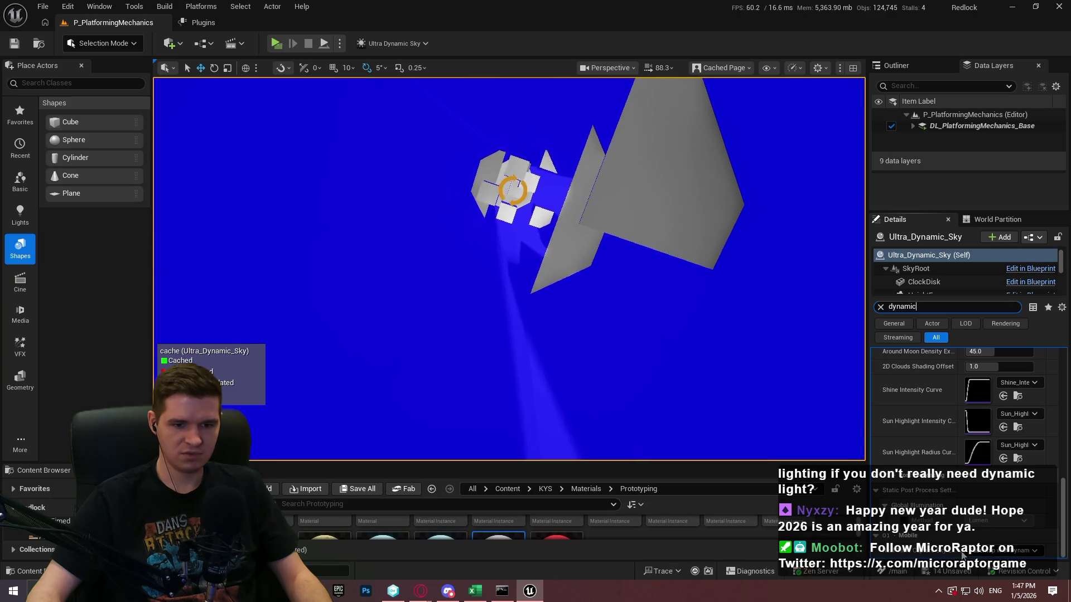
click(880, 306)
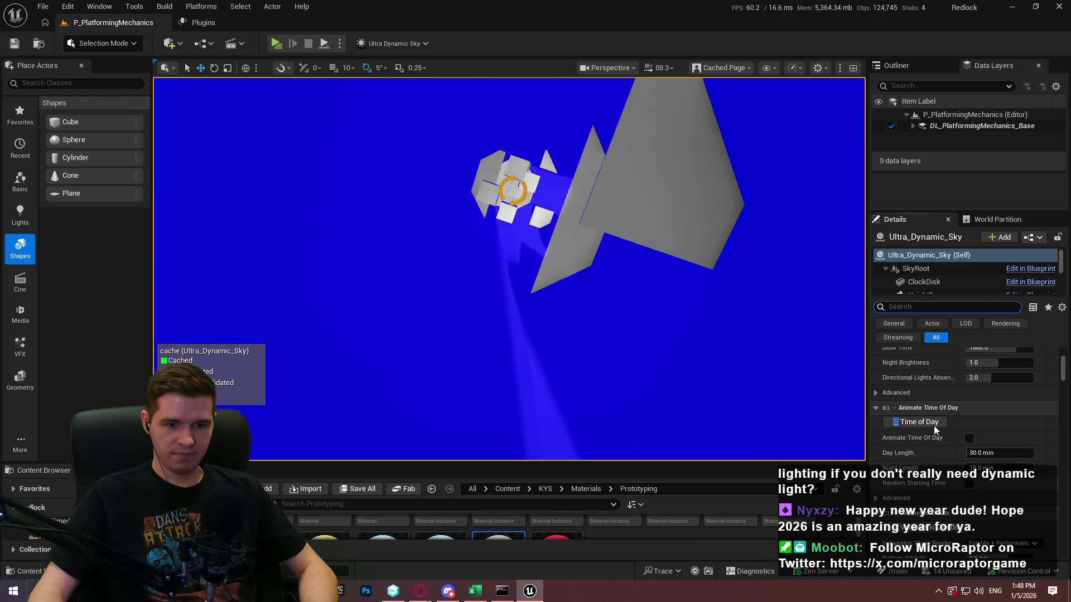
scroll(934, 426, up, 3)
mouse_move(1063, 361)
mouse_down()
mouse_move(1064, 351)
mouse_move(1067, 370)
mouse_up()
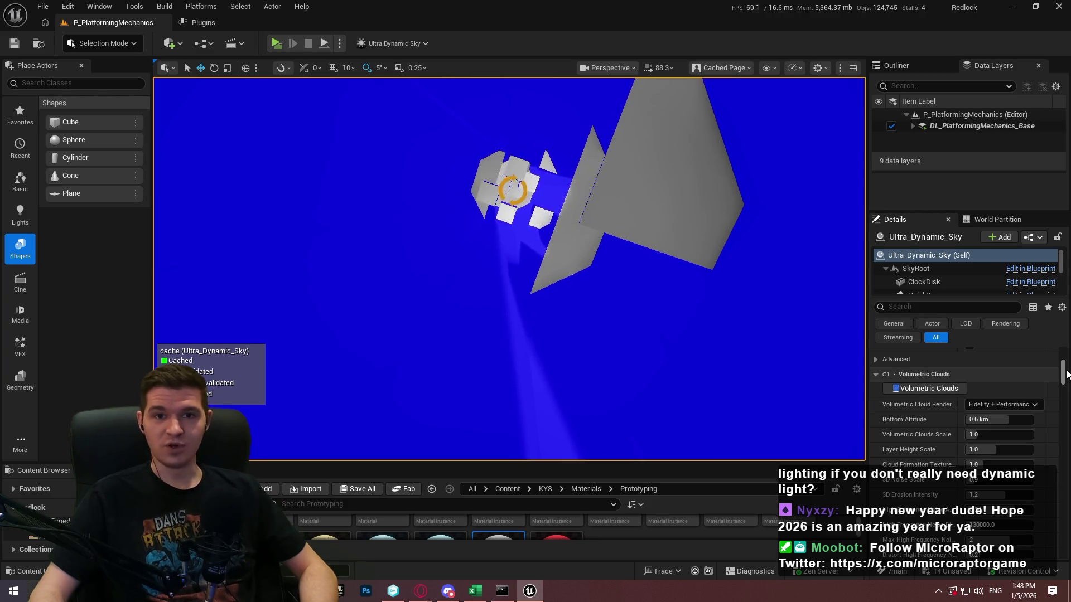
drag(1066, 374, 1069, 395)
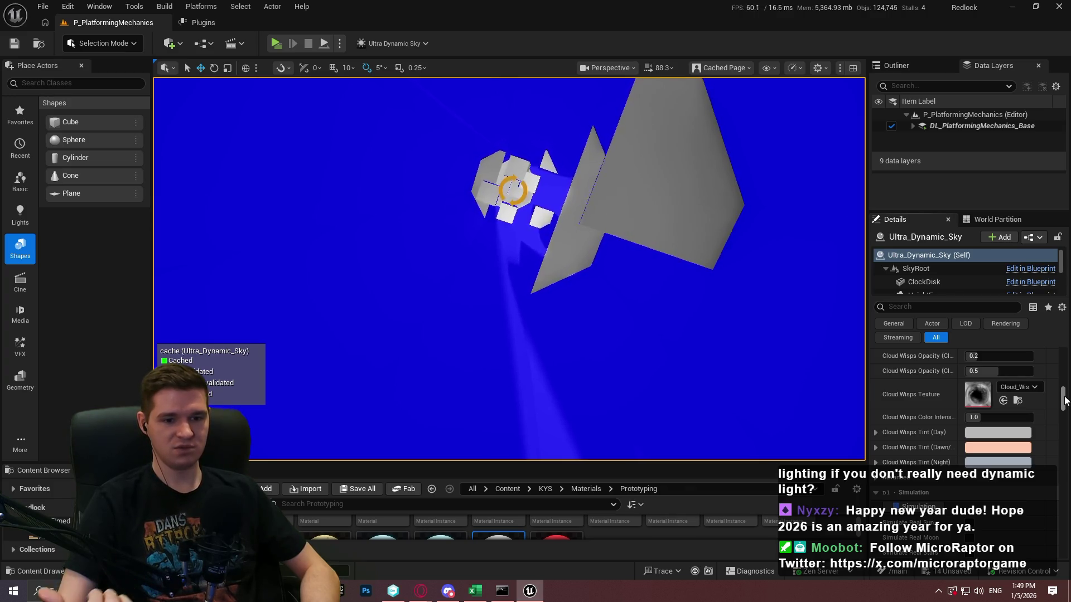
scroll(1062, 407, down, 10)
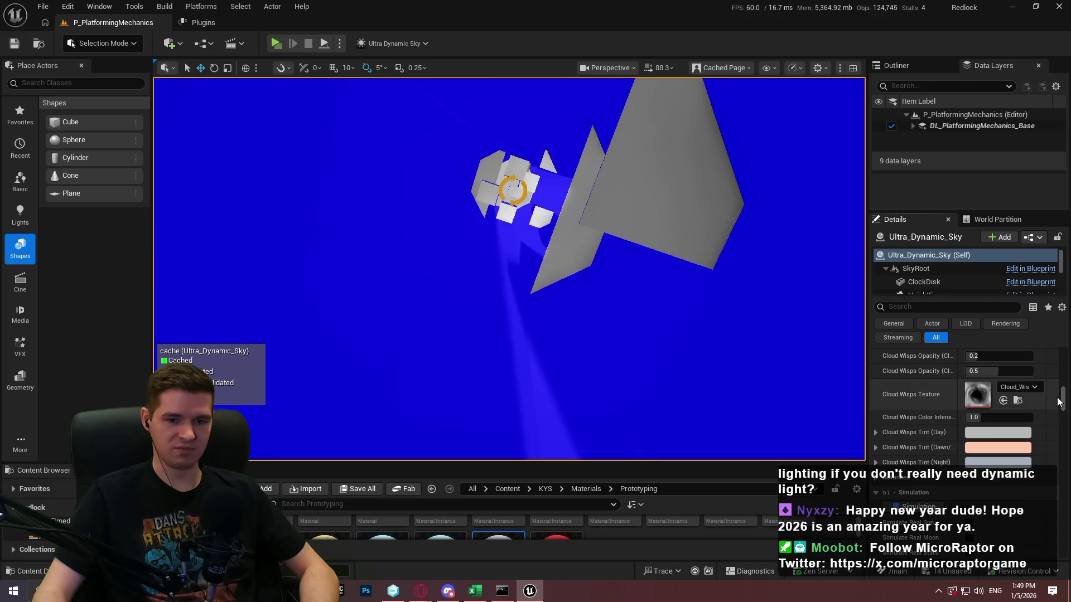